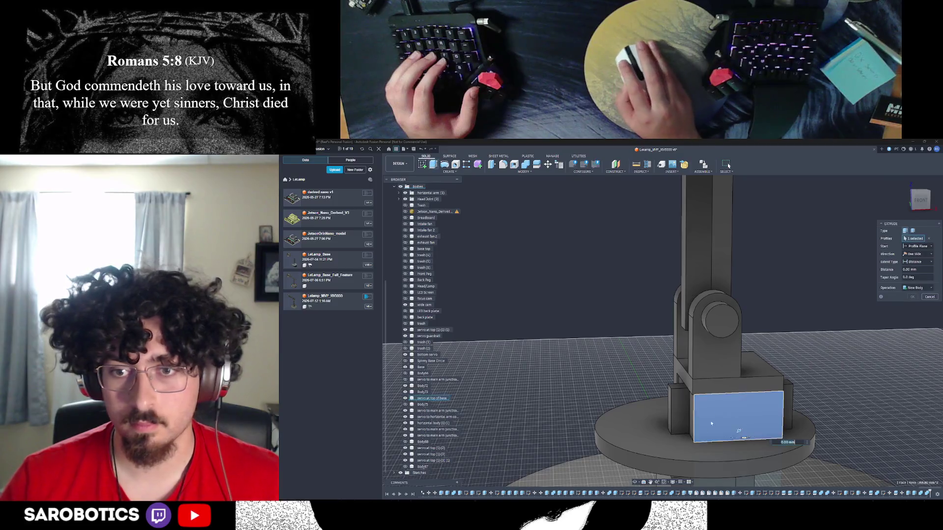
# Extrude the first face of the base box 5 mm as a New Body
pyautogui.moveTo(738, 431)
pyautogui.keyDown('shift'); pyautogui.mouseDown(button='middle')
pyautogui.moveTo(722, 403)
pyautogui.moveTo(718, 409)
pyautogui.mouseUp(button='middle'); pyautogui.keyUp('shift')
pyautogui.press('Escape')
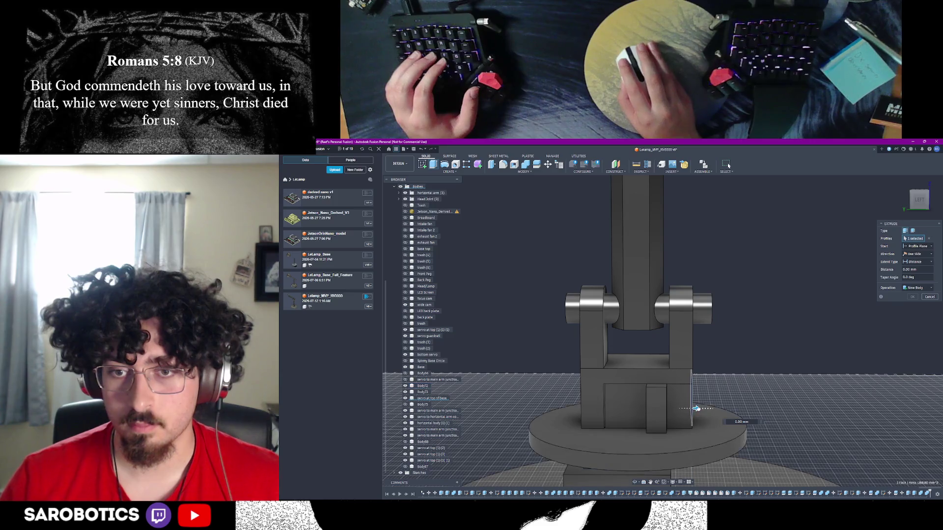
pyautogui.write('5')
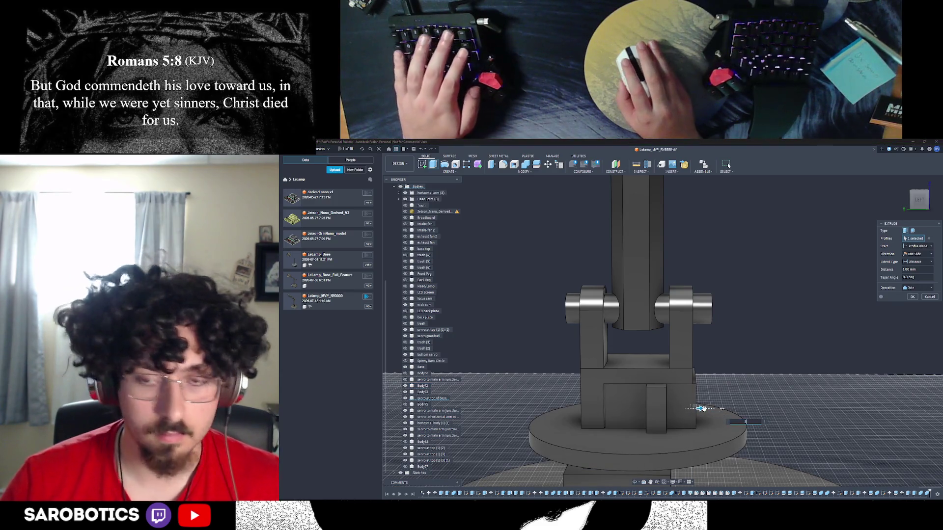
pyautogui.click(906, 290)
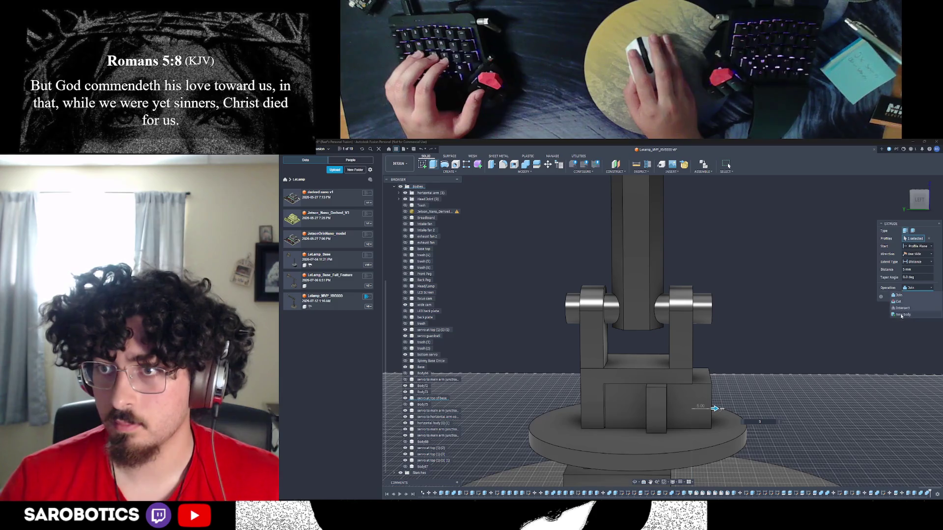
pyautogui.click(911, 298)
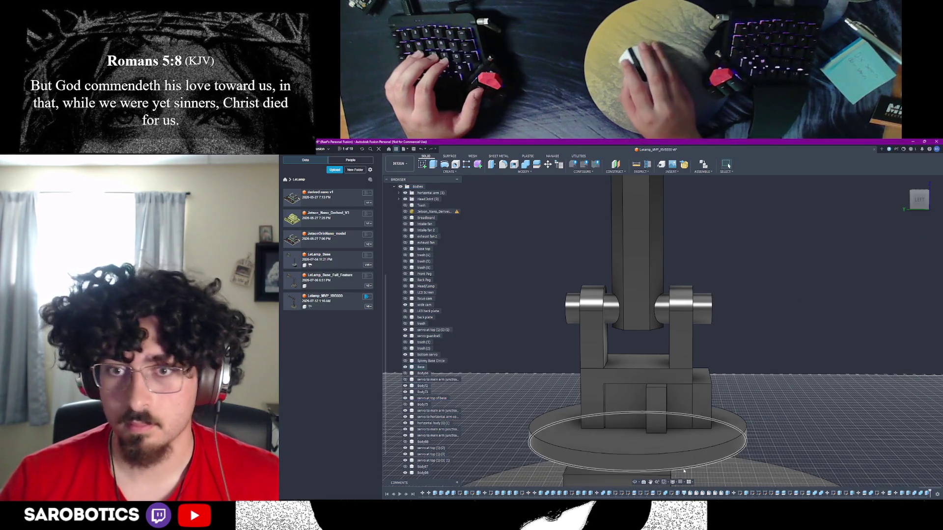
# Extrude the second face by 5 mm as another new body
pyautogui.keyDown('shift'); pyautogui.moveTo(728, 165); pyautogui.dragTo(729, 166, button='middle'); pyautogui.keyUp('shift')
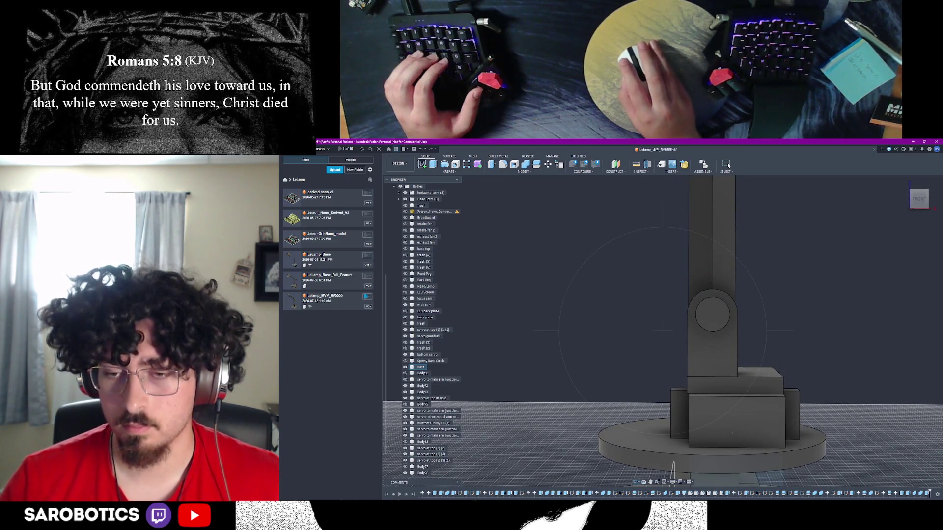
pyautogui.click(432, 169)
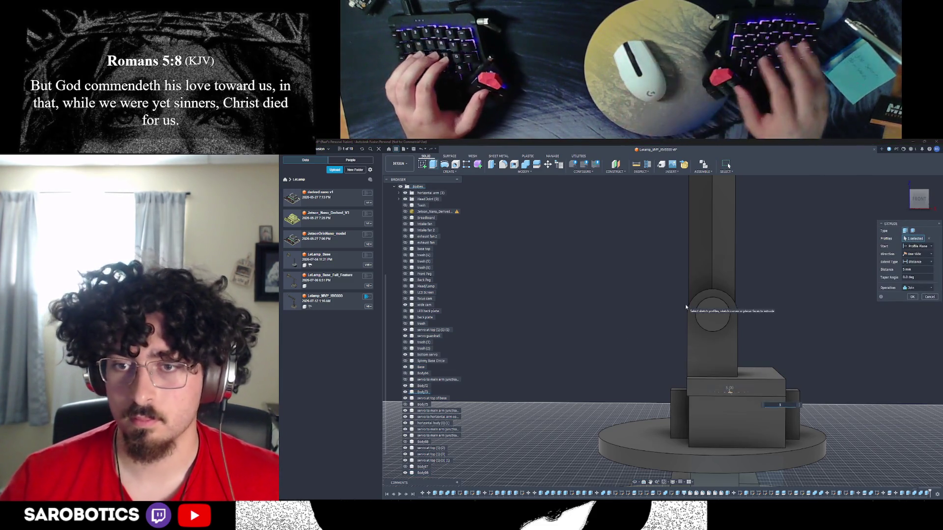
pyautogui.click(912, 296)
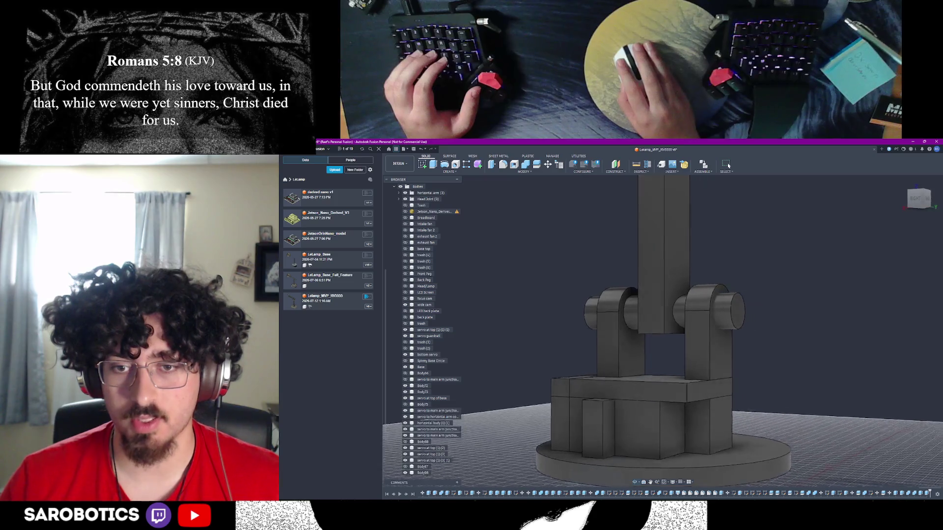
# Extrude the side face of the base box into a new block body
pyautogui.keyDown('shift'); pyautogui.moveTo(697, 417); pyautogui.dragTo(711, 420, button='middle'); pyautogui.keyUp('shift')
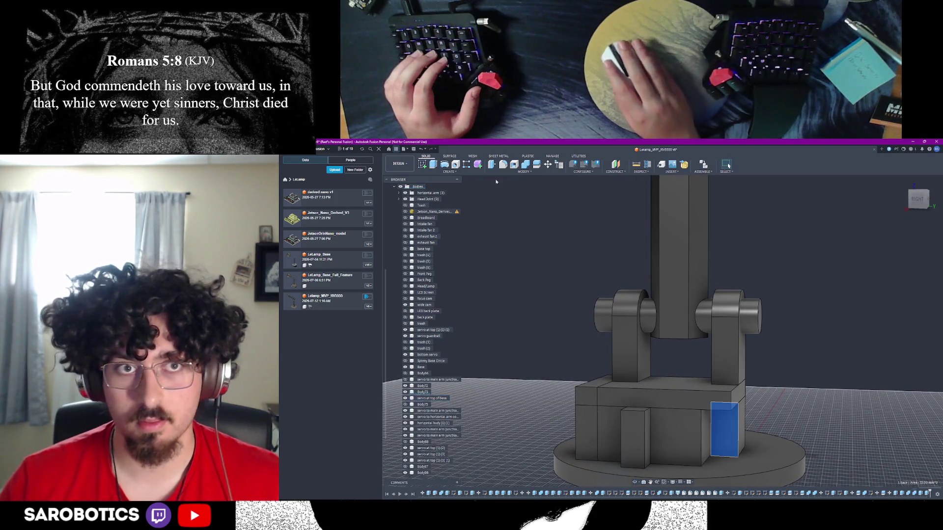
pyautogui.press('e')
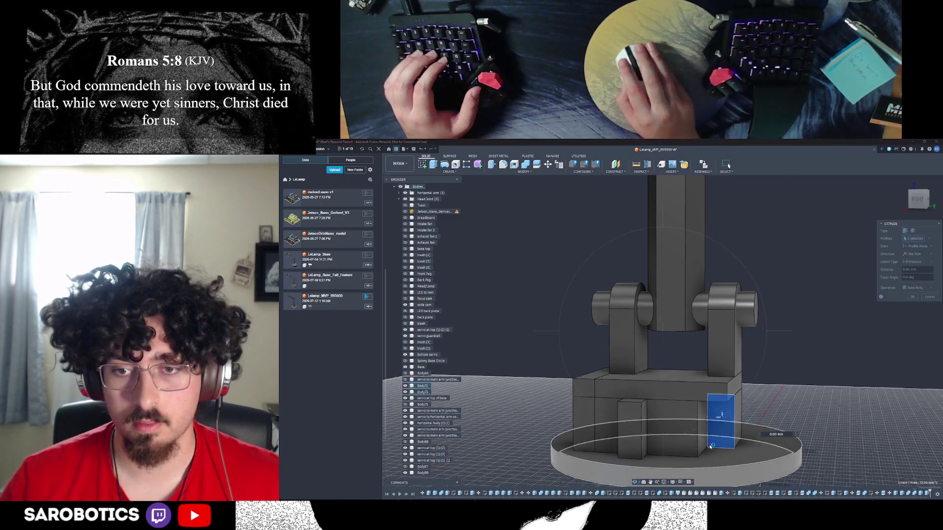
pyautogui.click(650, 316)
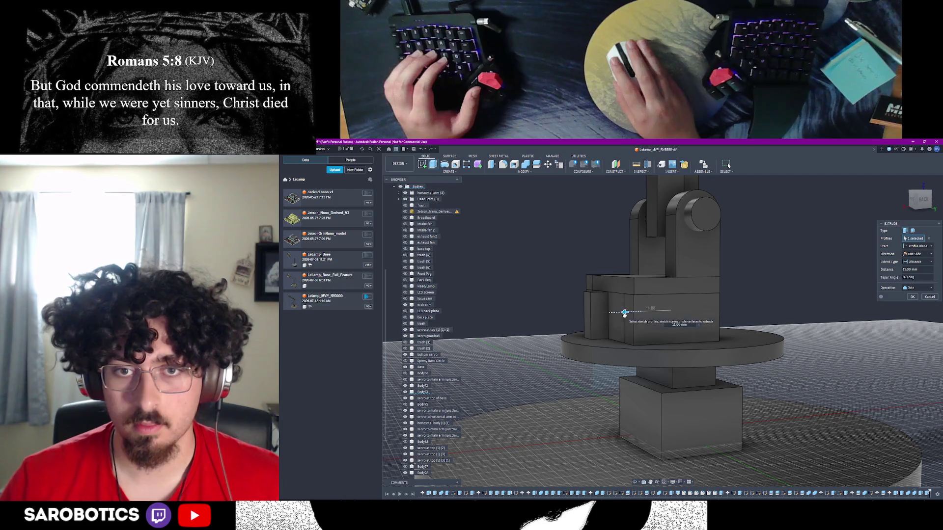
pyautogui.click(903, 314)
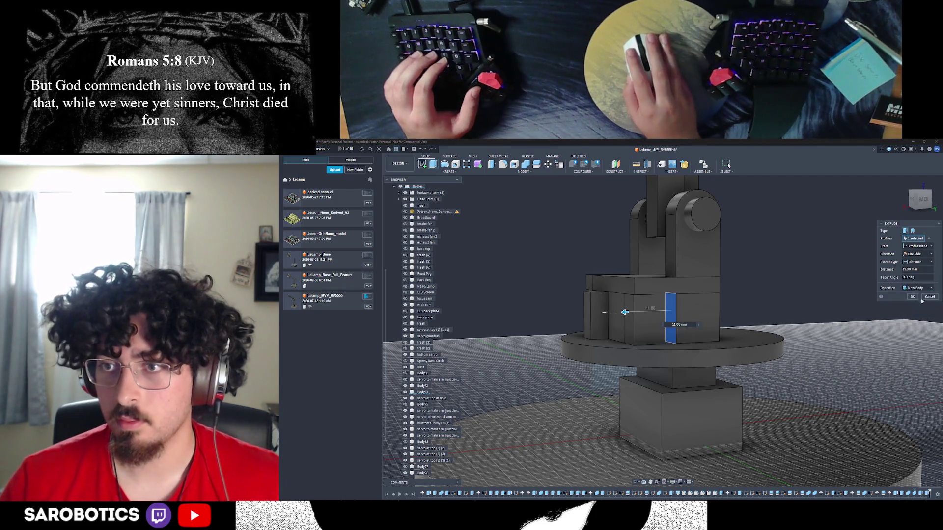
pyautogui.click(912, 297)
# Combine the new block with the Base body so they merge into one
pyautogui.click(658, 313)
pyautogui.click(697, 316)
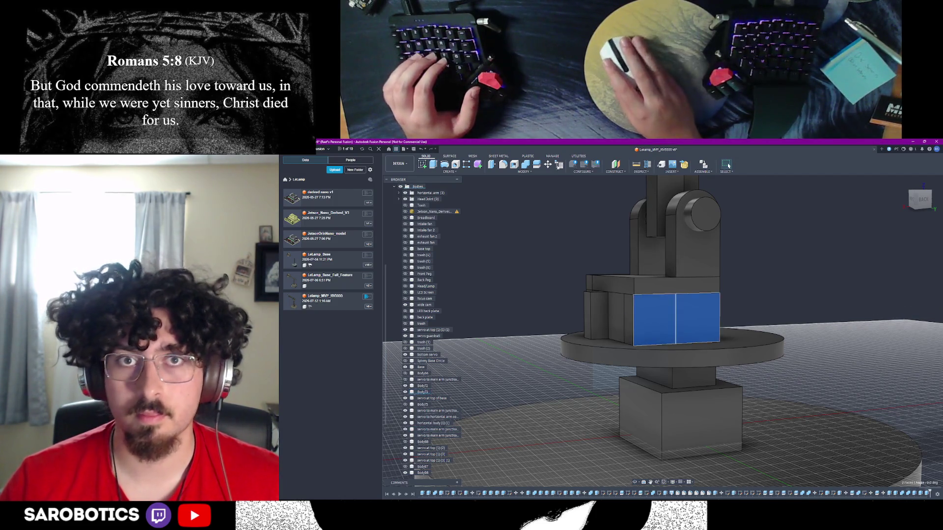
pyautogui.click(530, 166)
pyautogui.click(912, 263)
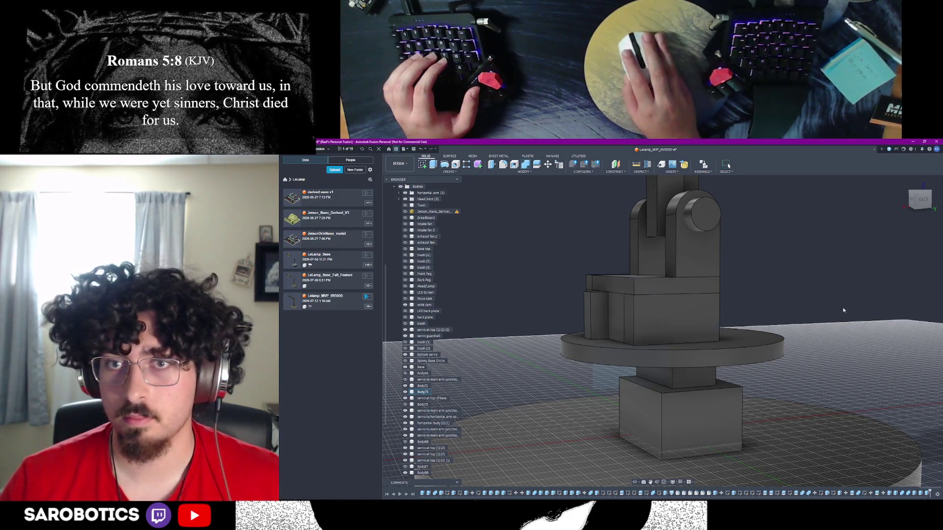
pyautogui.scroll(-2, 859, 298)
pyautogui.moveTo(728, 165)
pyautogui.keyDown('shift'); pyautogui.mouseDown(button='middle')
pyautogui.moveTo(697, 167)
pyautogui.moveTo(728, 166)
pyautogui.mouseUp(button='middle'); pyautogui.keyUp('shift')
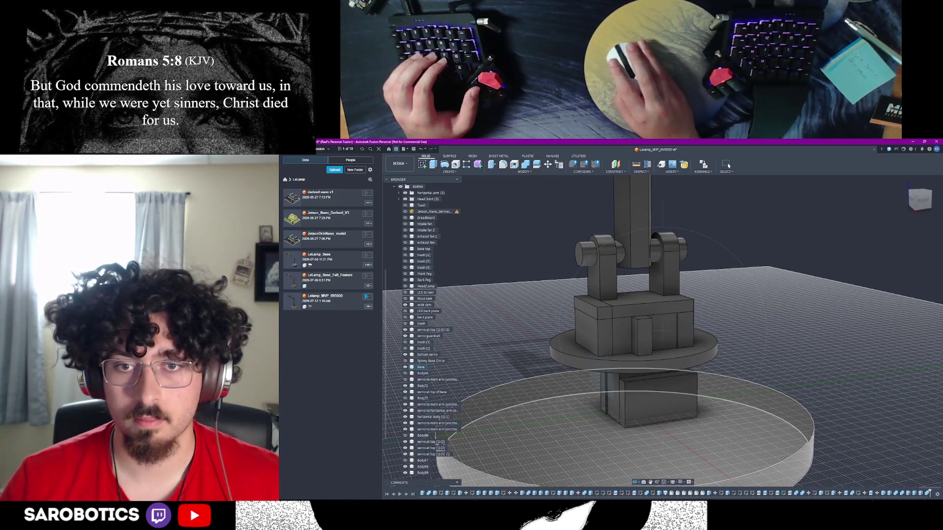
pyautogui.click(654, 344)
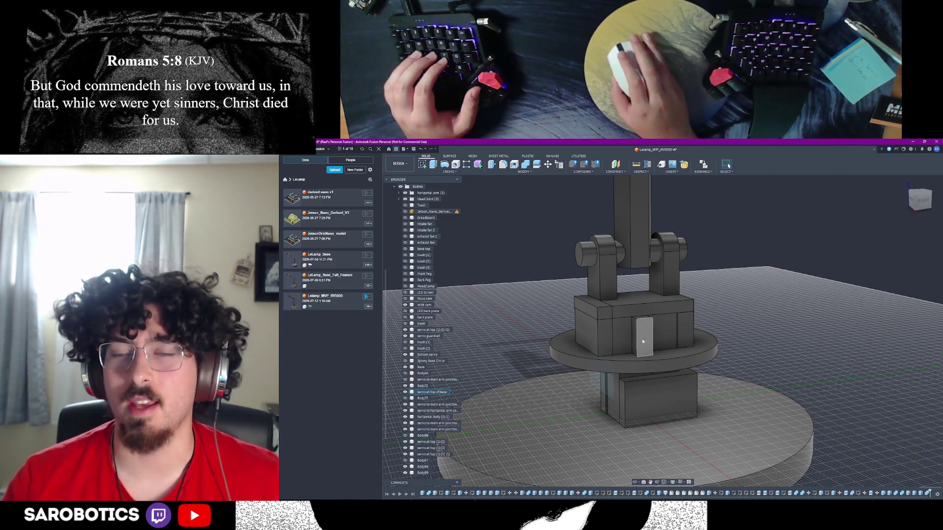
pyautogui.click(634, 485)
pyautogui.keyDown('shift'); pyautogui.moveTo(728, 166); pyautogui.dragTo(728, 166, button='middle'); pyautogui.keyUp('shift')
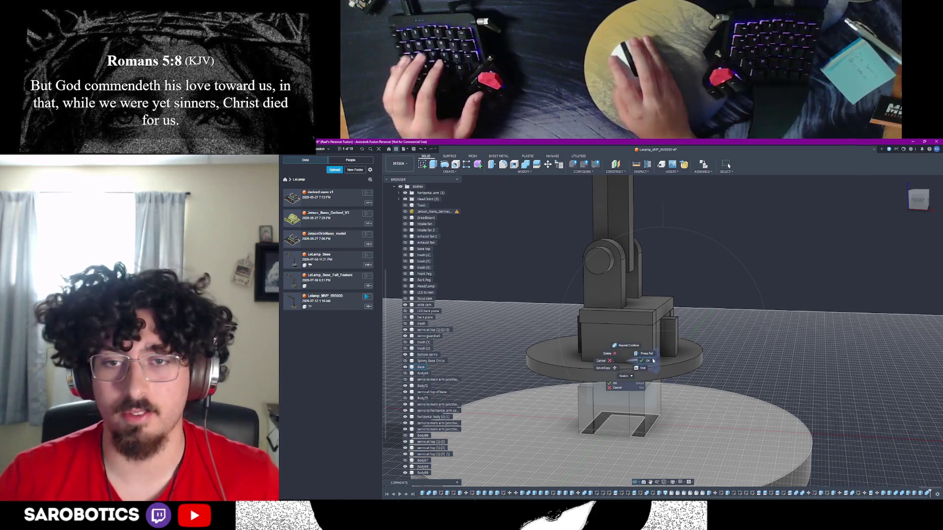
# Delete Body98 and then Body99 through their Browser context menus
pyautogui.click(617, 344)
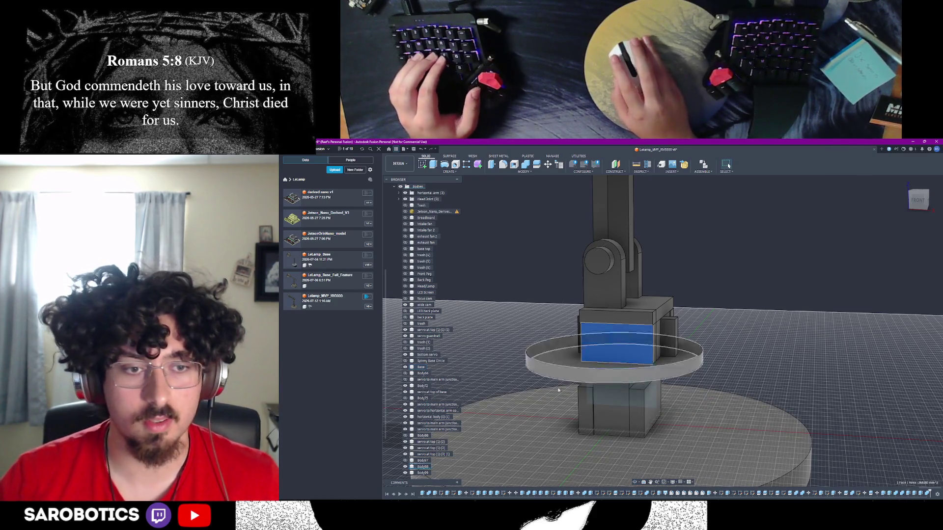
pyautogui.rightClick(421, 466)
pyautogui.click(429, 415)
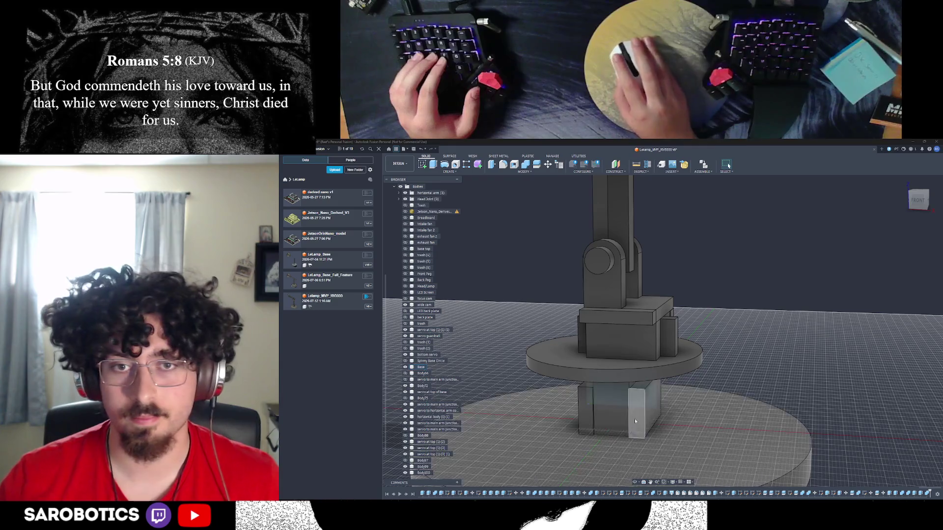
pyautogui.keyDown('shift'); pyautogui.moveTo(599, 347); pyautogui.dragTo(635, 353, button='middle'); pyautogui.keyUp('shift')
pyautogui.rightClick(635, 352)
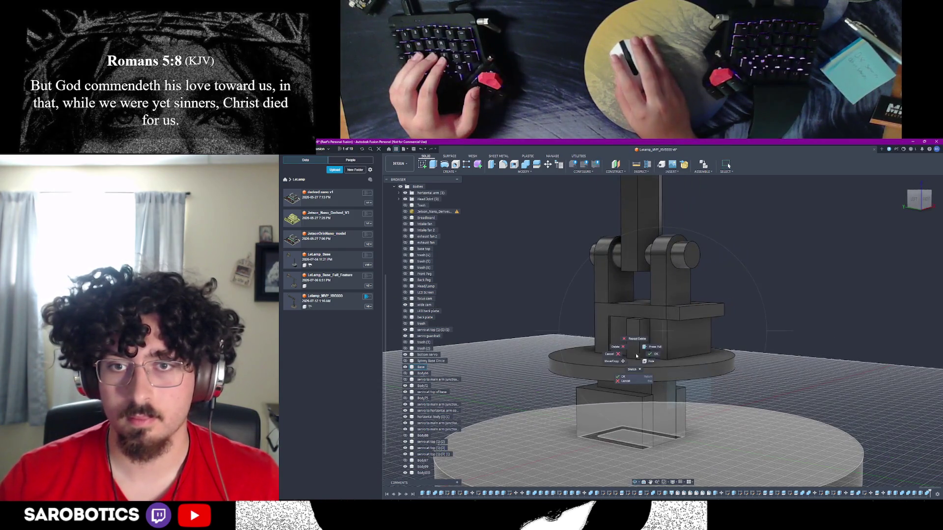
pyautogui.rightClick(423, 467)
pyautogui.click(443, 415)
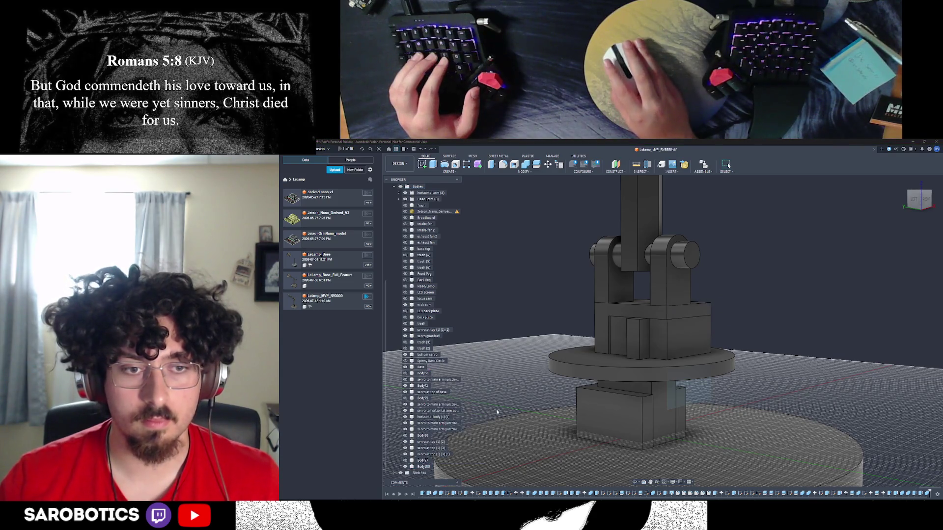
pyautogui.moveTo(638, 425)
pyautogui.keyDown('shift'); pyautogui.mouseDown(button='middle')
pyautogui.moveTo(602, 424)
pyautogui.moveTo(634, 426)
pyautogui.mouseUp(button='middle'); pyautogui.keyUp('shift')
pyautogui.keyDown('shift'); pyautogui.moveTo(729, 166); pyautogui.dragTo(729, 165, button='middle'); pyautogui.keyUp('shift')
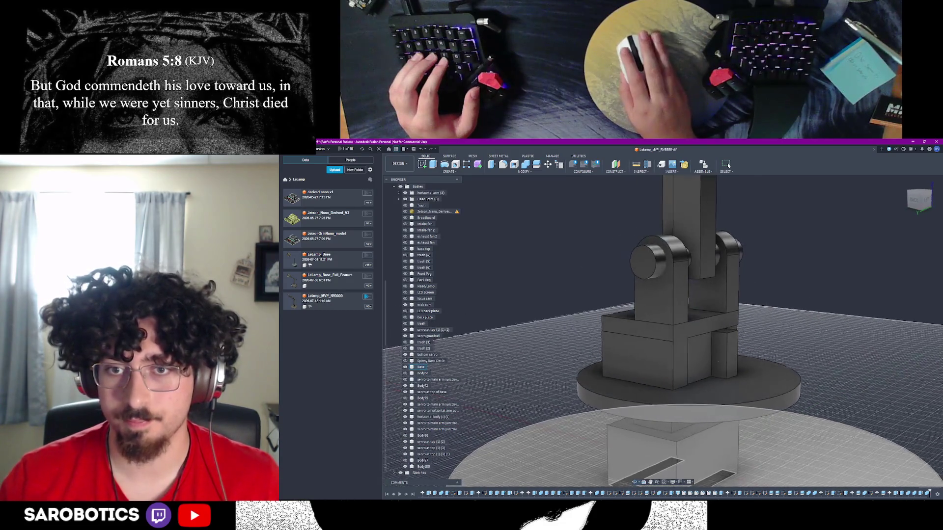
pyautogui.click(721, 354)
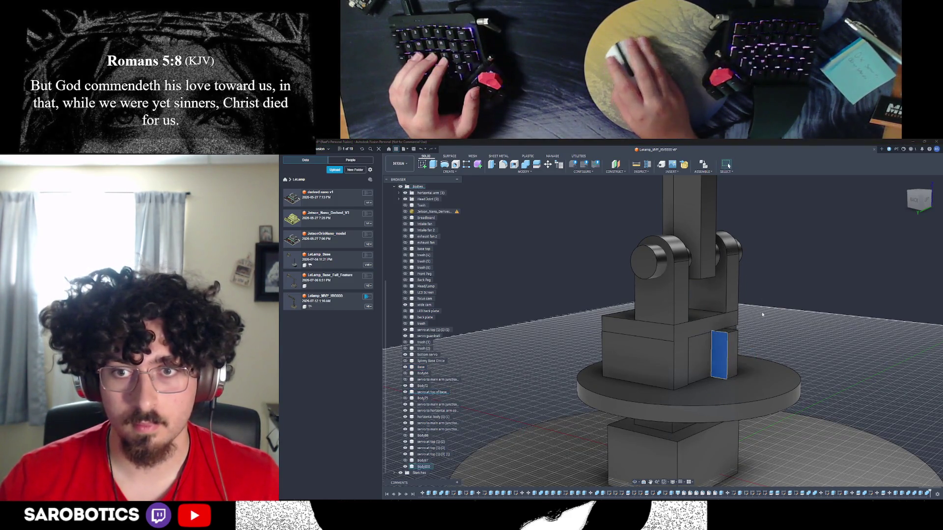
# Start a Split Body on the servo box atop the base, trying the small body as cutter
pyautogui.press('Escape')
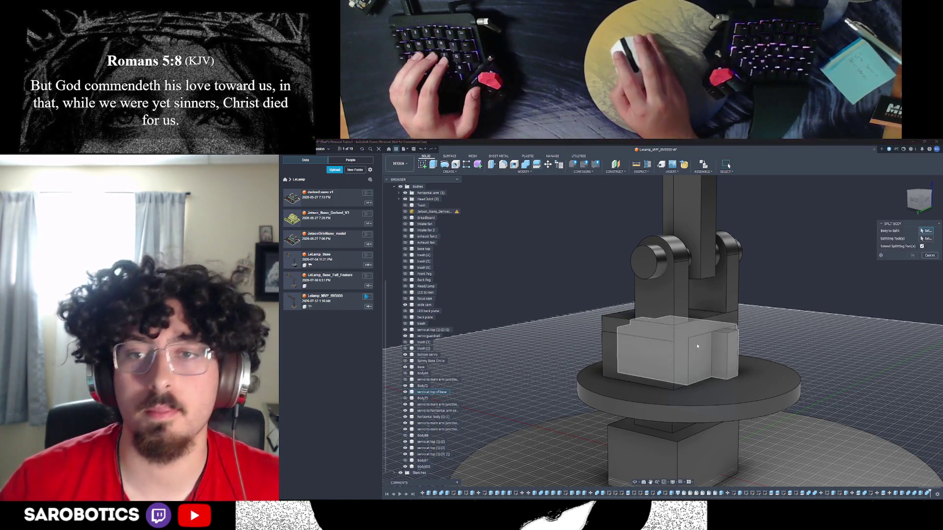
pyautogui.click(678, 351)
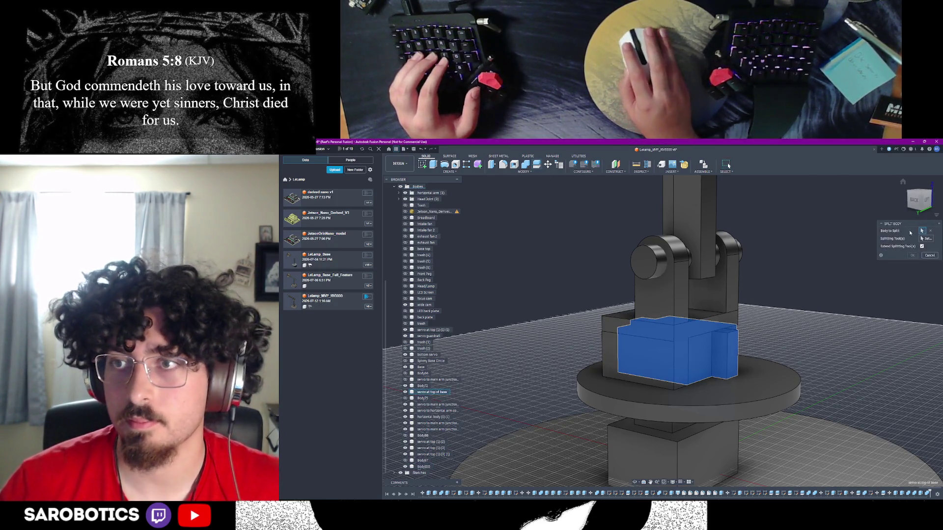
pyautogui.click(713, 347)
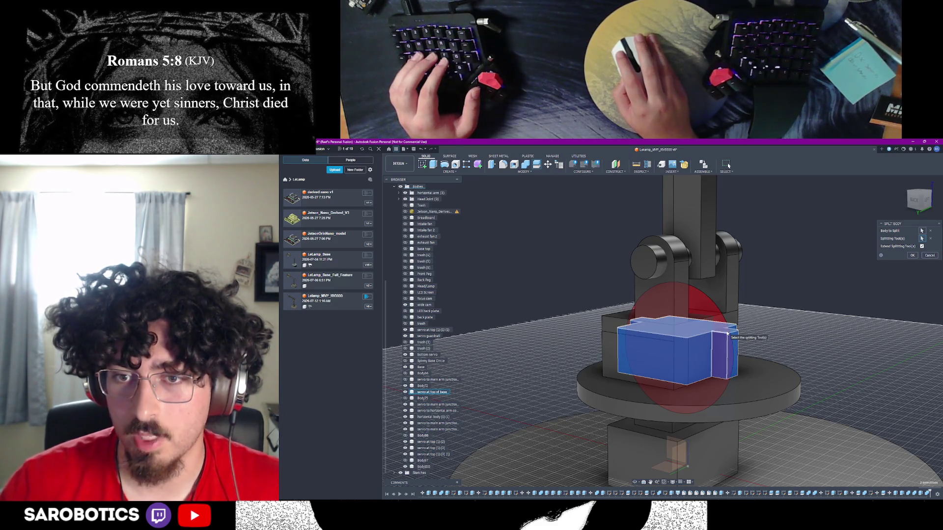
pyautogui.click(727, 333)
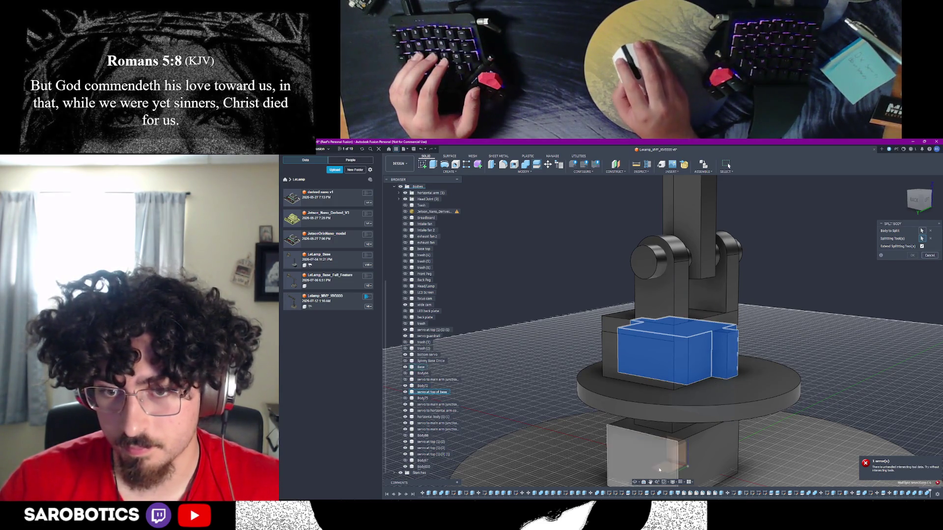
pyautogui.click(636, 483)
pyautogui.moveTo(638, 472)
pyautogui.mouseDown()
pyautogui.moveTo(619, 468)
pyautogui.moveTo(646, 465)
pyautogui.moveTo(636, 456)
pyautogui.moveTo(670, 356)
pyautogui.mouseUp()
pyautogui.press('Escape')
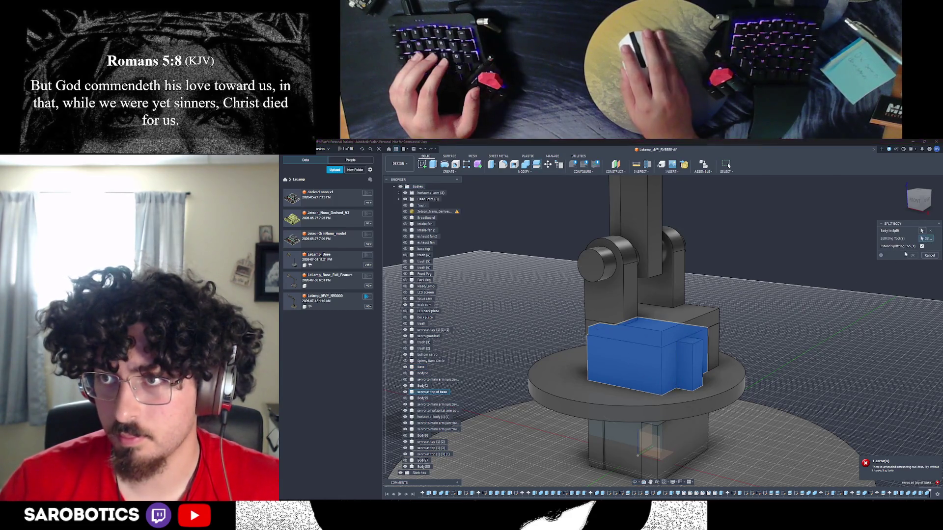
pyautogui.click(668, 369)
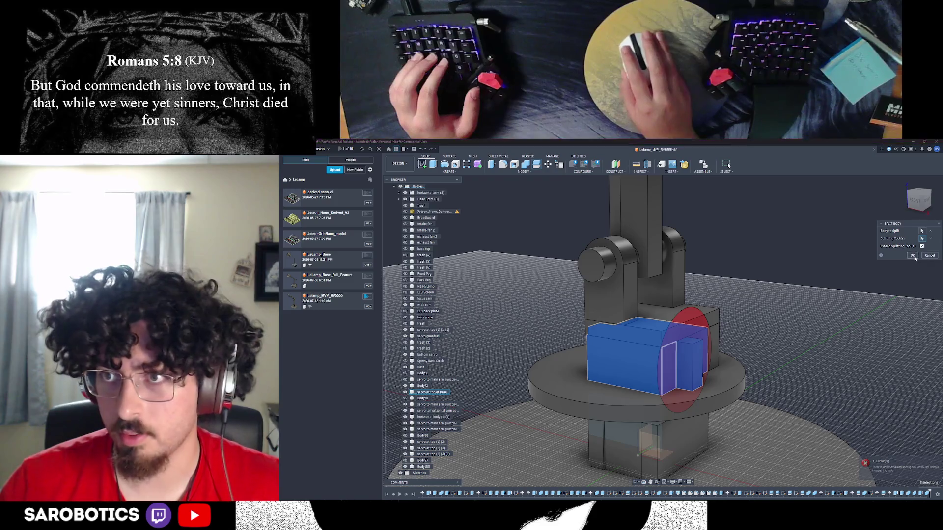
pyautogui.press('Return')
# Re-pick the servo body and its cutting piece, then confirm the split
pyautogui.keyDown('shift'); pyautogui.moveTo(639, 373); pyautogui.dragTo(687, 376, button='middle'); pyautogui.keyUp('shift')
pyautogui.rightClick(687, 375)
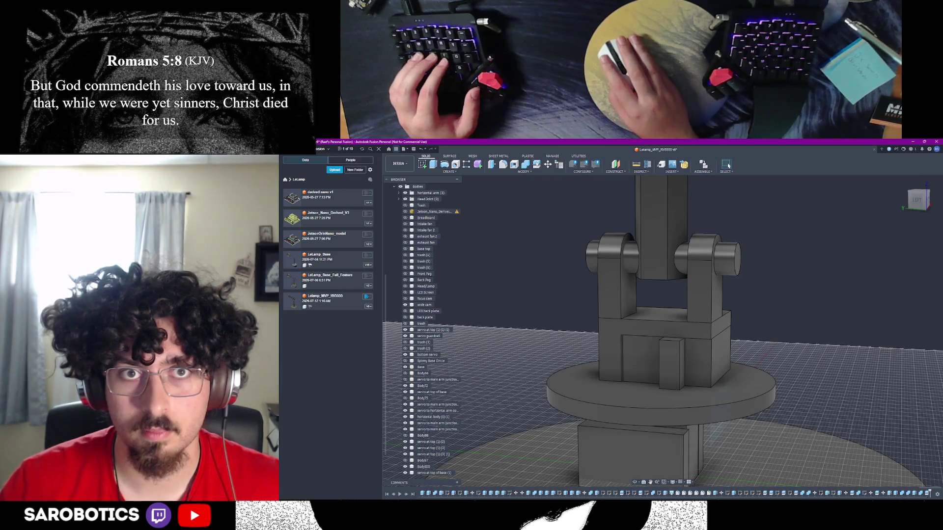
pyautogui.click(652, 351)
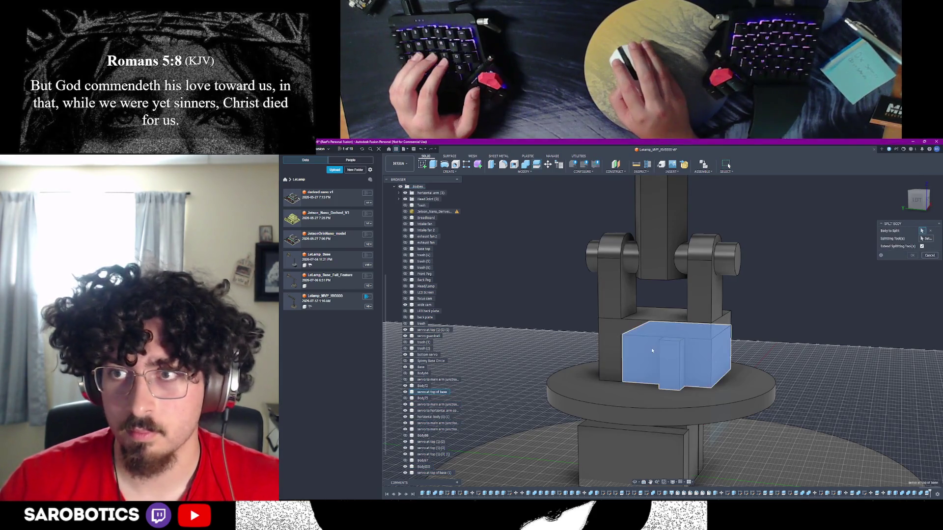
pyautogui.click(654, 346)
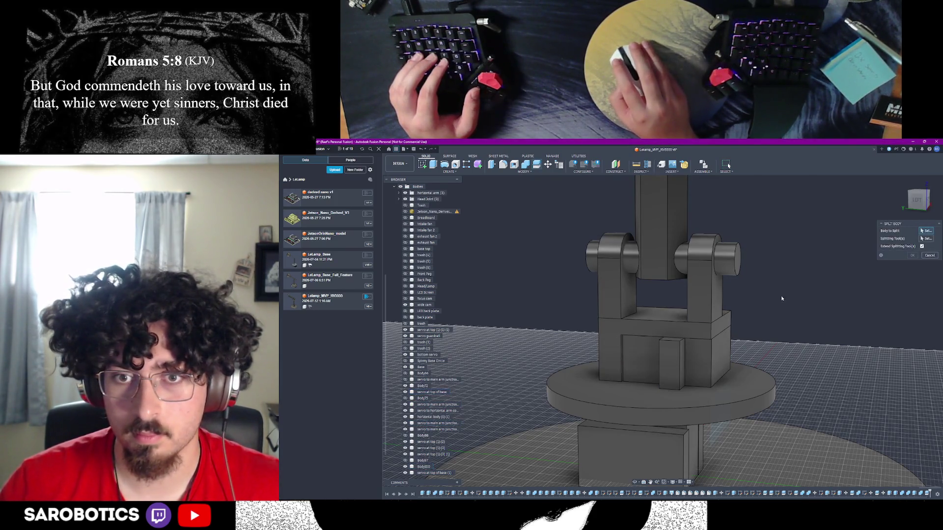
pyautogui.click(655, 345)
pyautogui.click(693, 379)
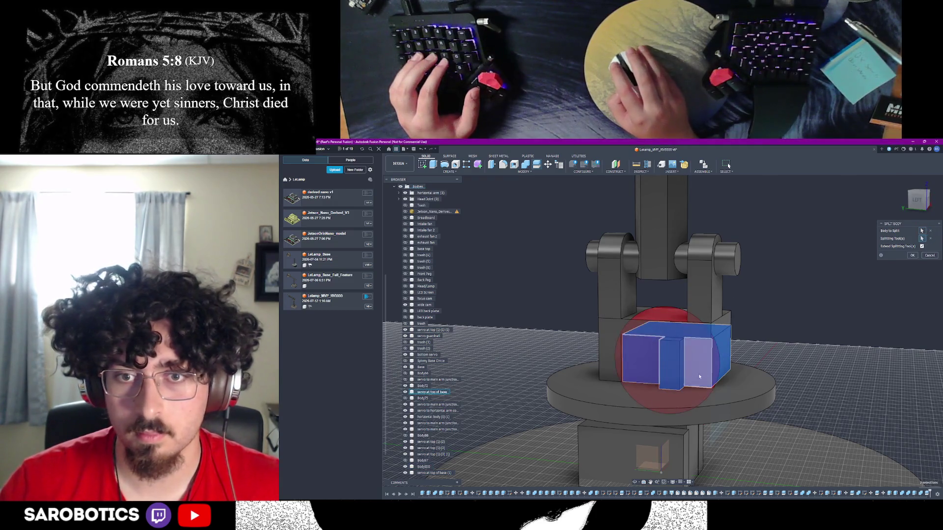
pyautogui.click(912, 255)
pyautogui.keyDown('shift'); pyautogui.moveTo(638, 275); pyautogui.dragTo(491, 373, button='middle'); pyautogui.keyUp('shift')
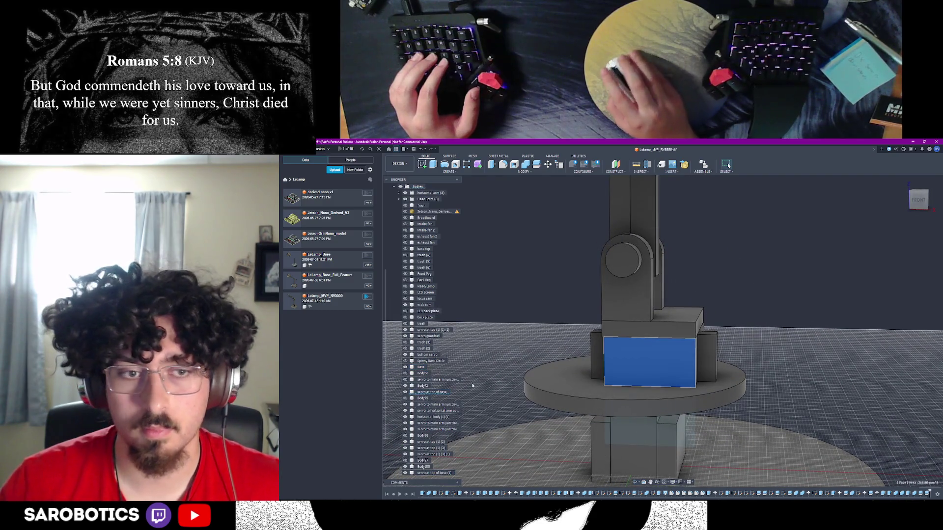
pyautogui.click(427, 354)
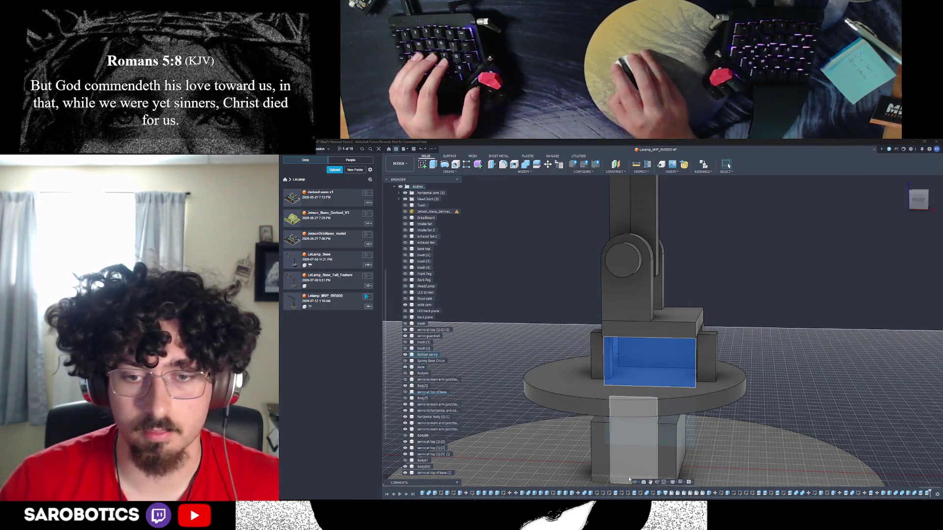
# Select the sketch profile beside the base box and pull its extrusion to 16.00 mm
pyautogui.keyDown('shift'); pyautogui.moveTo(663, 295); pyautogui.dragTo(565, 304, button='middle'); pyautogui.keyUp('shift')
pyautogui.click(807, 379)
pyautogui.click(613, 442)
pyautogui.keyDown('shift'); pyautogui.moveTo(614, 442); pyautogui.dragTo(442, 442, button='middle'); pyautogui.keyUp('shift')
pyautogui.click(645, 358)
pyautogui.click(614, 351)
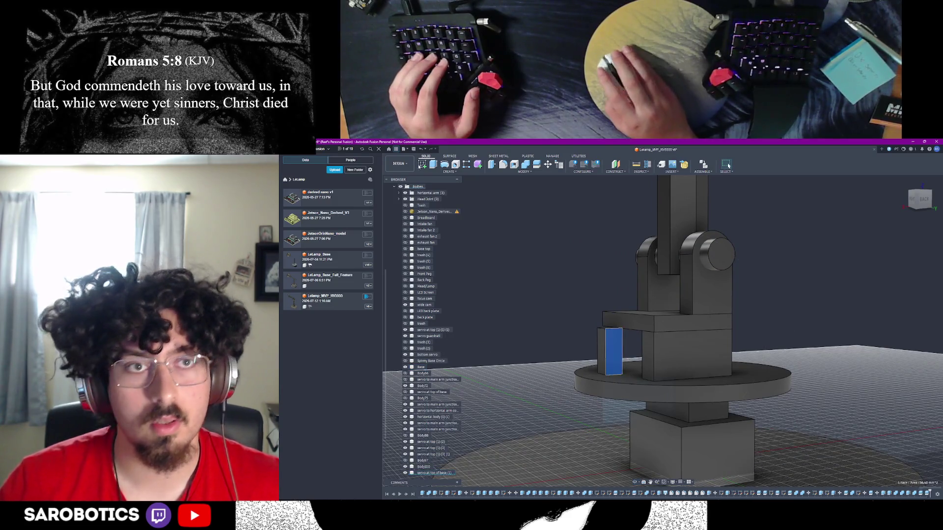
pyautogui.moveTo(617, 349); pyautogui.dragTo(647, 361)
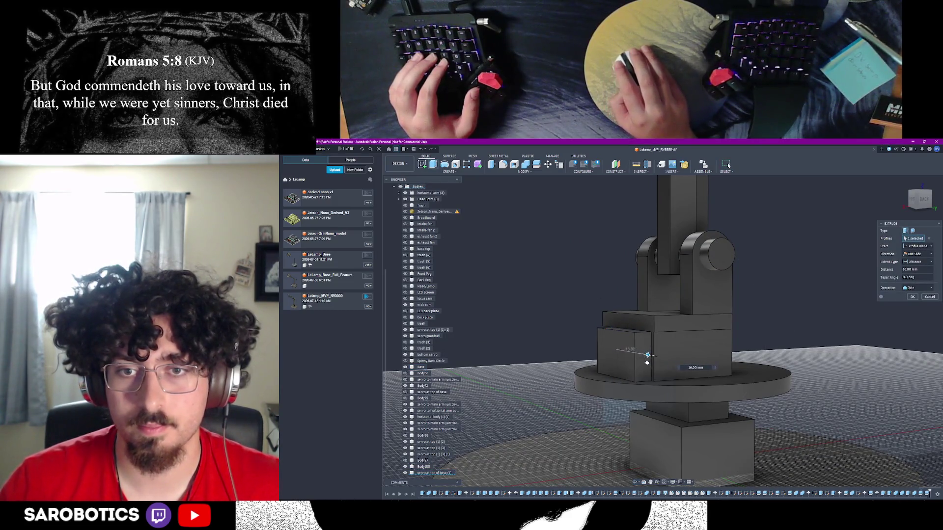
# Set the 16.00 mm extrusion to New Body and commit it
pyautogui.moveTo(648, 363)
pyautogui.keyDown('shift'); pyautogui.mouseDown(button='middle')
pyautogui.moveTo(649, 314)
pyautogui.moveTo(648, 344)
pyautogui.mouseUp(button='middle'); pyautogui.keyUp('shift')
pyautogui.scroll(5, 666, 324)
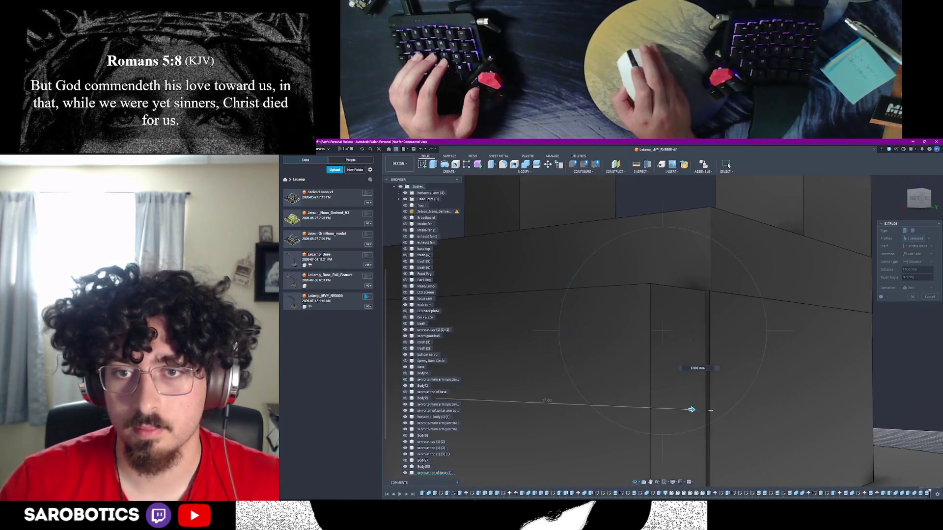
pyautogui.click(692, 410)
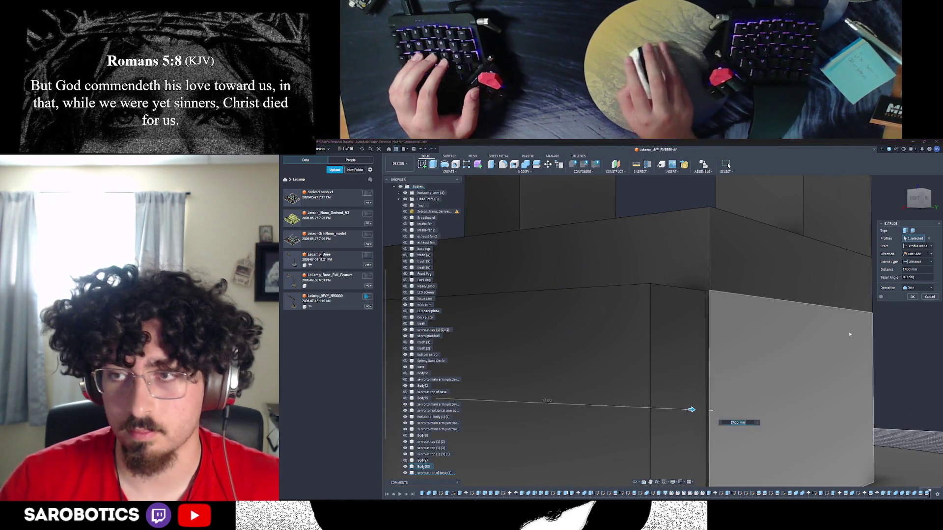
pyautogui.click(916, 288)
pyautogui.click(907, 314)
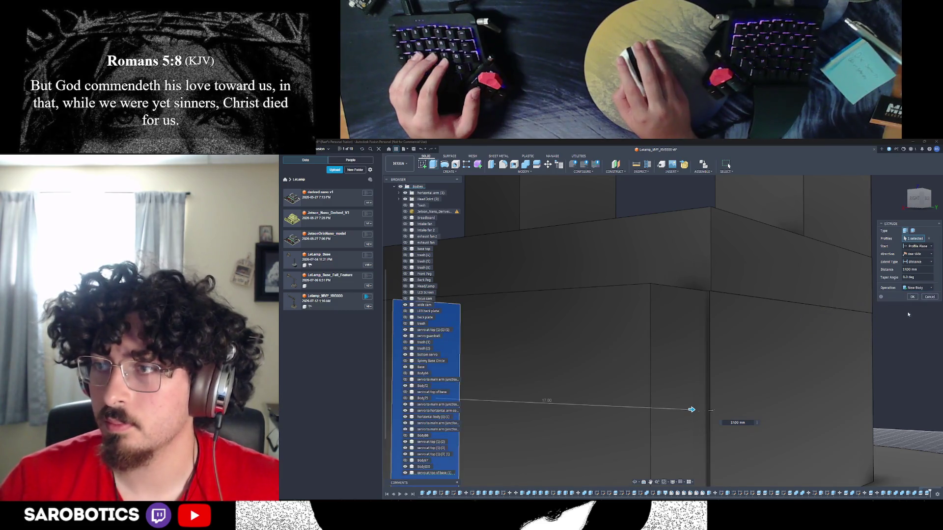
pyautogui.click(915, 297)
# Measure the box's vertical edge, reading 12.00 mm
pyautogui.scroll(-5, 754, 424)
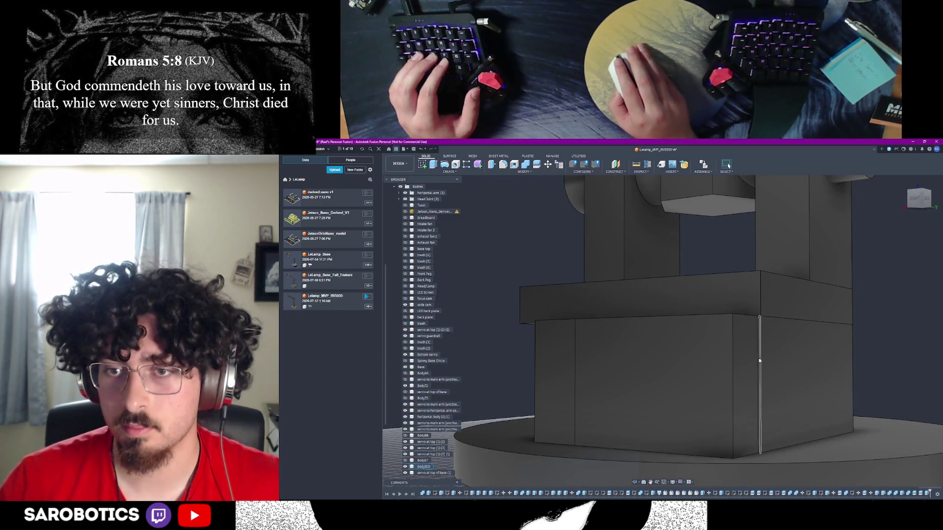
pyautogui.scroll(5, 754, 424)
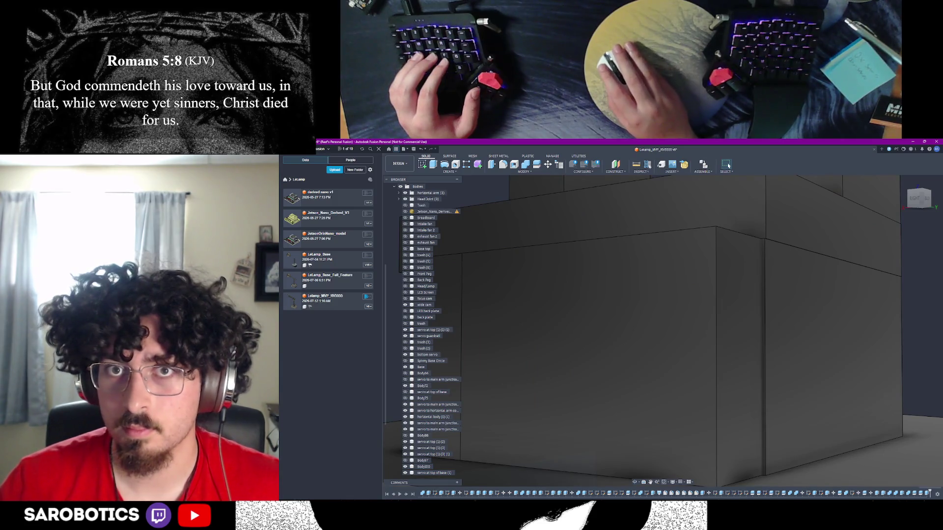
pyautogui.click(648, 164)
pyautogui.click(764, 291)
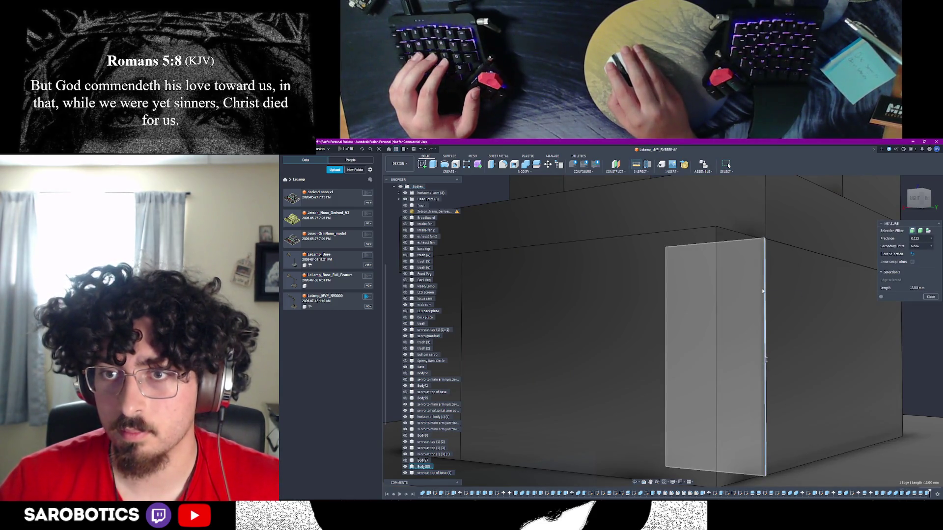
# Measure the narrow face's distance to the adjacent face, then begin extruding the narrow face
pyautogui.scroll(5, 764, 292)
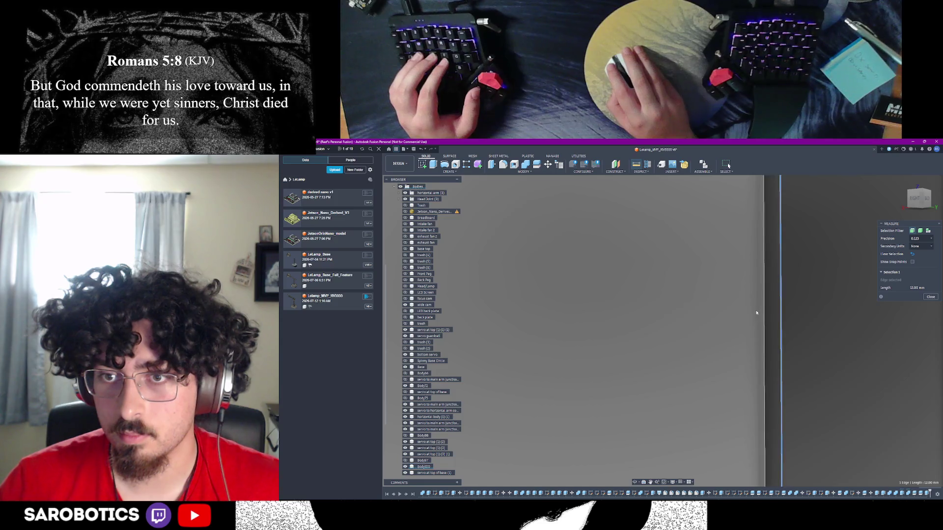
pyautogui.click(760, 315)
pyautogui.scroll(-5, 761, 314)
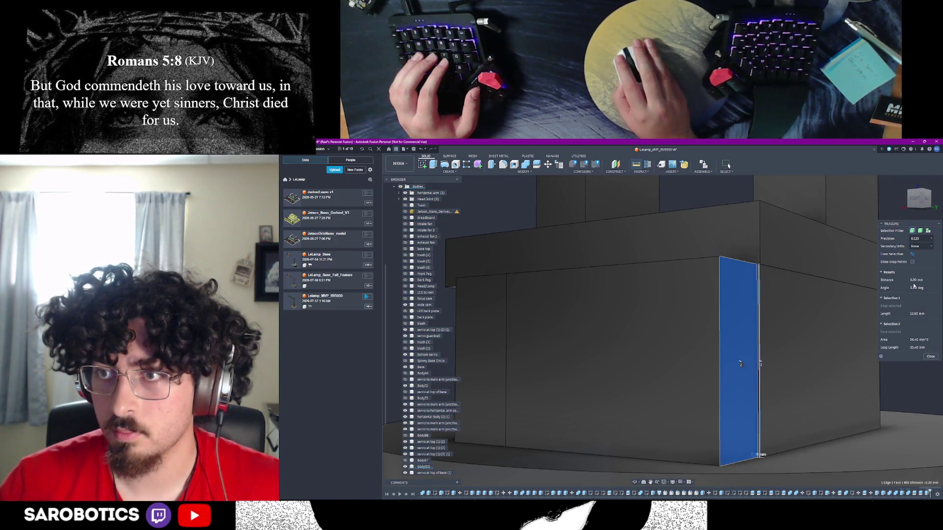
pyautogui.click(931, 356)
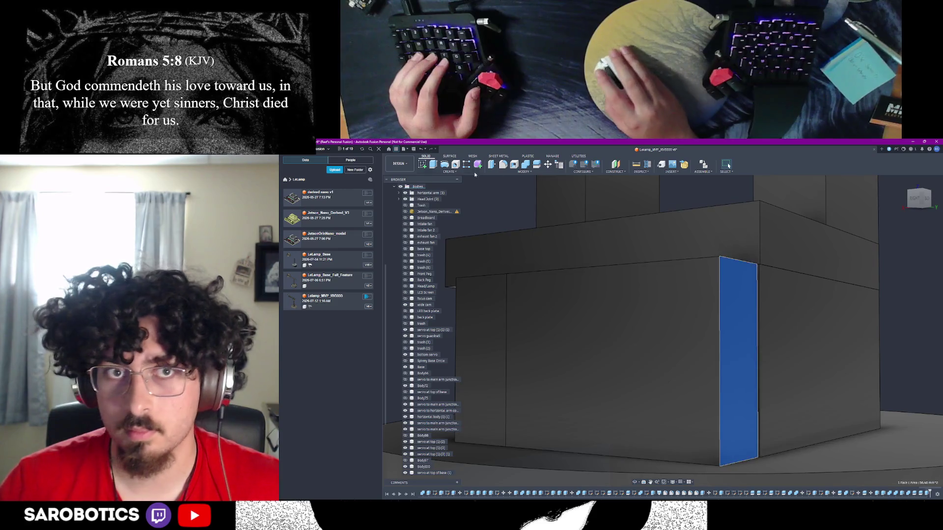
pyautogui.press('e')
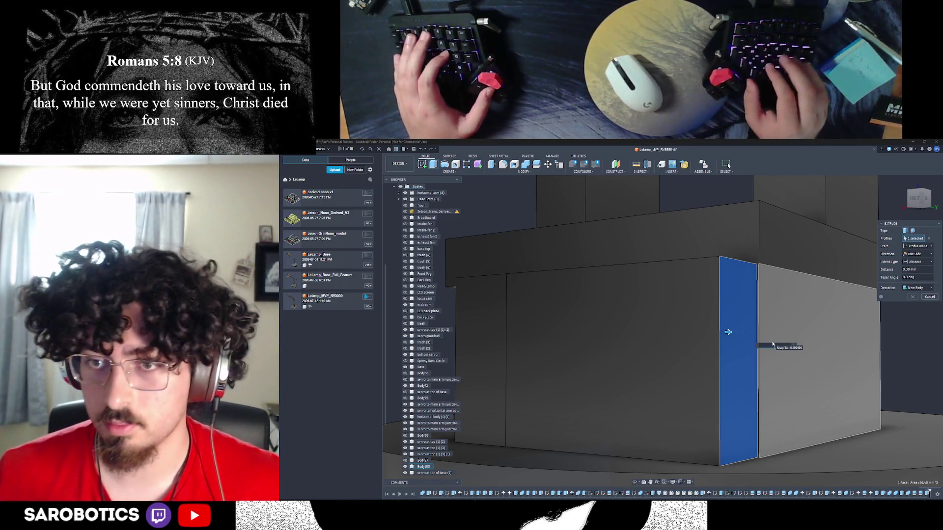
# Extrude the narrow face up to the neighbouring face to close the thin gap
pyautogui.click(773, 344)
pyautogui.write('-20')
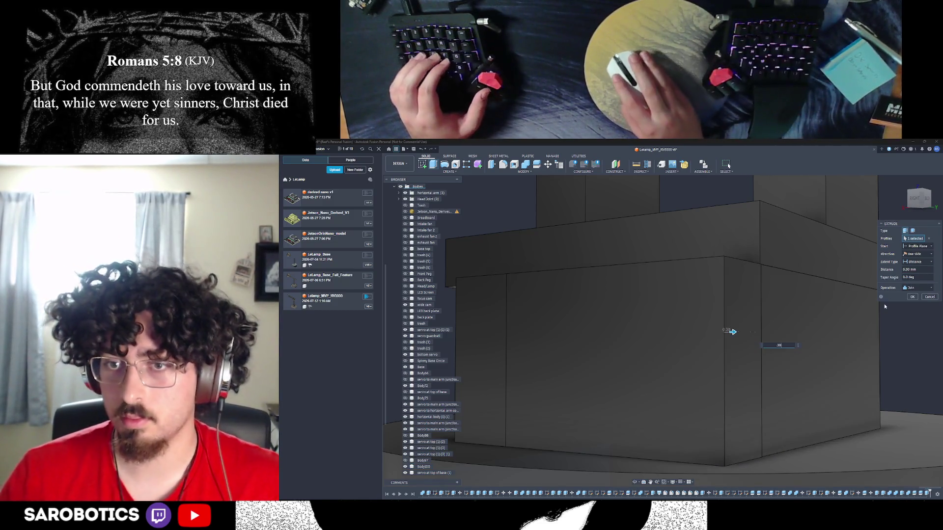
pyautogui.click(912, 297)
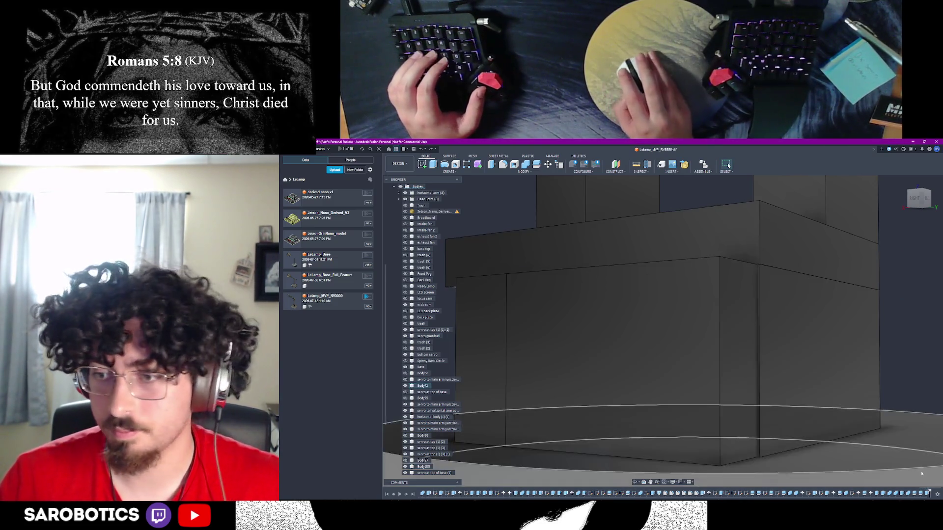
pyautogui.click(433, 166)
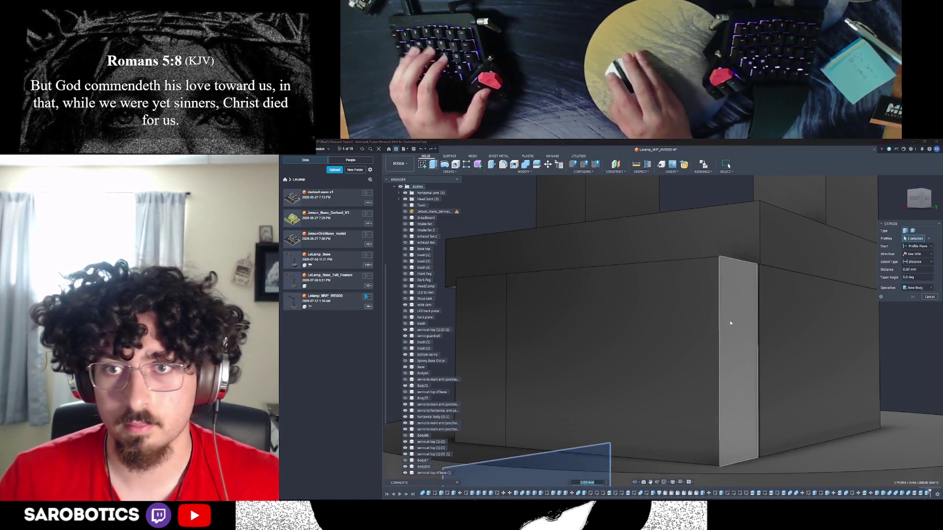
pyautogui.click(927, 306)
# Extrude the narrow front face as a new body
pyautogui.click(747, 319)
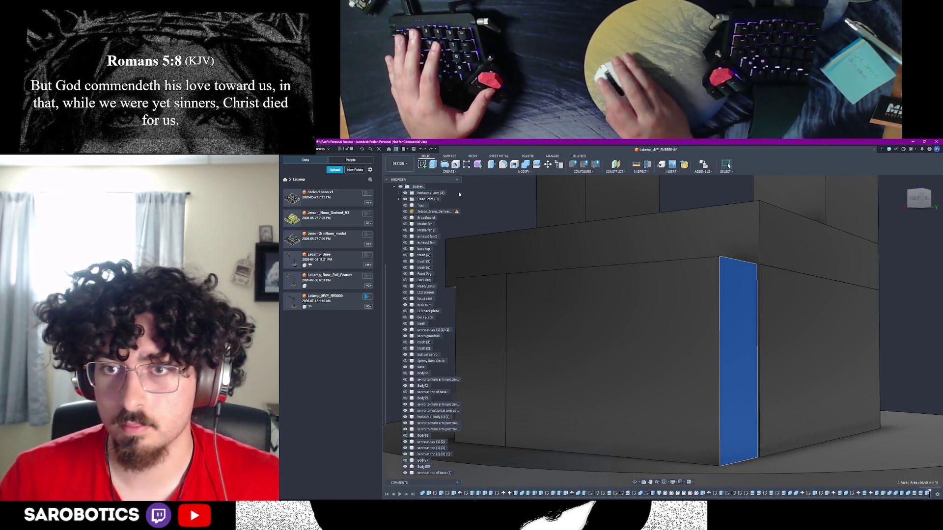
pyautogui.press('e')
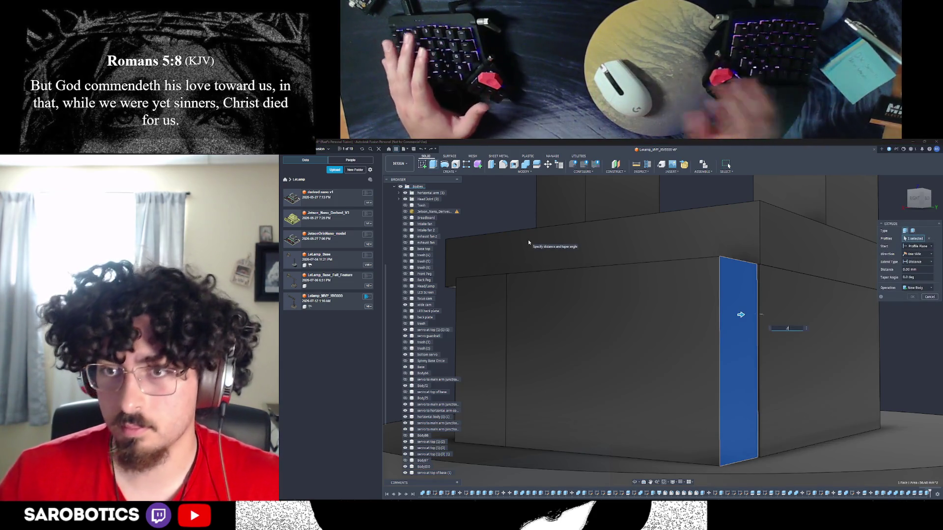
pyautogui.click(812, 245)
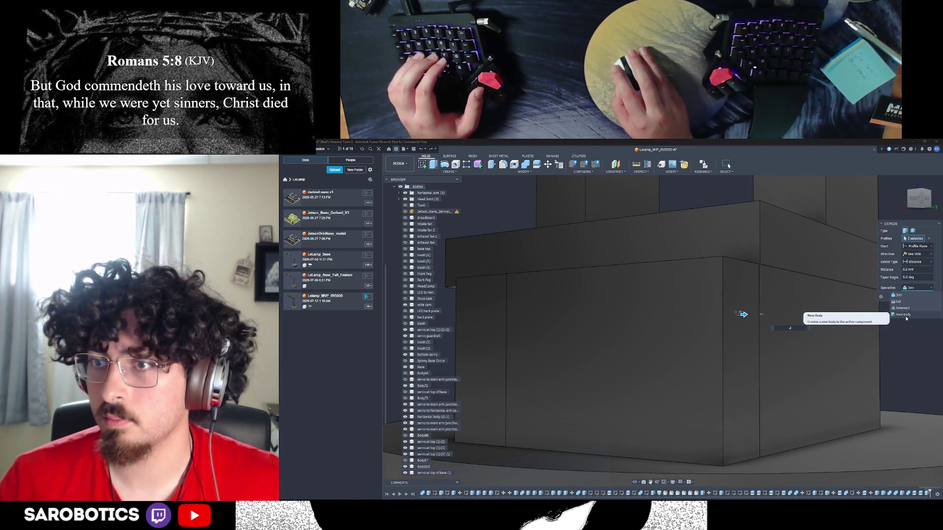
pyautogui.click(906, 319)
pyautogui.press('Return')
# Extrude the box's right-hand face 18.00 mm as a New Body
pyautogui.scroll(-5, 747, 316)
pyautogui.click(722, 339)
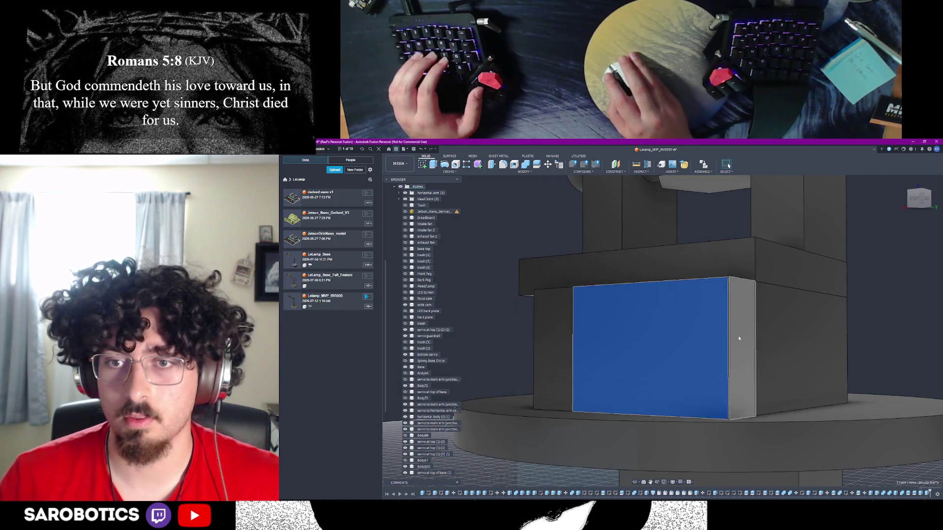
pyautogui.keyDown('ctrl'); pyautogui.click(740, 338); pyautogui.keyUp('ctrl')
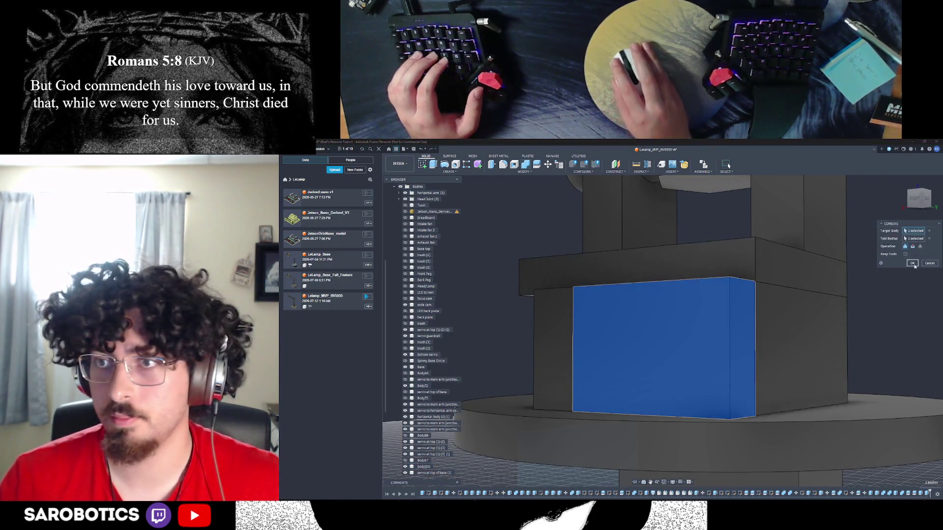
pyautogui.press('Escape')
pyautogui.keyDown('shift'); pyautogui.moveTo(727, 343); pyautogui.dragTo(805, 421, button='middle'); pyautogui.keyUp('shift')
pyautogui.click(635, 483)
pyautogui.moveTo(663, 332); pyautogui.dragTo(781, 385)
pyautogui.rightClick(781, 385)
pyautogui.click(791, 386)
pyautogui.click(784, 373)
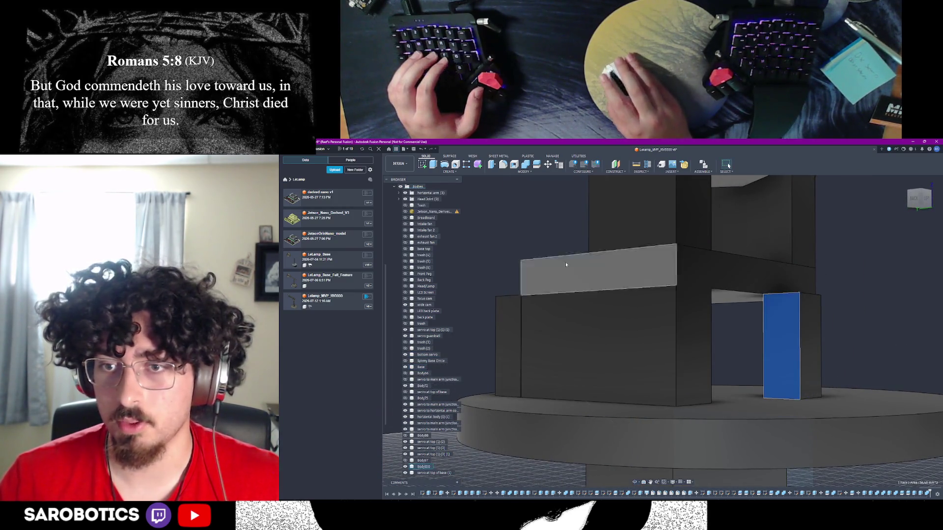
pyautogui.press('e')
pyautogui.moveTo(782, 352); pyautogui.dragTo(690, 352)
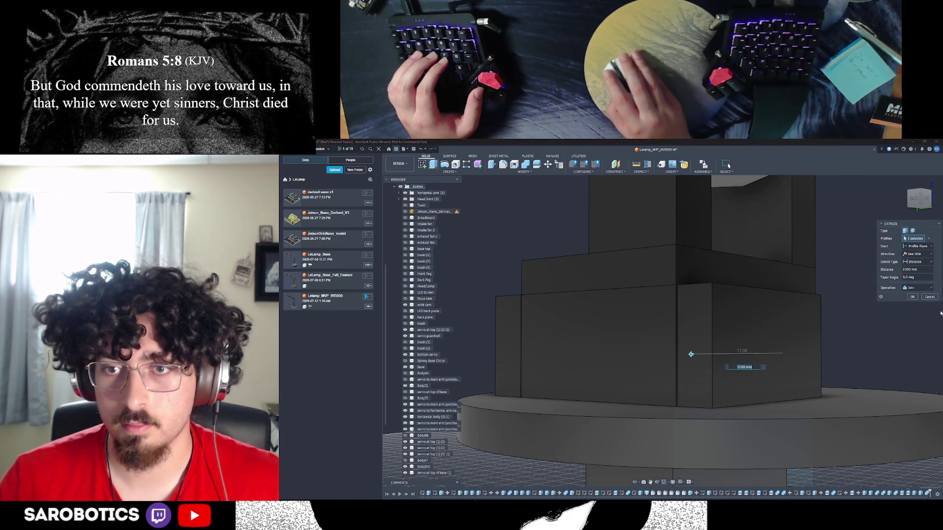
pyautogui.click(904, 315)
pyautogui.press('Return')
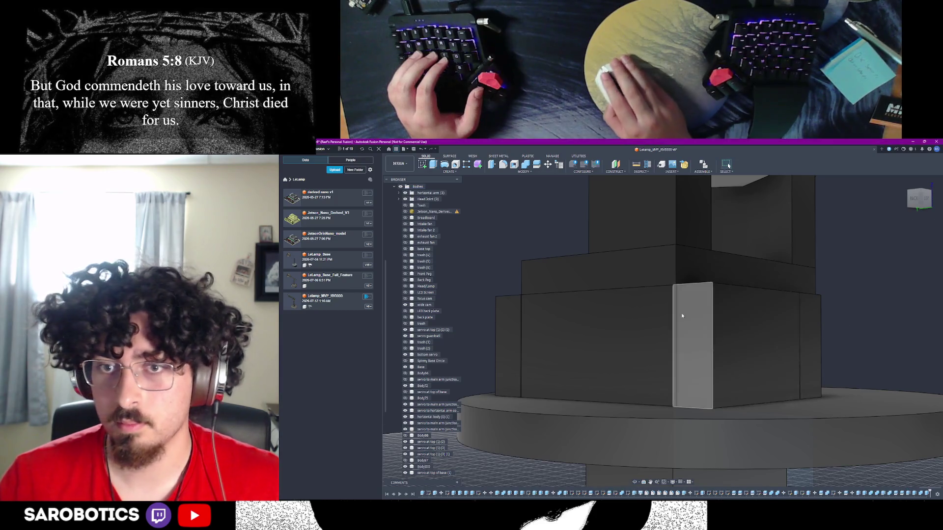
pyautogui.scroll(5, 629, 282)
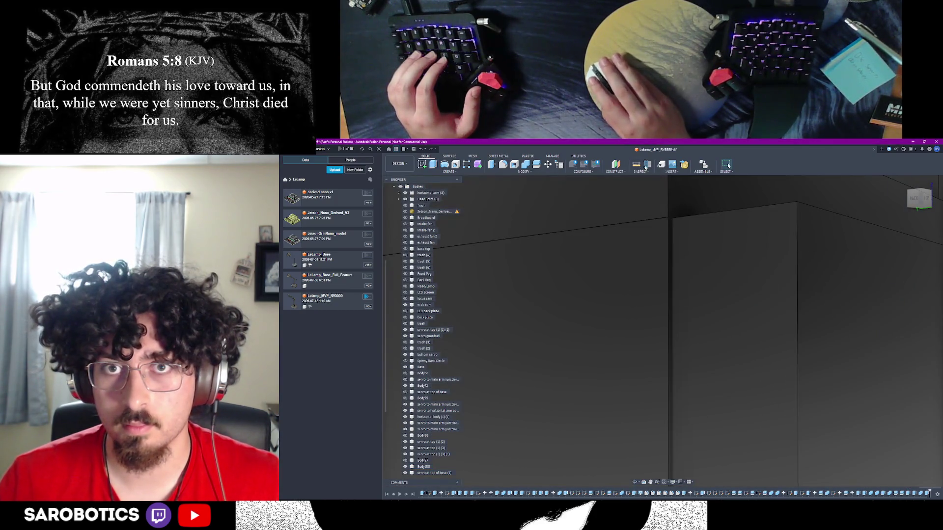
# Measure the 12.00 mm vertical edge and switch the camera to orthographic
pyautogui.click(636, 164)
pyautogui.click(669, 278)
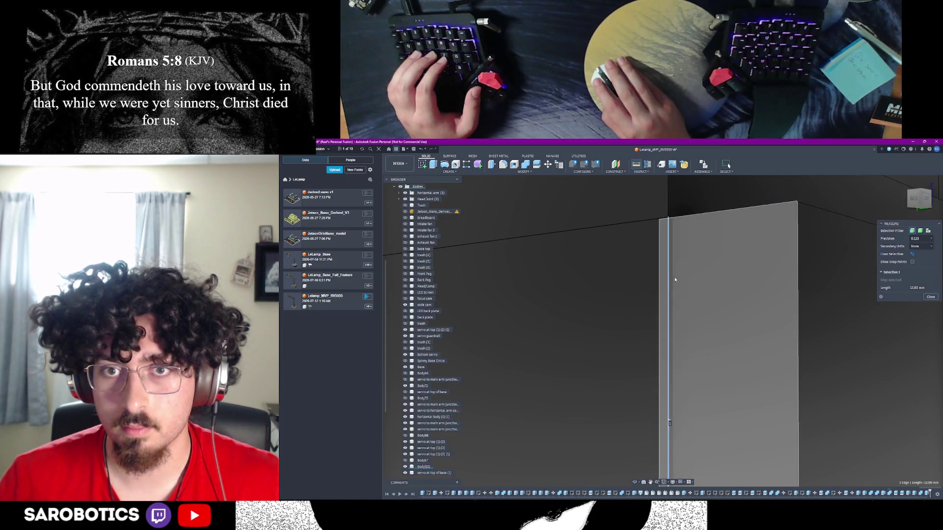
pyautogui.rightClick(903, 183)
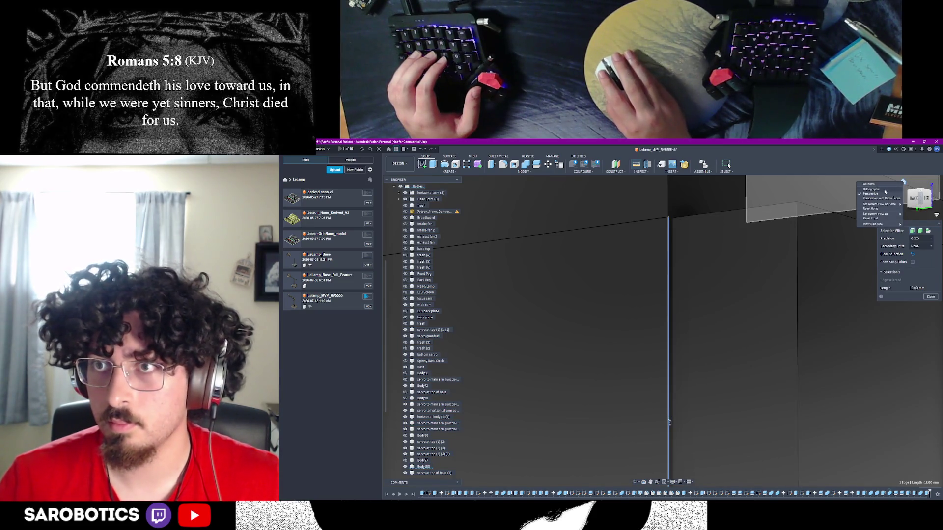
pyautogui.click(883, 190)
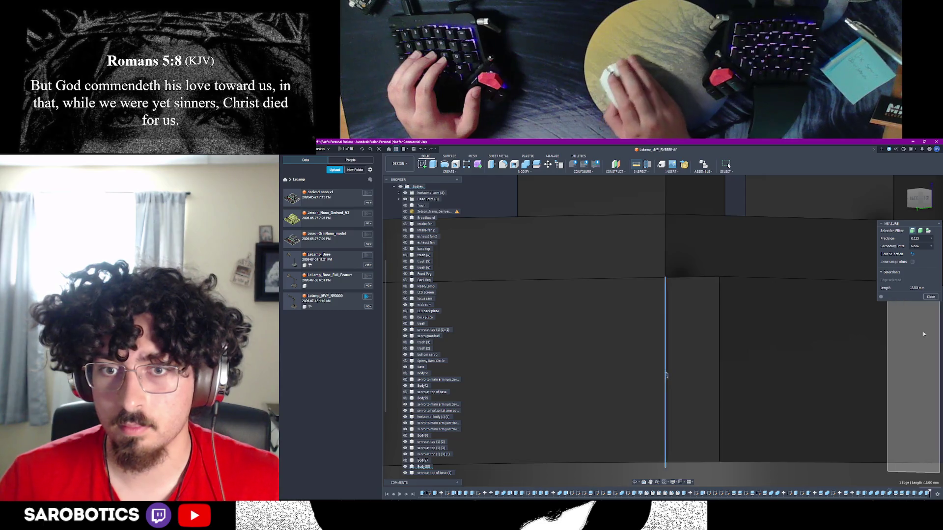
# In the Left view, measure the 0.20 mm gap, then start an extrude Cut on the profile
pyautogui.moveTo(665, 443)
pyautogui.keyDown('shift'); pyautogui.mouseDown(button='middle')
pyautogui.moveTo(674, 347)
pyautogui.moveTo(722, 359)
pyautogui.mouseUp(button='middle'); pyautogui.keyUp('shift')
pyautogui.press('F6')
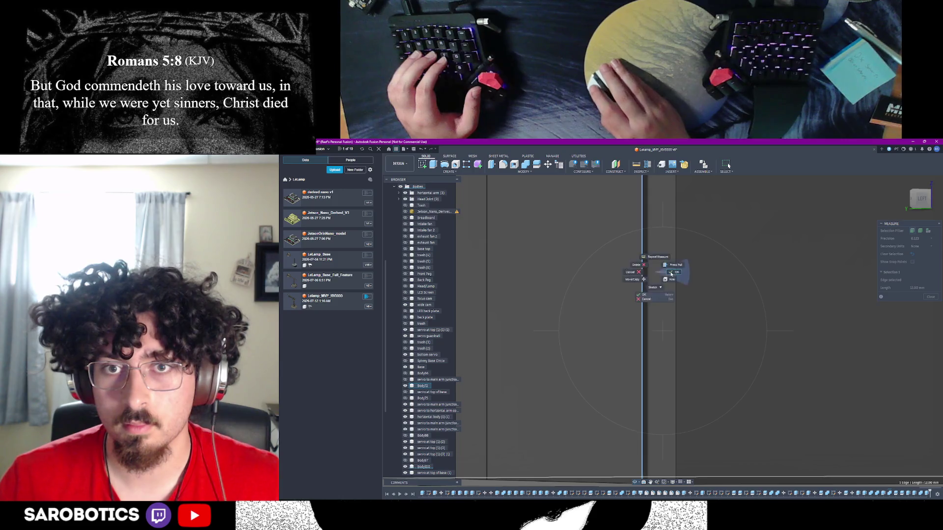
pyautogui.click(672, 273)
pyautogui.click(668, 274)
pyautogui.click(930, 356)
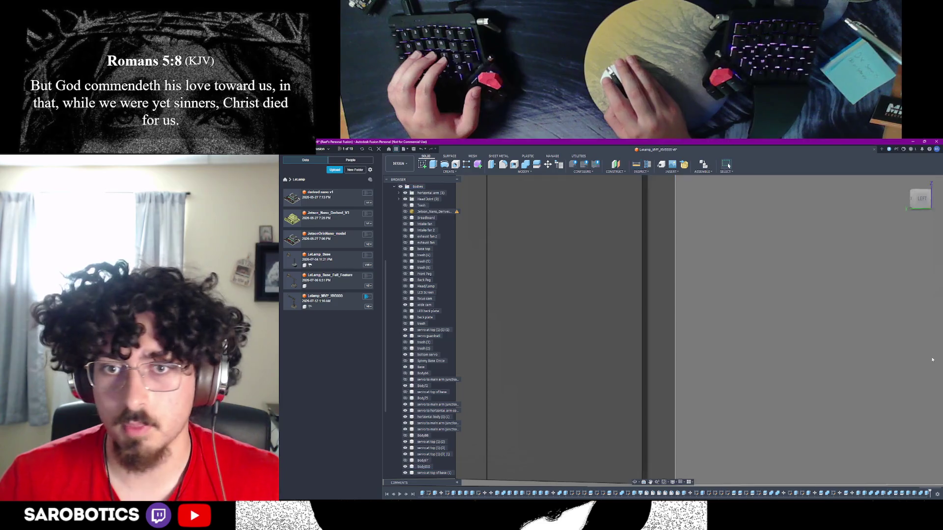
pyautogui.click(435, 165)
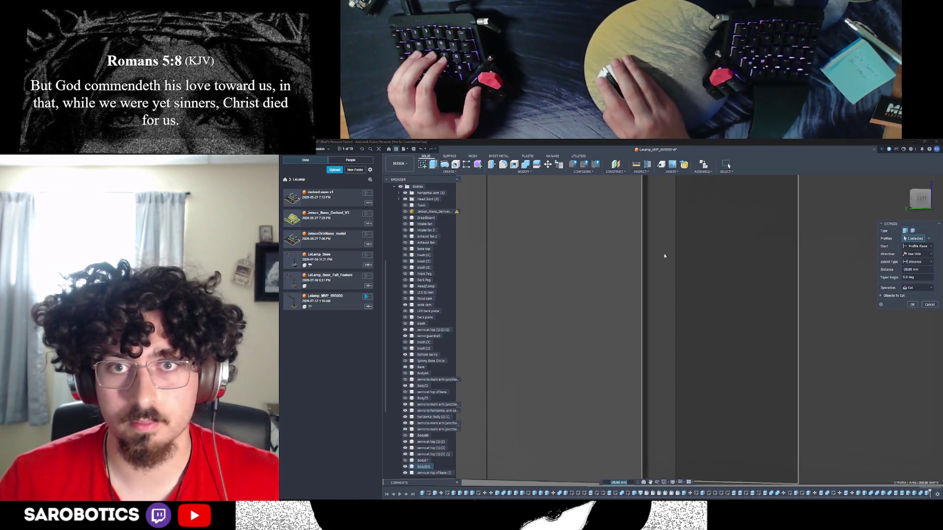
# Commit the 28.80 mm extrude cut
pyautogui.scroll(-5, 696, 270)
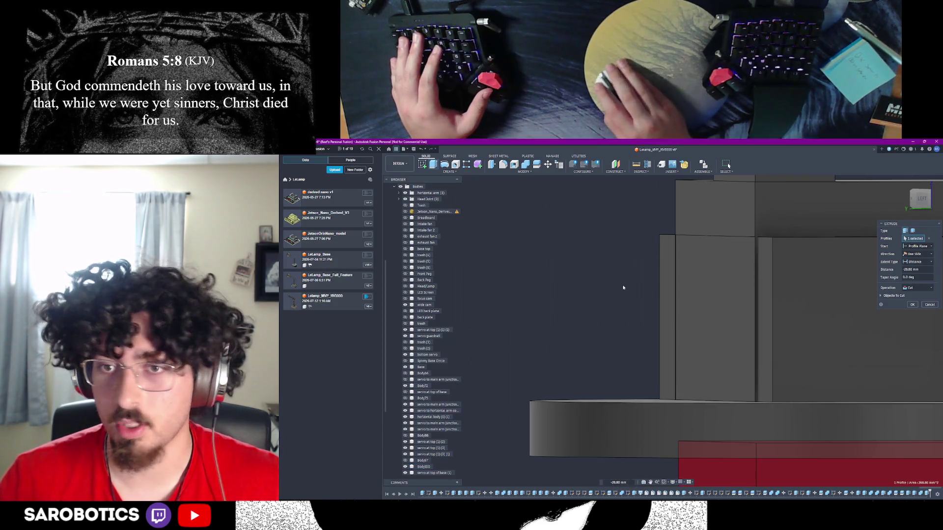
pyautogui.press('Return')
pyautogui.moveTo(728, 166)
pyautogui.keyDown('shift'); pyautogui.mouseDown(button='middle')
pyautogui.moveTo(718, 351)
pyautogui.moveTo(728, 166)
pyautogui.mouseUp(button='middle'); pyautogui.keyUp('shift')
# Extrude the box's front face 0.20 mm as a separate New Body
pyautogui.keyDown('shift'); pyautogui.moveTo(663, 331); pyautogui.dragTo(684, 301, button='middle'); pyautogui.keyUp('shift')
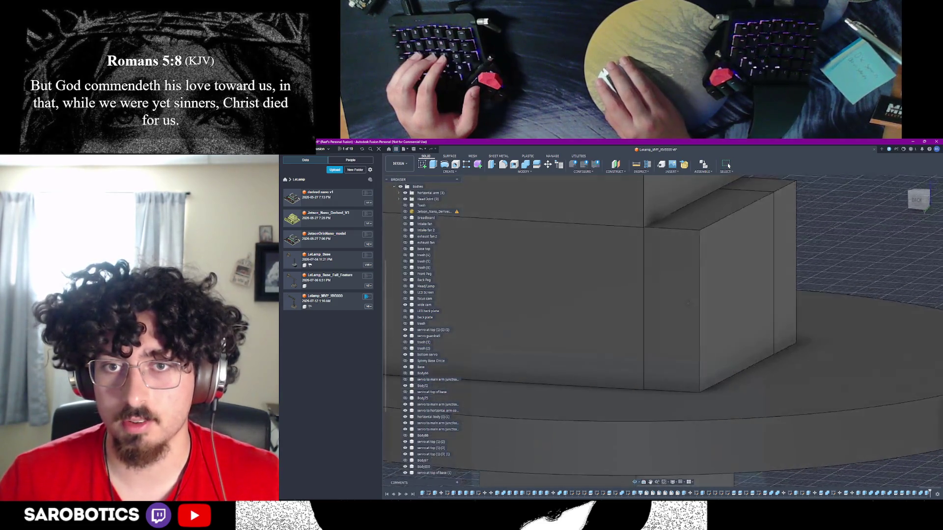
pyautogui.click(680, 298)
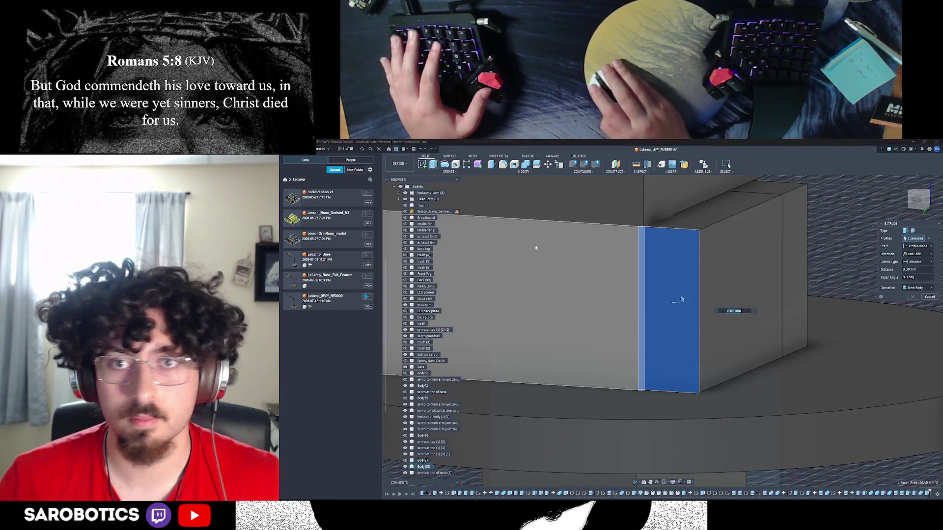
pyautogui.press('e')
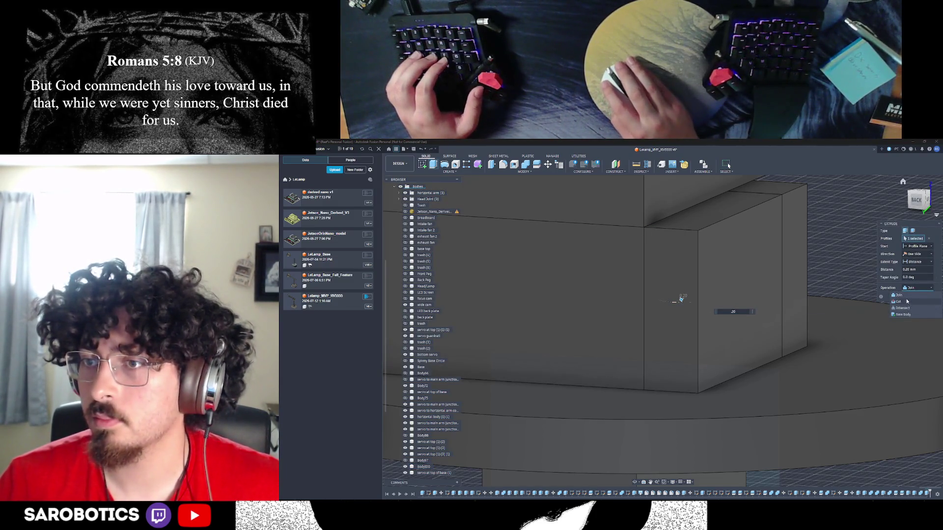
pyautogui.click(908, 315)
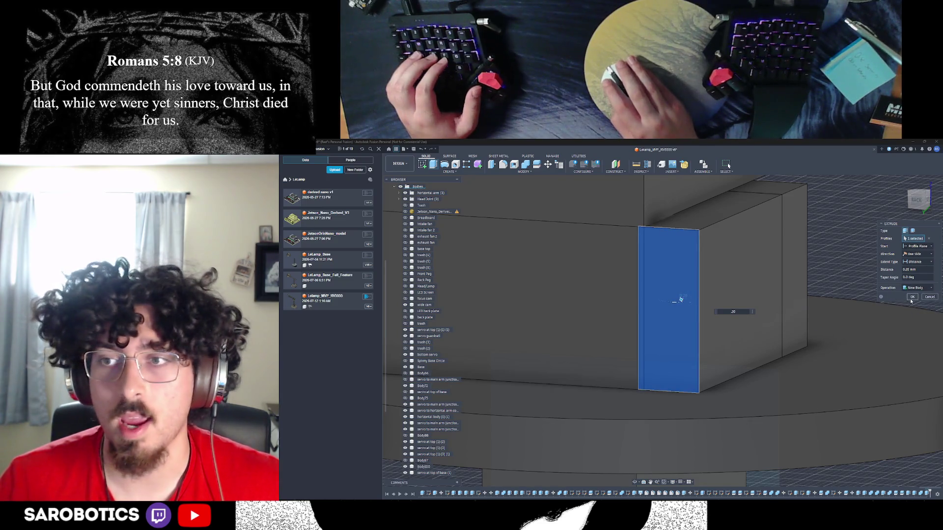
pyautogui.click(912, 297)
pyautogui.scroll(3, 910, 298)
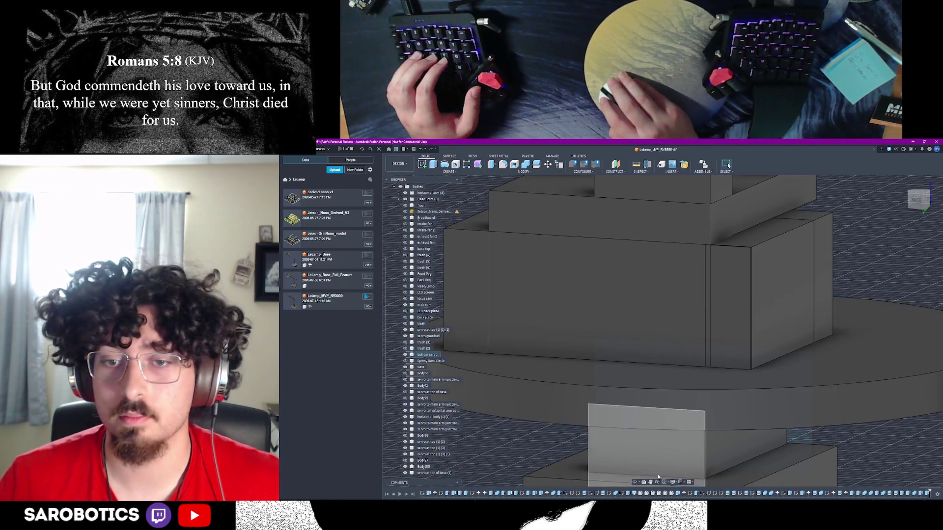
pyautogui.scroll(-3, 659, 476)
pyautogui.keyDown('shift'); pyautogui.moveTo(659, 477); pyautogui.dragTo(643, 437, button='middle'); pyautogui.keyUp('shift')
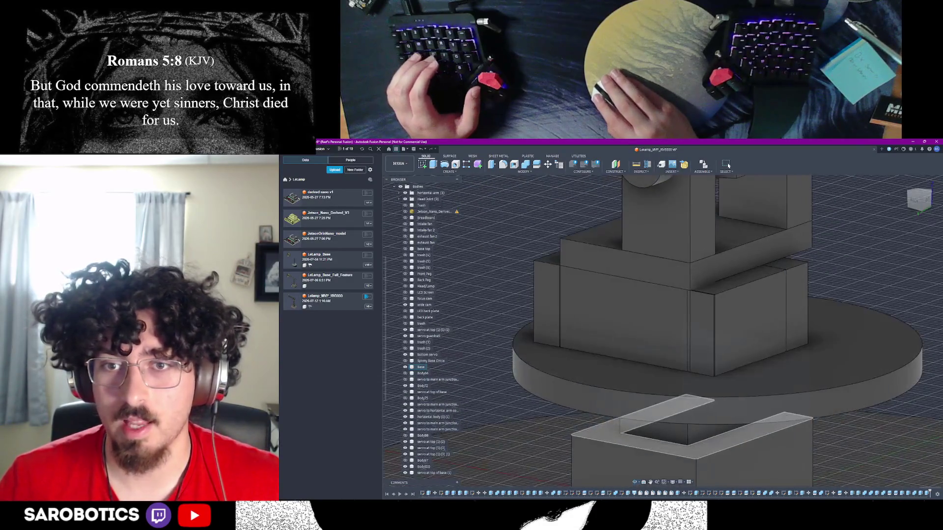
pyautogui.click(686, 334)
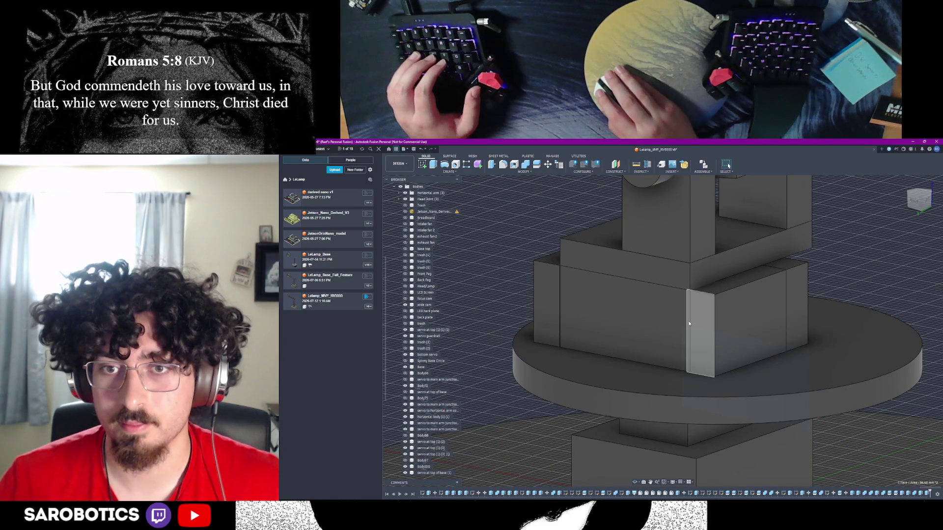
# Combine the servo box and the large upper box into one body
pyautogui.click(689, 324)
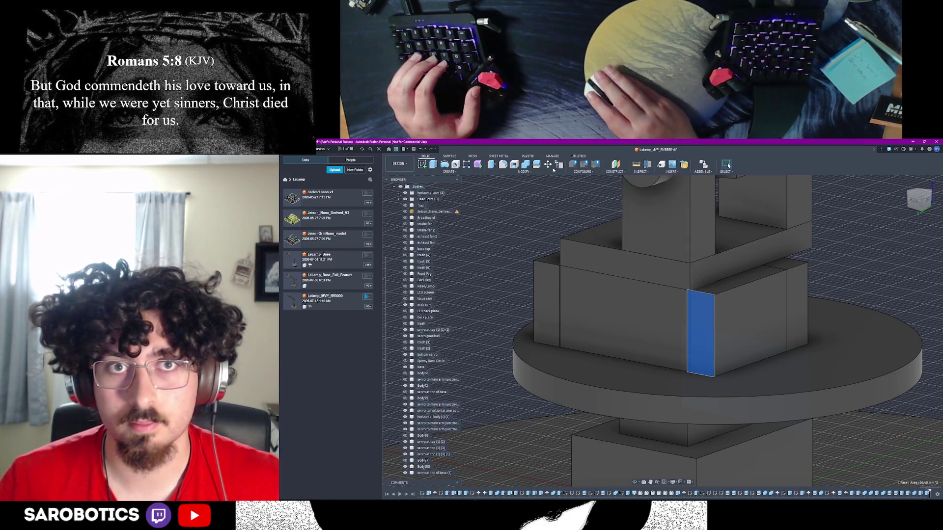
pyautogui.press('c')
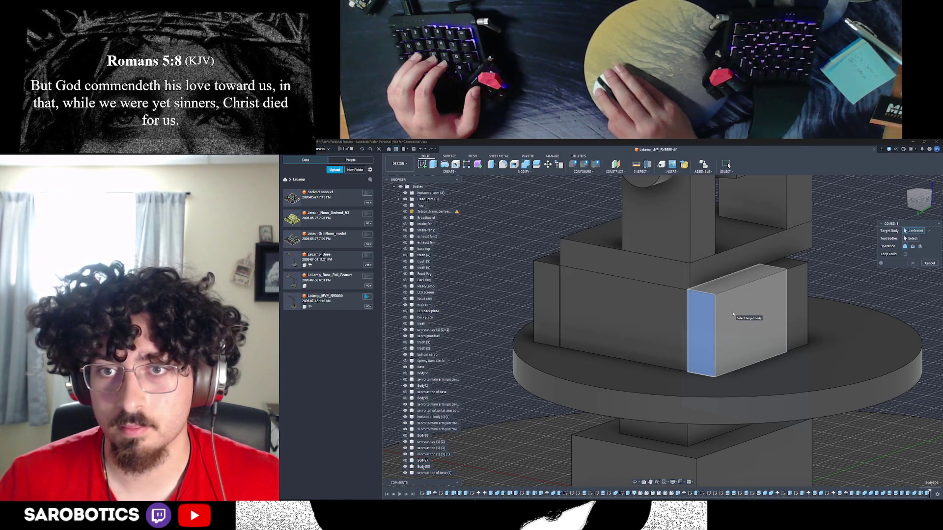
pyautogui.click(733, 314)
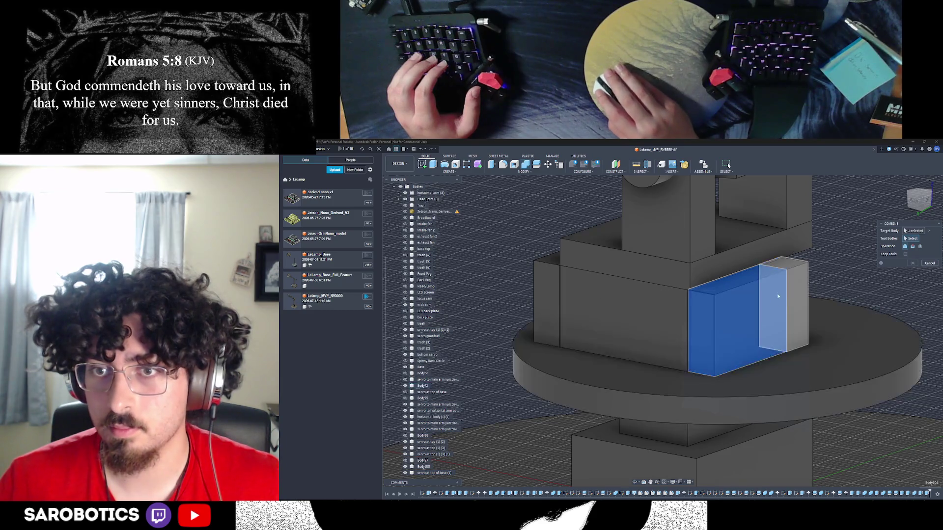
pyautogui.click(656, 317)
pyautogui.press('Return')
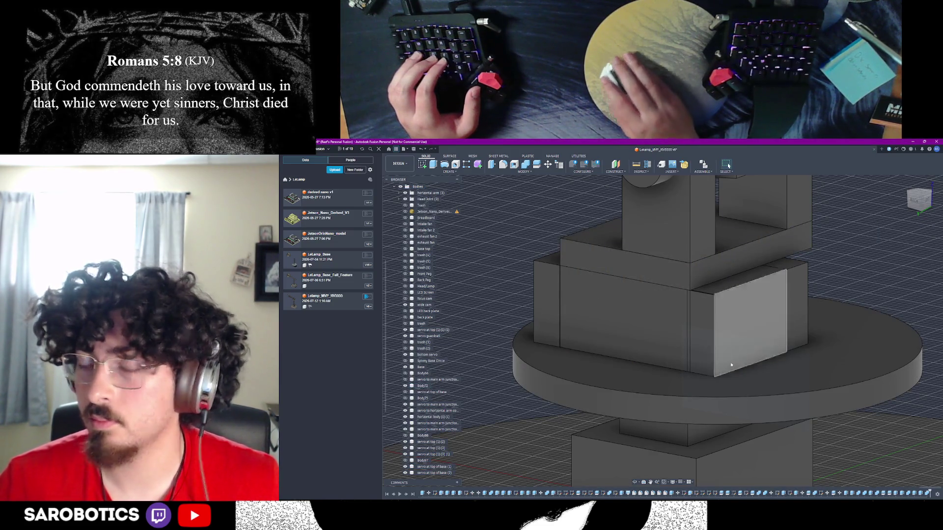
# Join the large grey body into the base box with a second Combine
pyautogui.moveTo(557, 334)
pyautogui.keyDown('shift'); pyautogui.mouseDown(button='middle')
pyautogui.moveTo(506, 349)
pyautogui.moveTo(589, 324)
pyautogui.moveTo(638, 295)
pyautogui.mouseUp(button='middle'); pyautogui.keyUp('shift')
pyautogui.rightClick(653, 281)
pyautogui.click(675, 281)
pyautogui.scroll(-5, 648, 280)
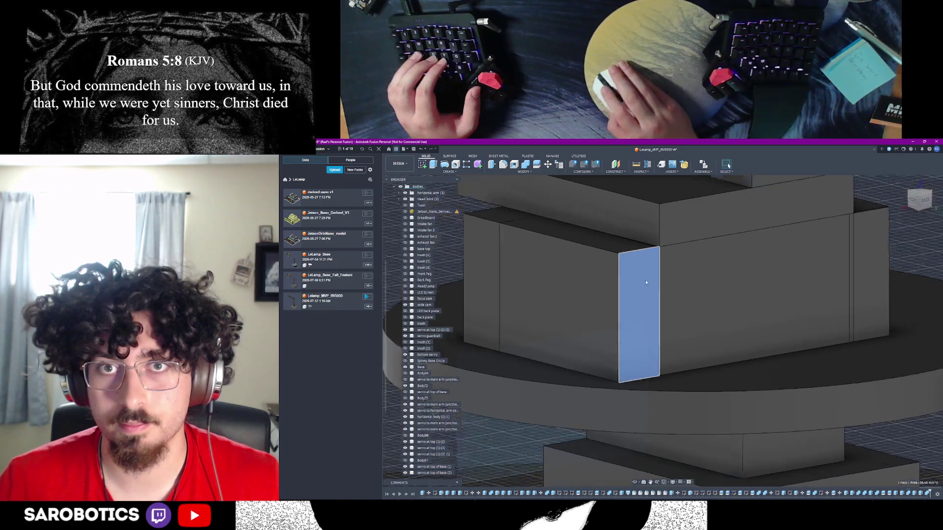
pyautogui.click(711, 271)
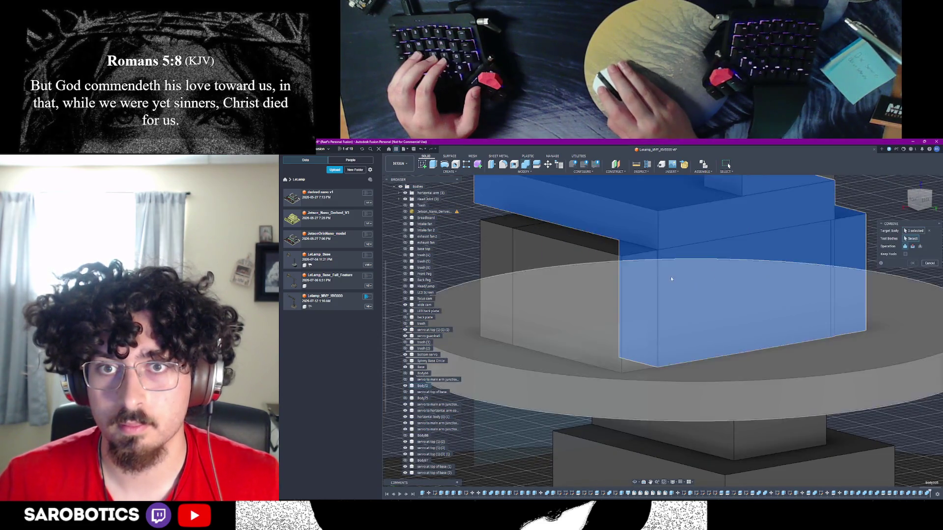
pyautogui.press('Return')
pyautogui.scroll(-3, 658, 368)
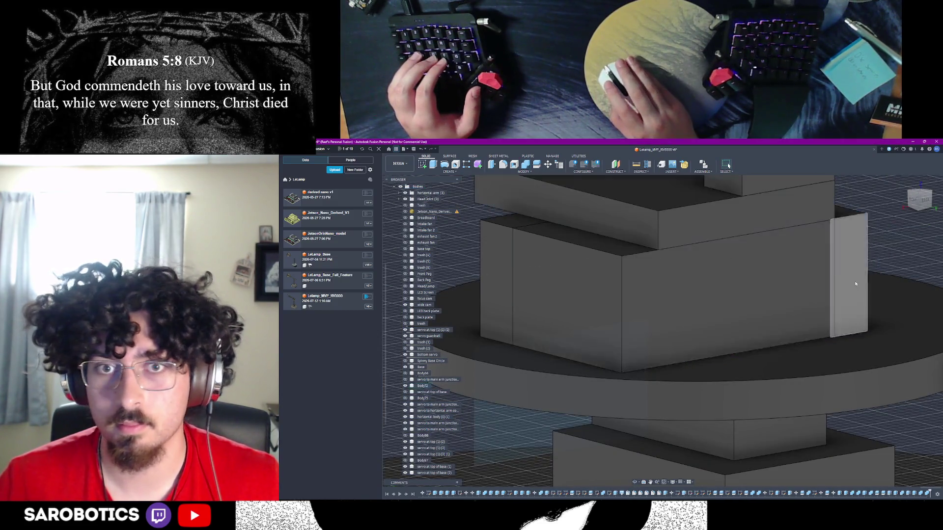
# Merge the front box on the base with its neighbouring body
pyautogui.keyDown('shift'); pyautogui.moveTo(639, 344); pyautogui.dragTo(594, 326, button='middle'); pyautogui.keyUp('shift')
pyautogui.click(560, 334)
pyautogui.click(594, 325)
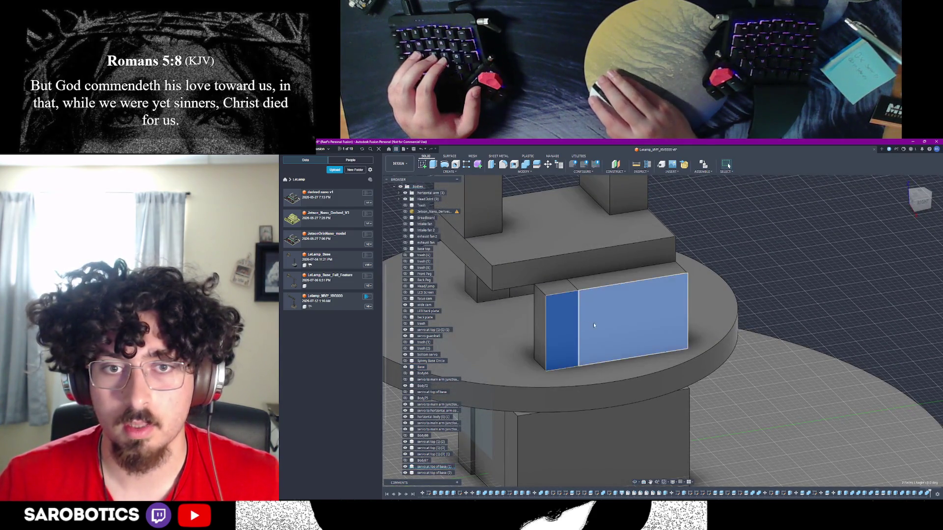
pyautogui.click(526, 164)
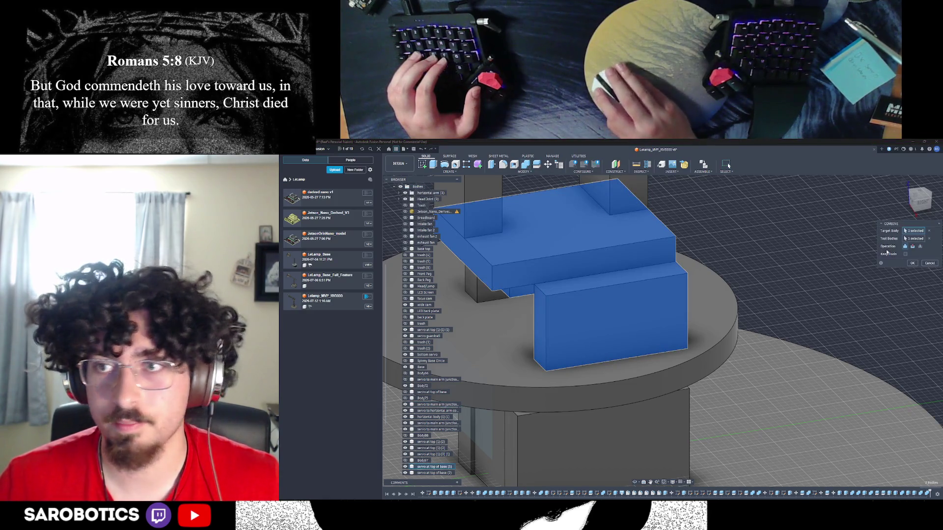
pyautogui.click(911, 264)
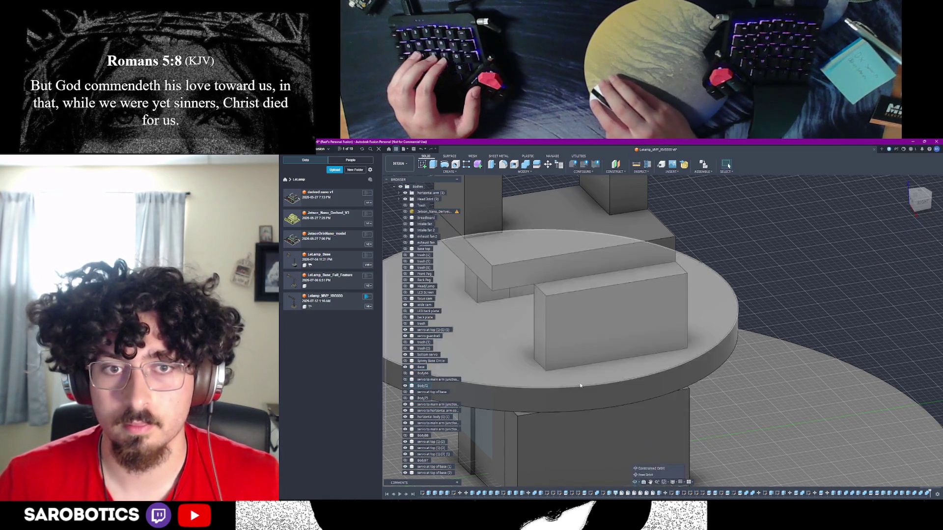
# From a low side view, combine one more target and tool body on the base
pyautogui.click(635, 483)
pyautogui.moveTo(565, 344)
pyautogui.mouseDown()
pyautogui.moveTo(521, 314)
pyautogui.moveTo(475, 322)
pyautogui.mouseUp()
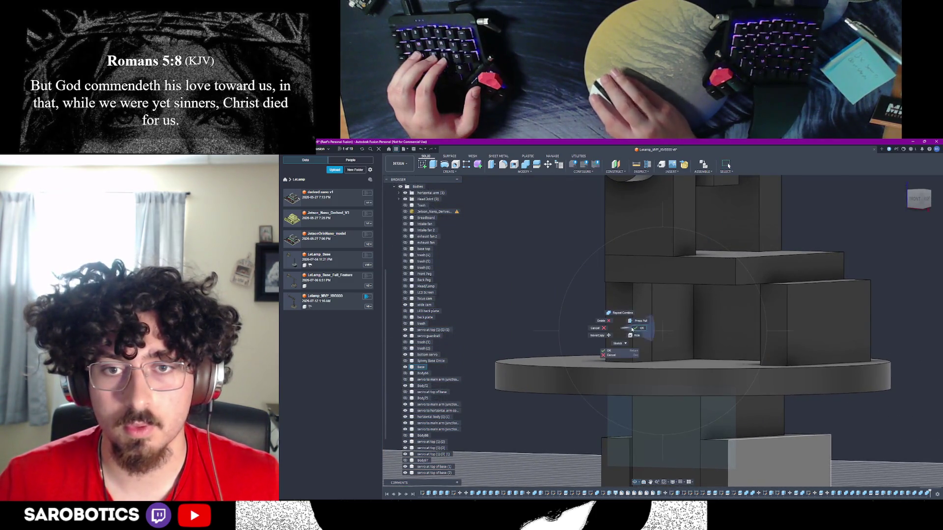
pyautogui.click(632, 329)
pyautogui.click(526, 167)
pyautogui.click(647, 307)
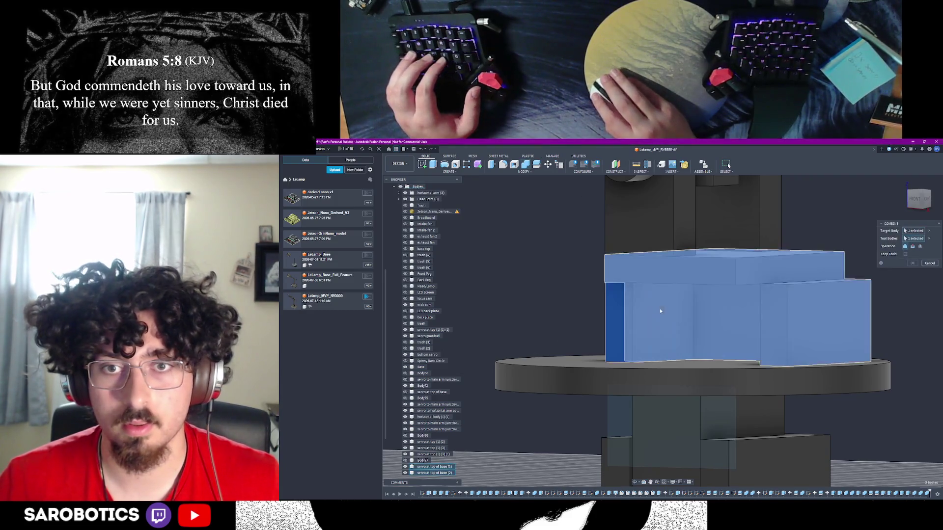
pyautogui.click(659, 309)
pyautogui.click(912, 263)
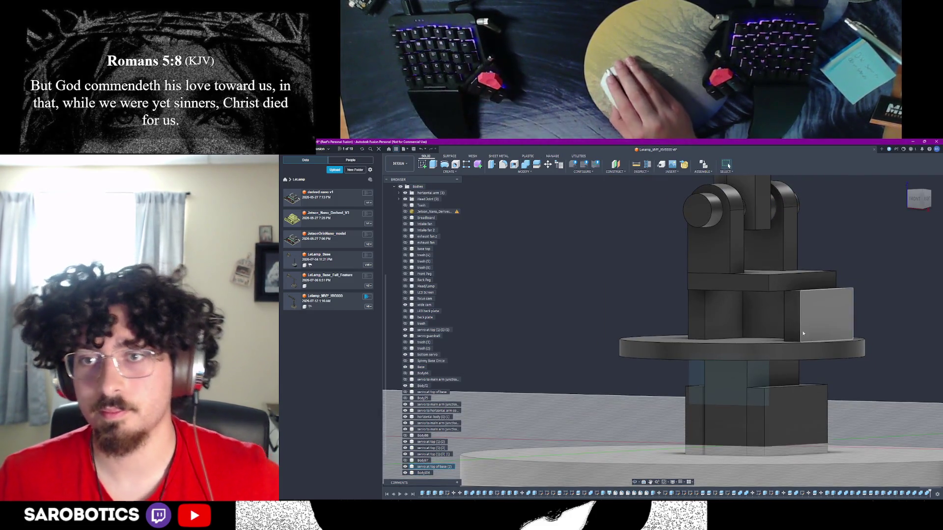
pyautogui.click(764, 394)
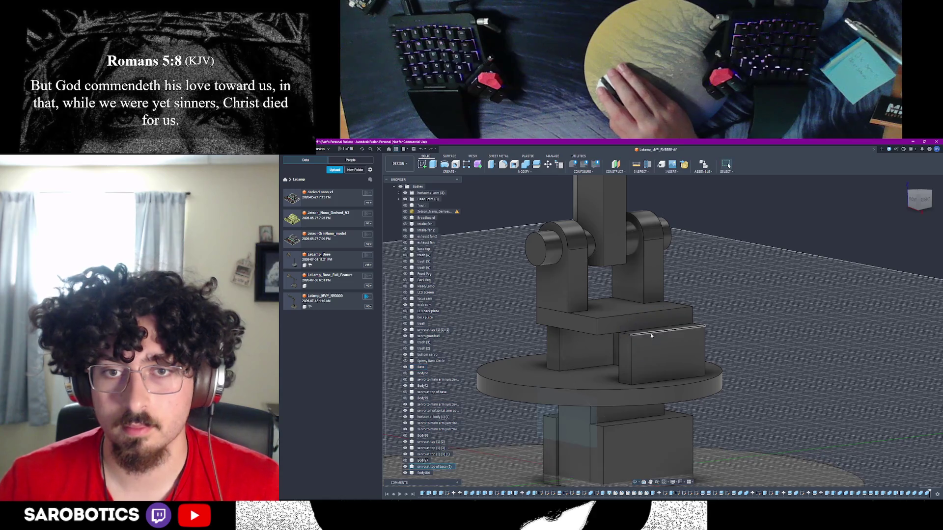
pyautogui.keyDown('shift'); pyautogui.moveTo(653, 332); pyautogui.dragTo(633, 305, button='middle'); pyautogui.keyUp('shift')
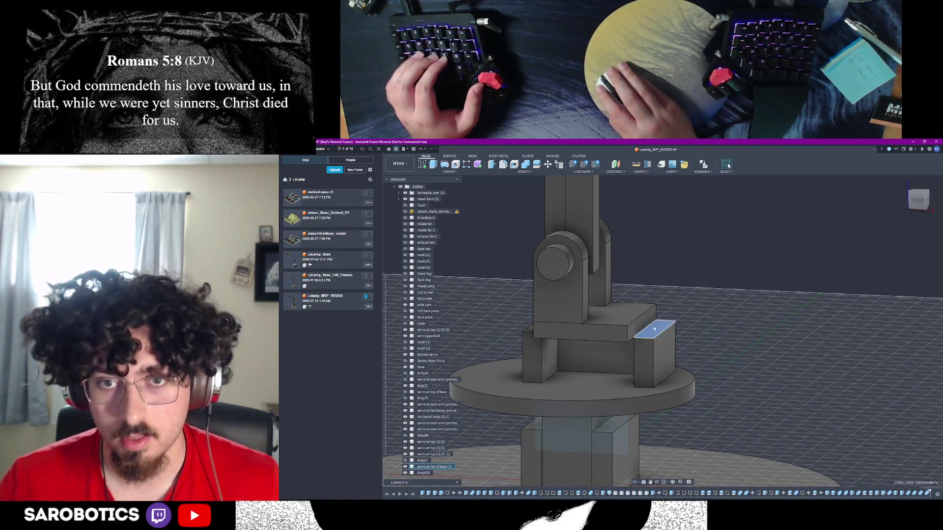
# Extrude two block faces outward by 4 mm, joined to the block
pyautogui.press('e')
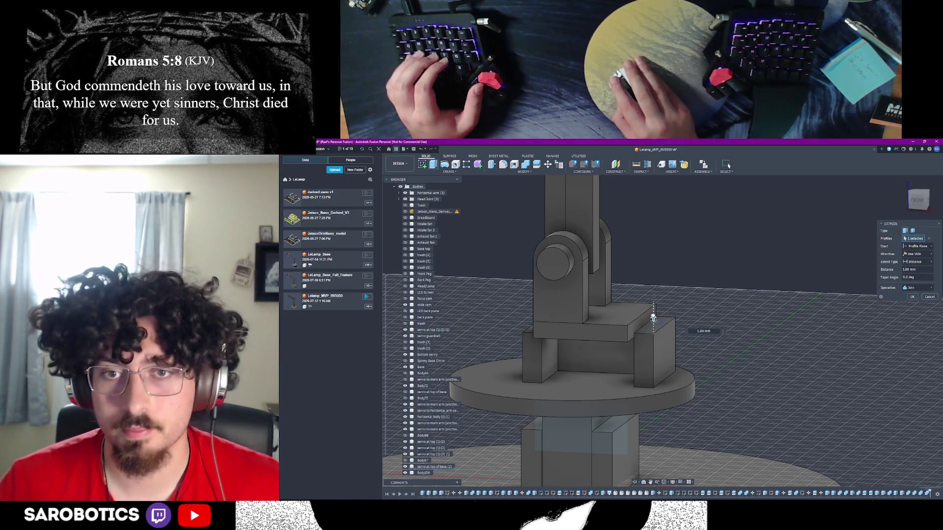
pyautogui.click(912, 297)
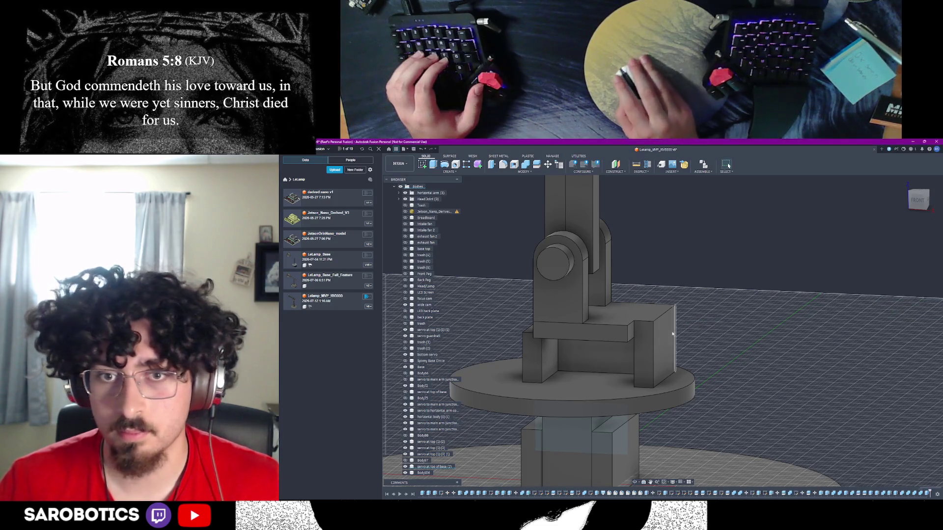
pyautogui.press('e')
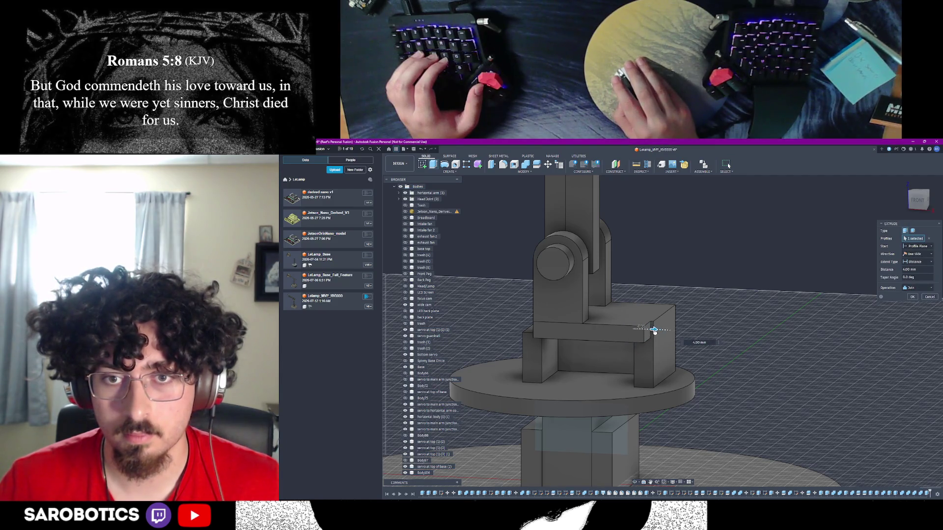
pyautogui.click(913, 297)
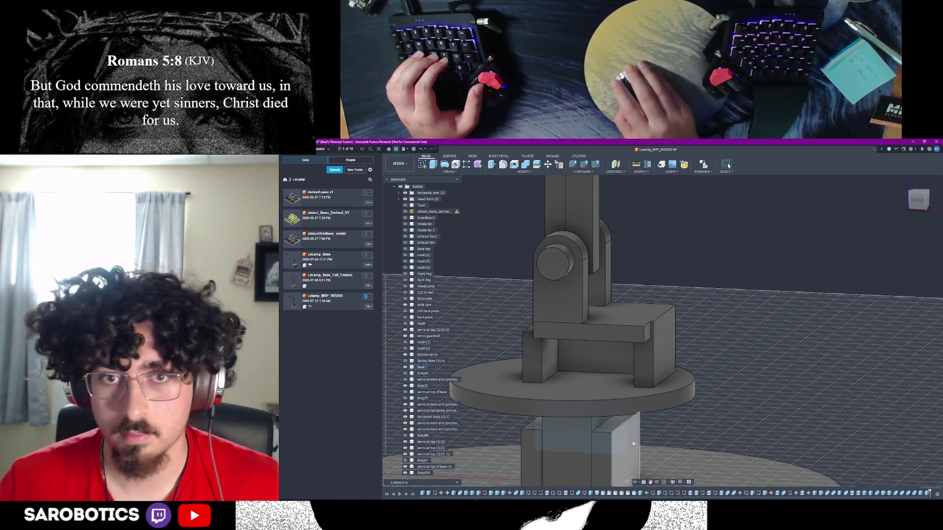
# Drop a stray hole and two extrusions, then extrude a block face 1 mm joined
pyautogui.keyDown('shift'); pyautogui.moveTo(663, 294); pyautogui.dragTo(614, 305, button='middle'); pyautogui.keyUp('shift')
pyautogui.rightClick(577, 368)
pyautogui.click(589, 369)
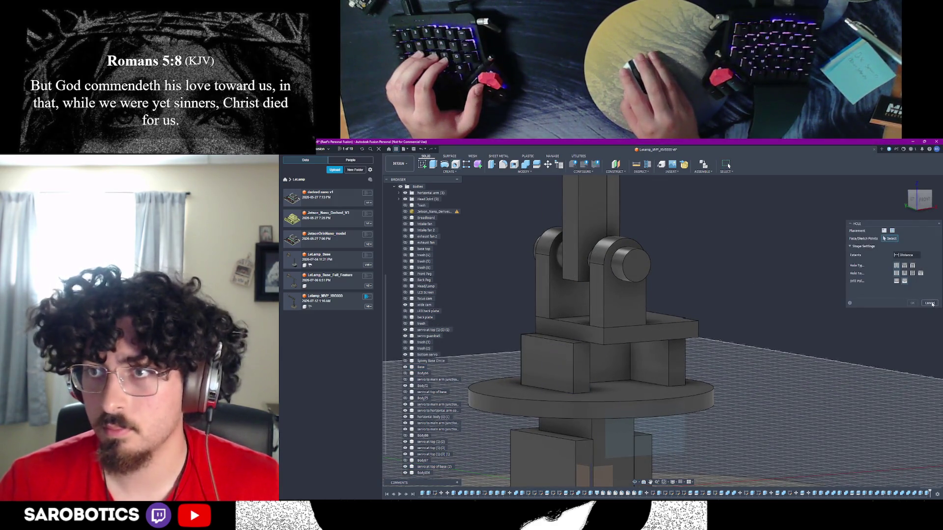
pyautogui.click(931, 303)
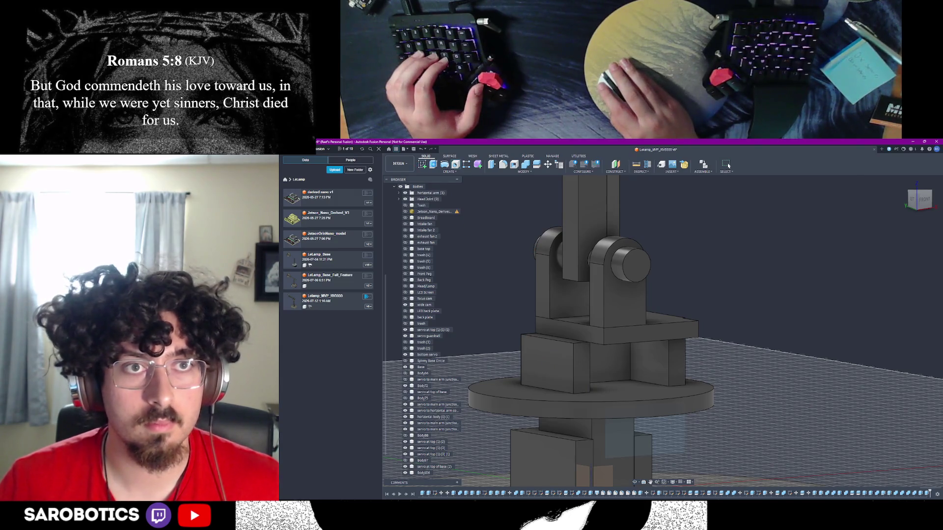
pyautogui.press('e')
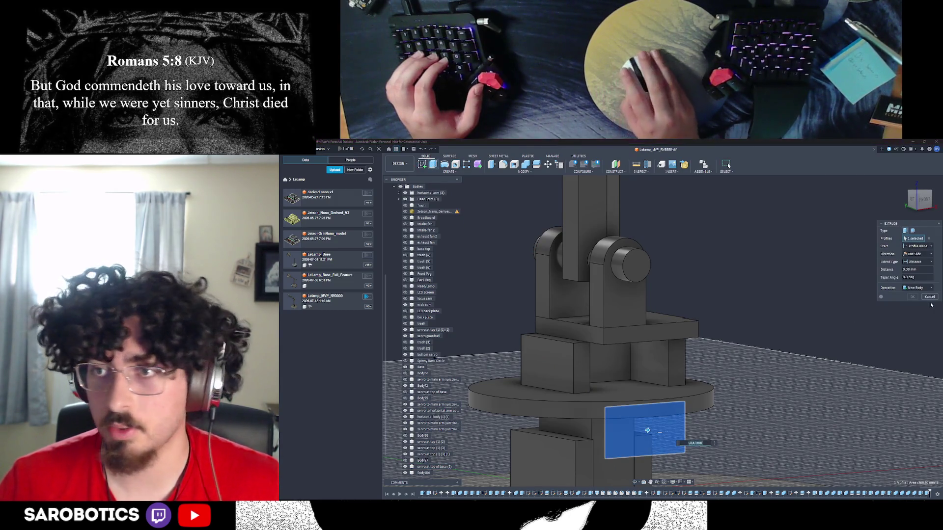
pyautogui.press('Escape')
pyautogui.press('e')
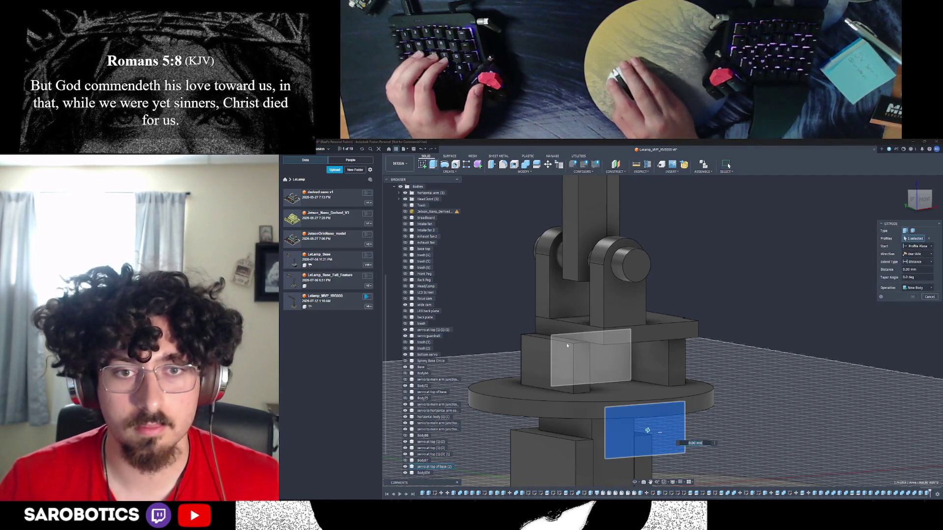
pyautogui.scroll(-3, 601, 372)
pyautogui.press('Escape')
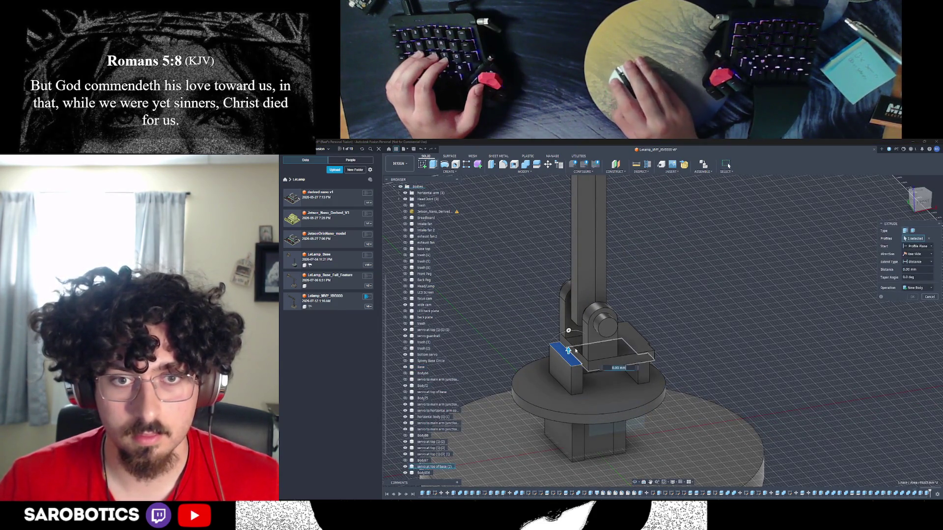
pyautogui.scroll(3, 567, 349)
pyautogui.moveTo(568, 350); pyautogui.dragTo(567, 349)
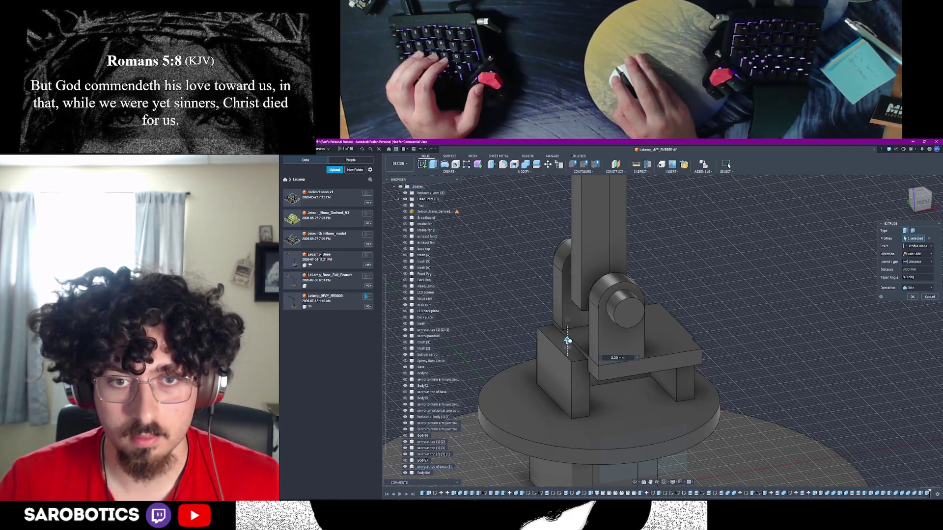
pyautogui.click(912, 296)
# Discard an unwanted extrusion and extrude another block side face 4 mm, joined
pyautogui.press('e')
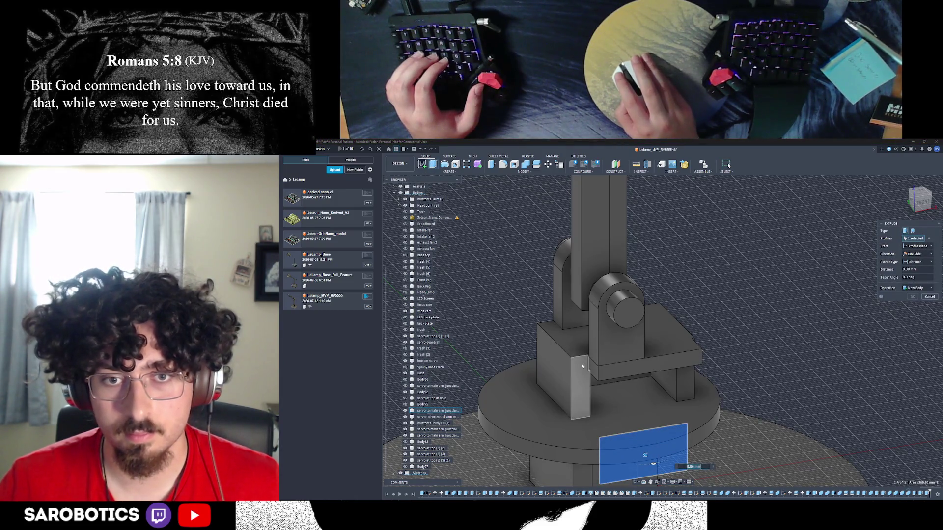
pyautogui.scroll(4, 590, 368)
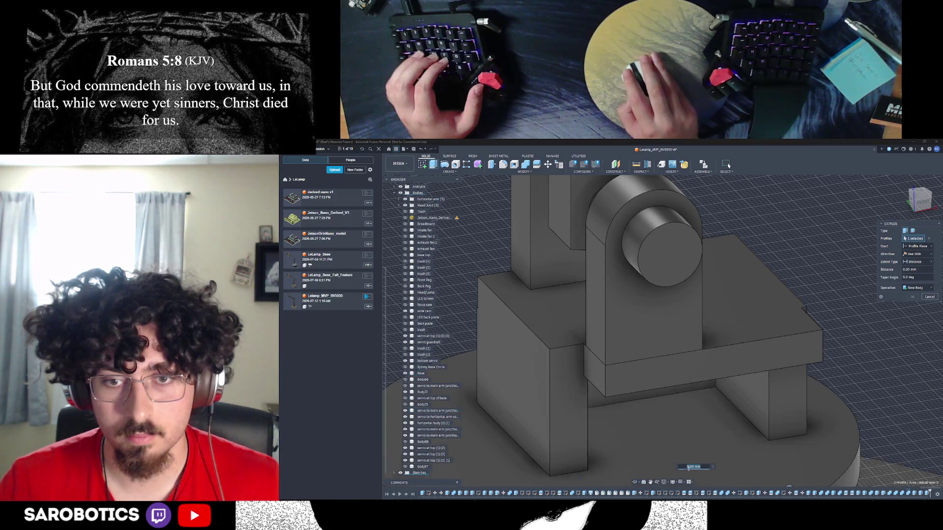
pyautogui.scroll(-3, 668, 445)
pyautogui.click(930, 296)
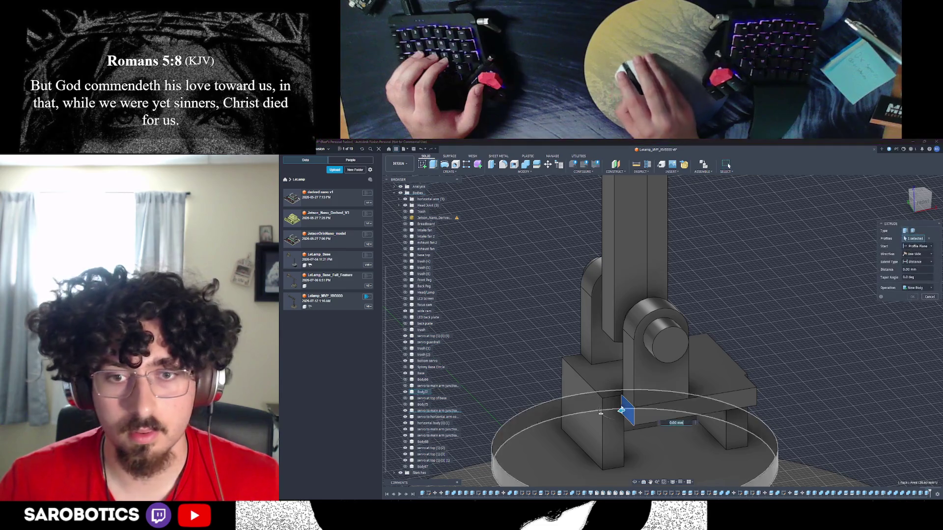
pyautogui.press('e')
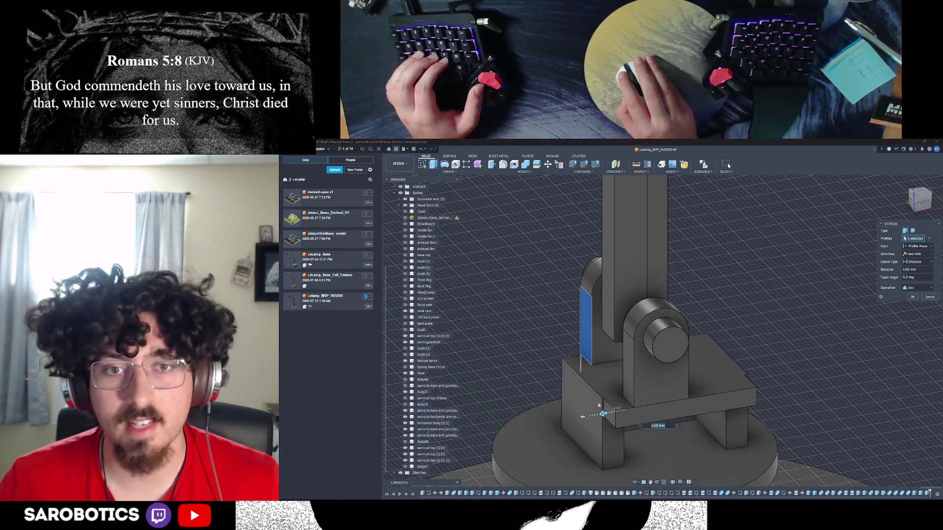
pyautogui.click(912, 297)
pyautogui.scroll(-3, 711, 397)
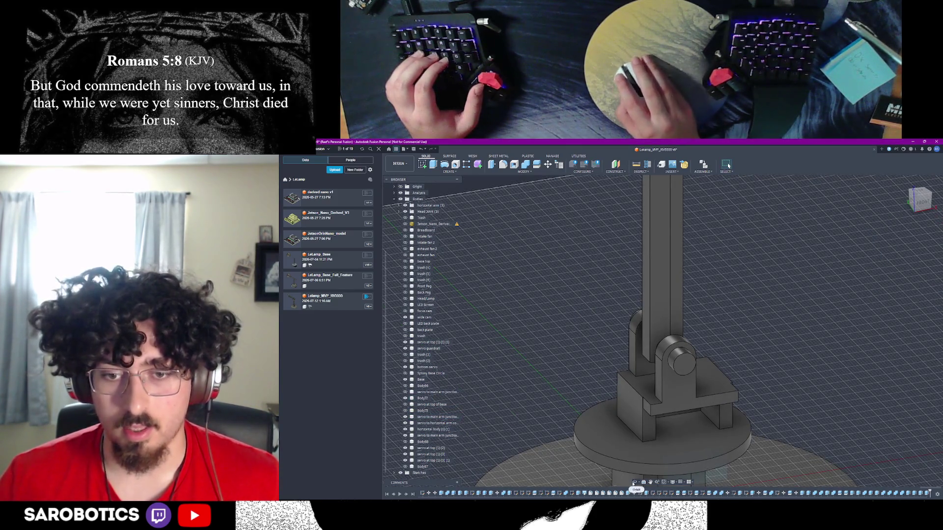
# Check the lower base profile and the sketch list, then clear the selection
pyautogui.keyDown('shift'); pyautogui.moveTo(662, 329); pyautogui.dragTo(638, 329, button='middle'); pyautogui.keyUp('shift')
pyautogui.click(711, 470)
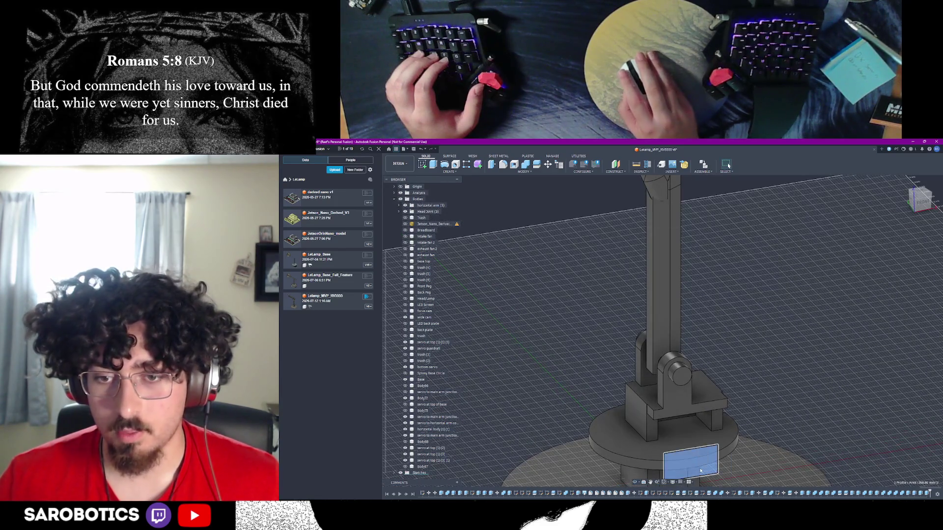
pyautogui.click(395, 474)
pyautogui.scroll(-10, 415, 466)
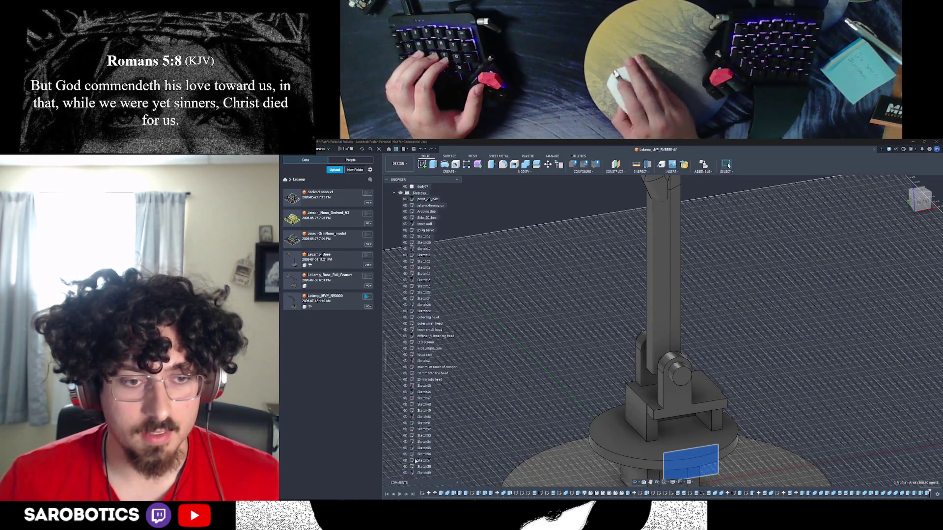
pyautogui.scroll(10, 417, 466)
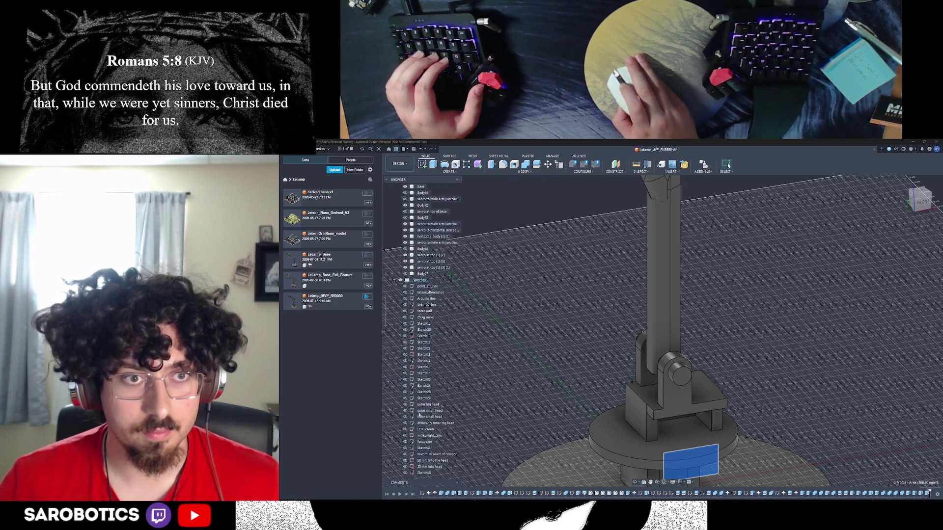
pyautogui.scroll(-5, 421, 432)
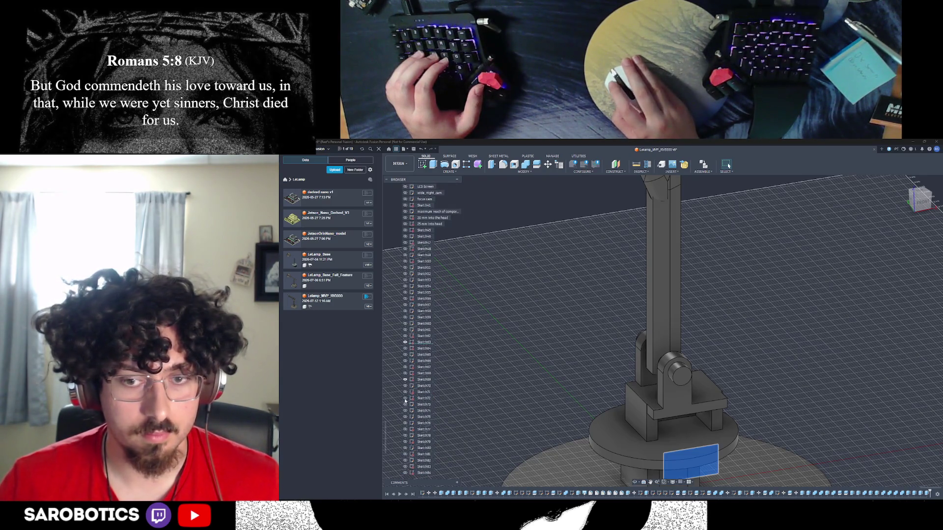
pyautogui.click(467, 351)
# Measure the 0.20 mm gap and extrude the narrow face 0.20 mm to close it
pyautogui.keyDown('shift'); pyautogui.moveTo(729, 166); pyautogui.dragTo(728, 166, button='middle'); pyautogui.keyUp('shift')
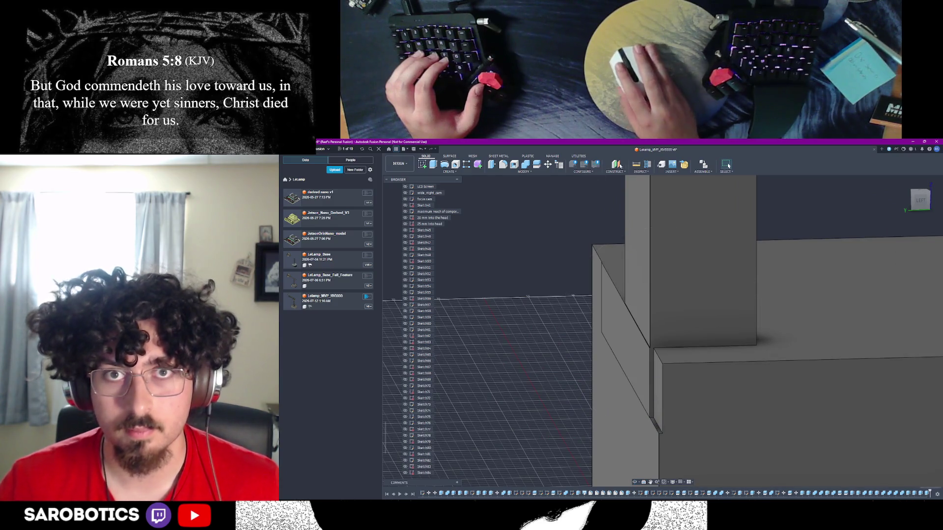
pyautogui.press('i')
pyautogui.click(652, 420)
pyautogui.click(657, 423)
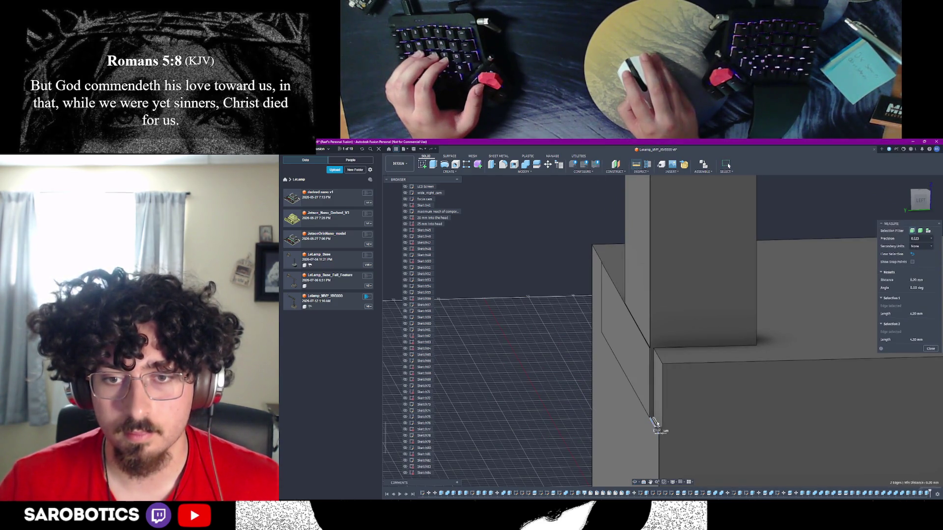
pyautogui.press('Escape')
pyautogui.click(653, 392)
pyautogui.write('e')
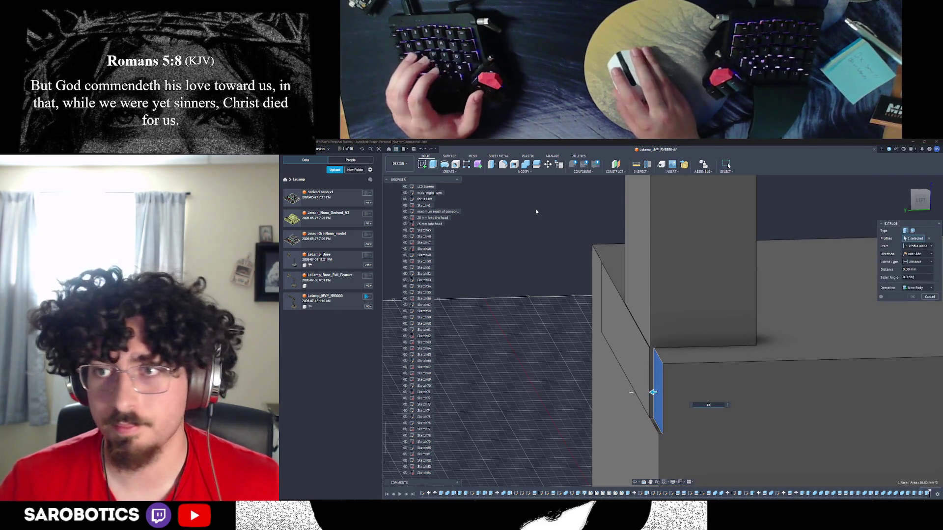
pyautogui.write('0.20 mm')
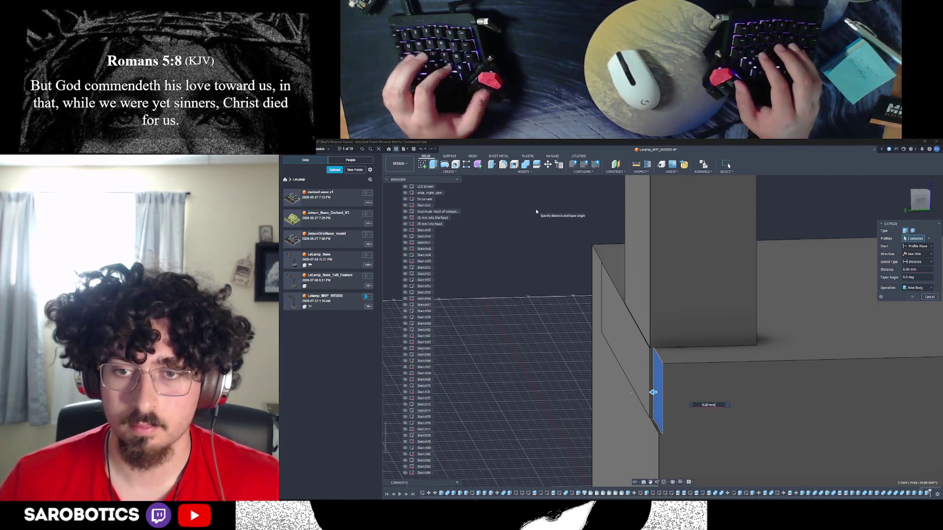
pyautogui.press('Return')
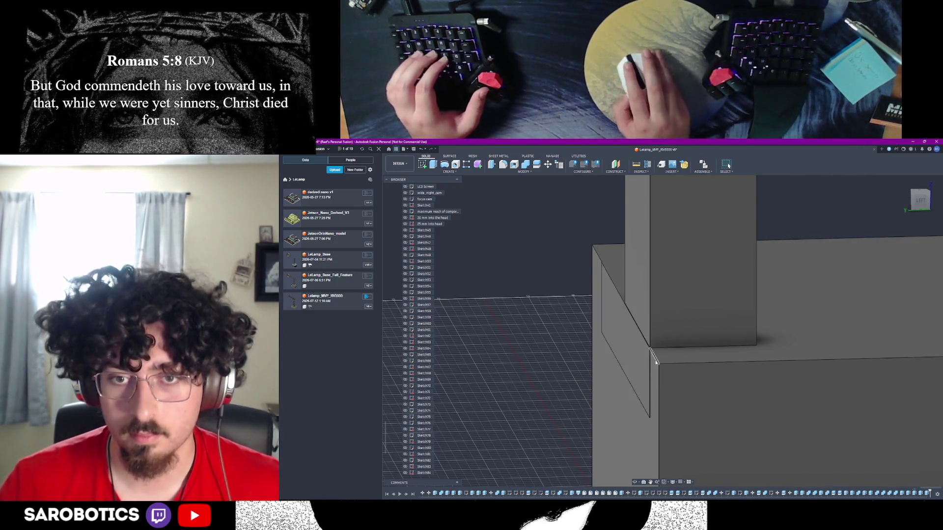
# Measure the remaining 0.70 mm gap and extrude the block face 0.70 mm
pyautogui.scroll(-3, 653, 392)
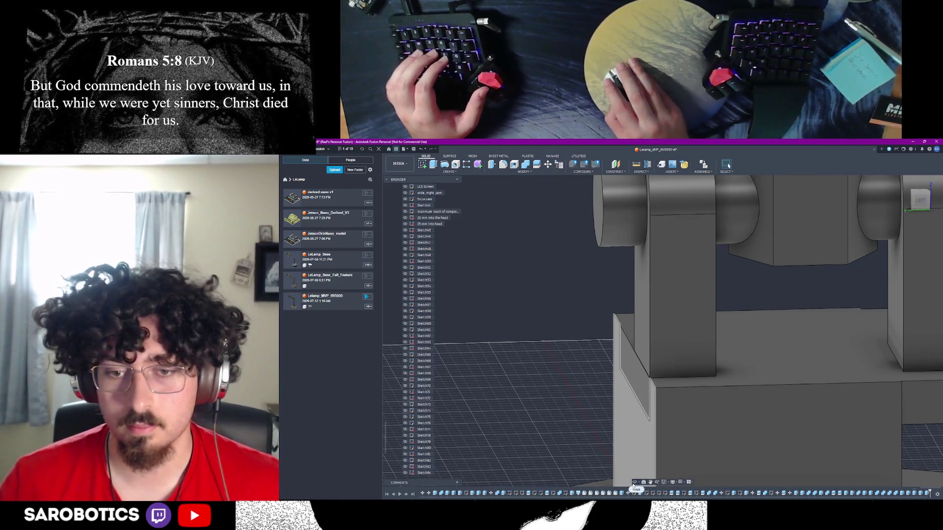
pyautogui.scroll(-3, 835, 442)
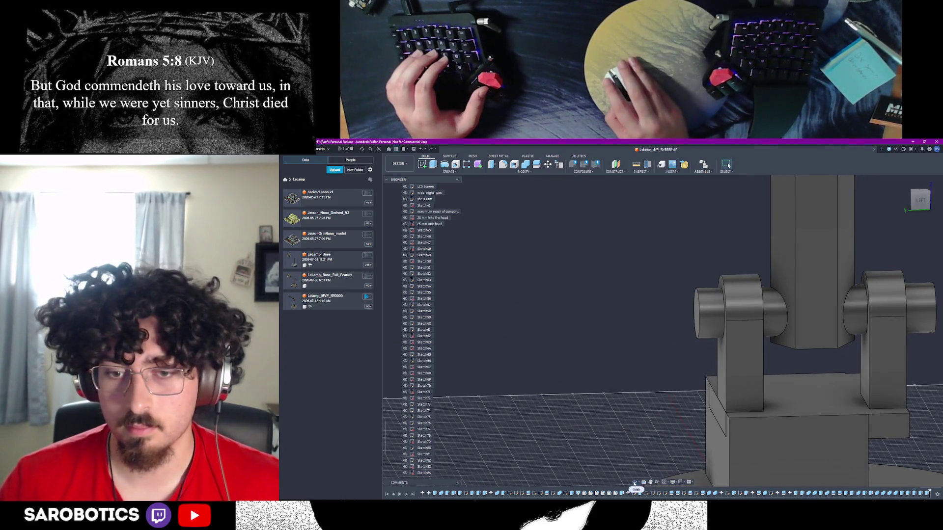
pyautogui.moveTo(736, 442)
pyautogui.keyDown('shift'); pyautogui.mouseDown(button='middle')
pyautogui.moveTo(654, 432)
pyautogui.moveTo(661, 365)
pyautogui.moveTo(638, 319)
pyautogui.mouseUp(button='middle'); pyautogui.keyUp('shift')
pyautogui.moveTo(728, 166)
pyautogui.keyDown('shift'); pyautogui.mouseDown(button='middle')
pyautogui.moveTo(697, 187)
pyautogui.moveTo(729, 165)
pyautogui.mouseUp(button='middle'); pyautogui.keyUp('shift')
pyautogui.scroll(5, 773, 337)
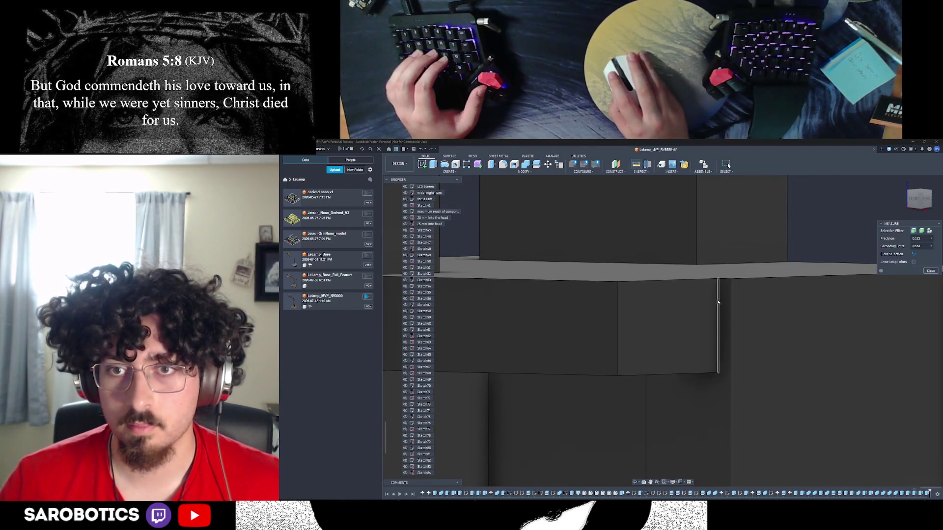
pyautogui.click(719, 329)
pyautogui.click(732, 470)
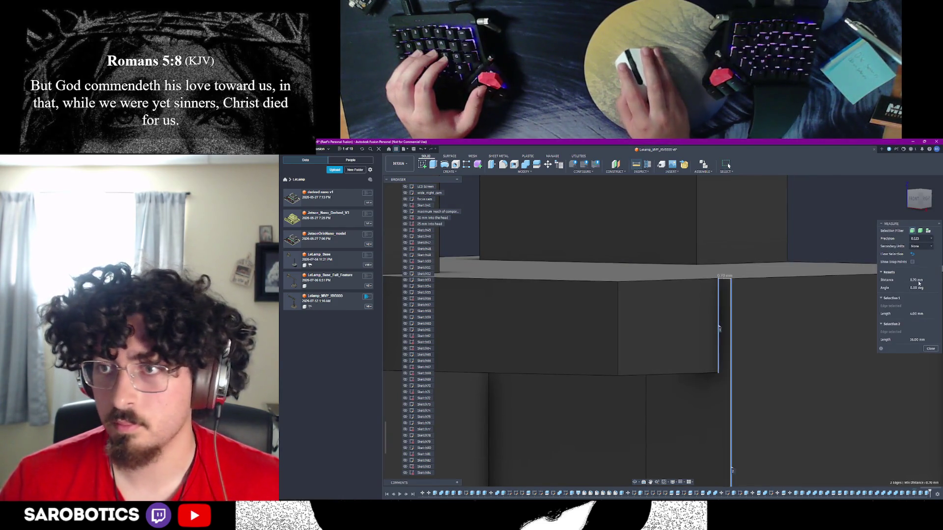
pyautogui.click(931, 349)
pyautogui.press('e')
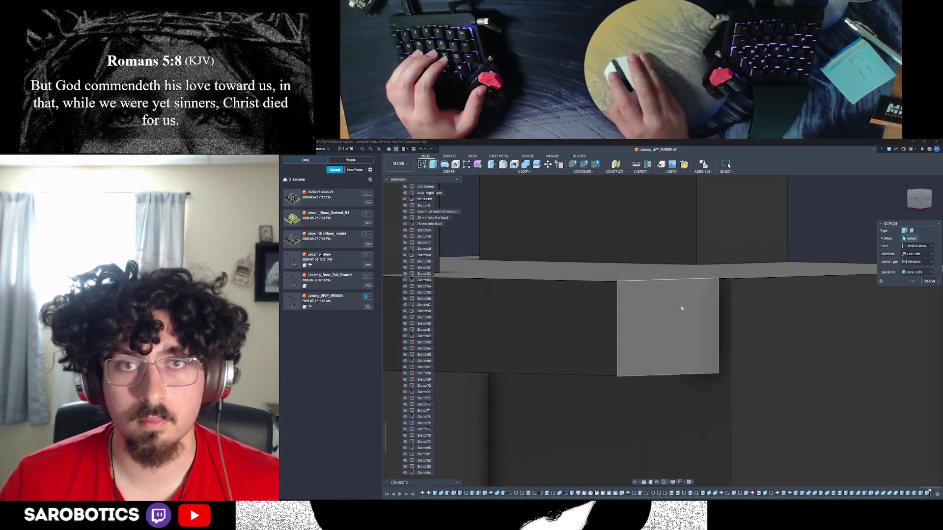
pyautogui.click(681, 308)
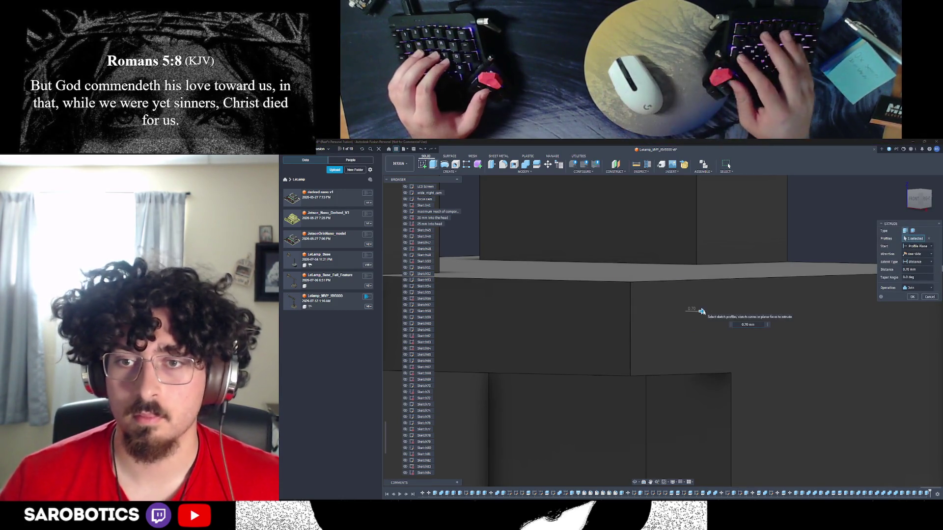
pyautogui.press('Return')
pyautogui.scroll(-5, 688, 343)
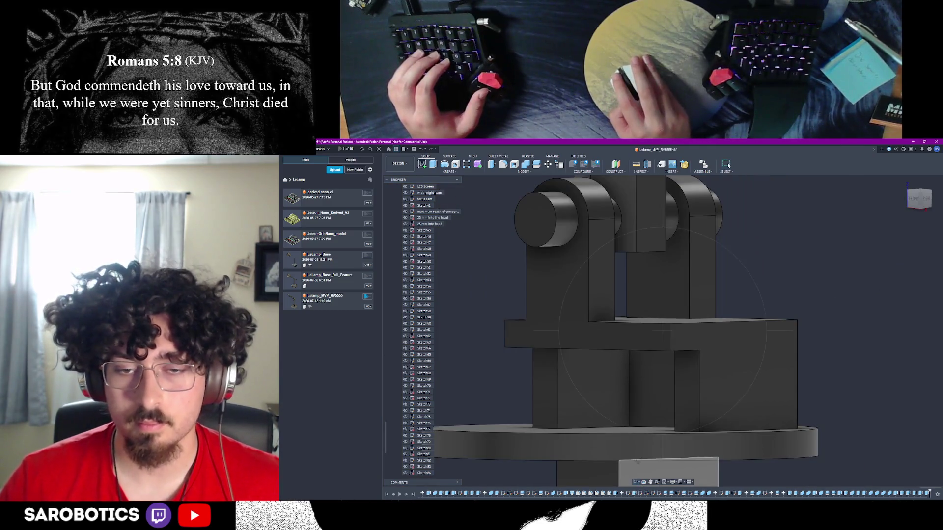
pyautogui.press('Home')
pyautogui.press('Home')
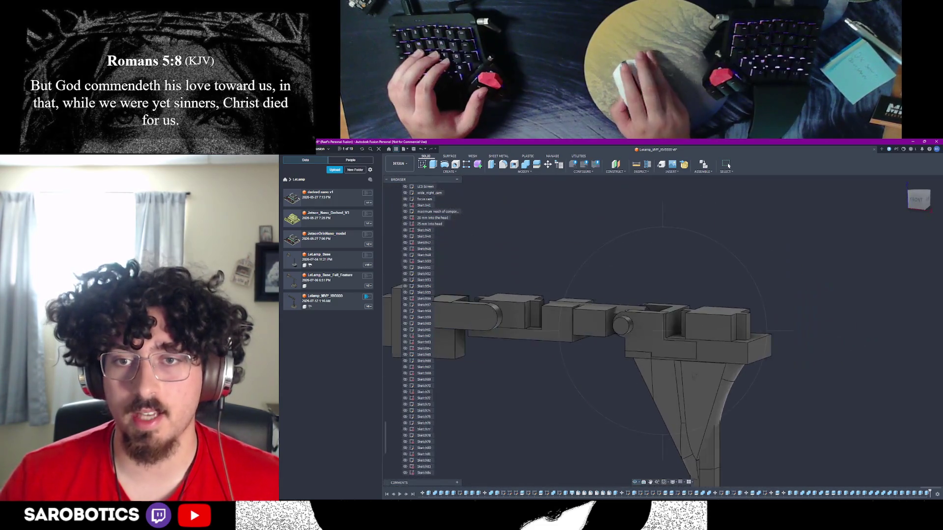
pyautogui.press('Home')
pyautogui.press('Home')
pyautogui.press('Home')
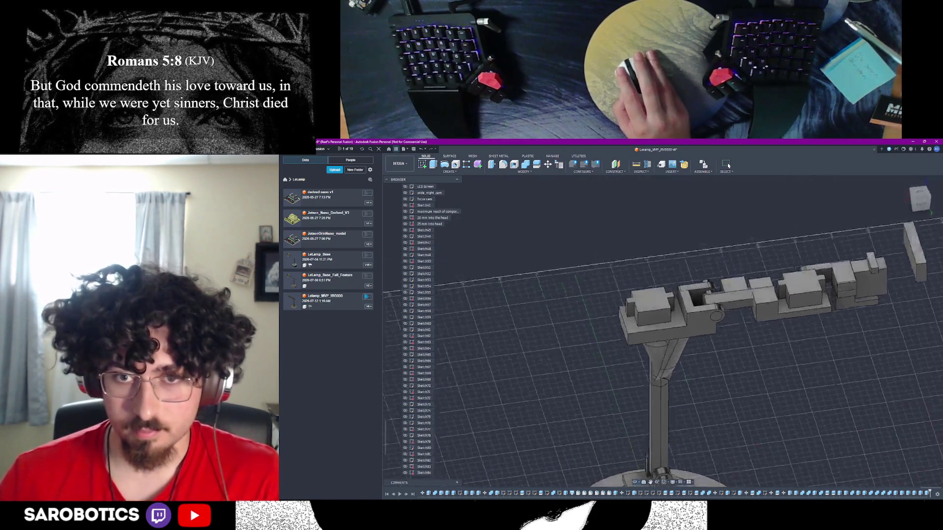
pyautogui.press('Home')
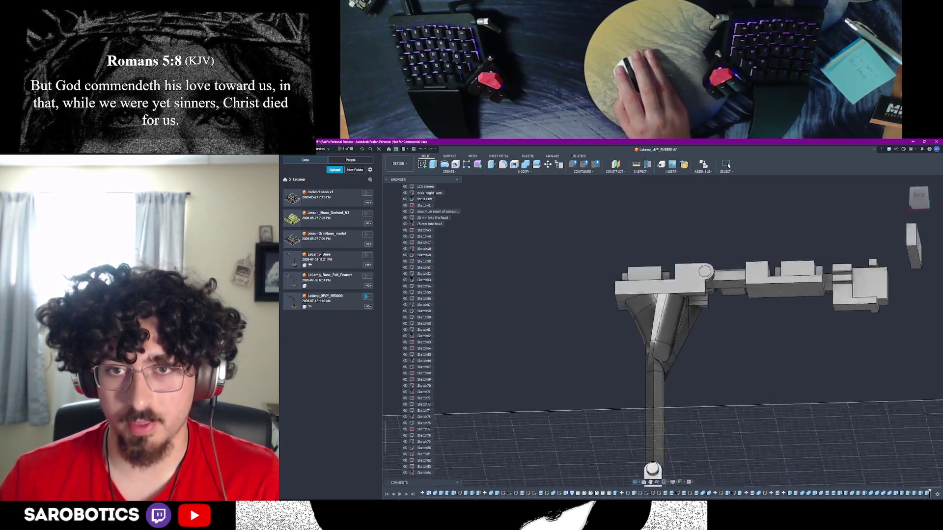
pyautogui.rightClick(667, 322)
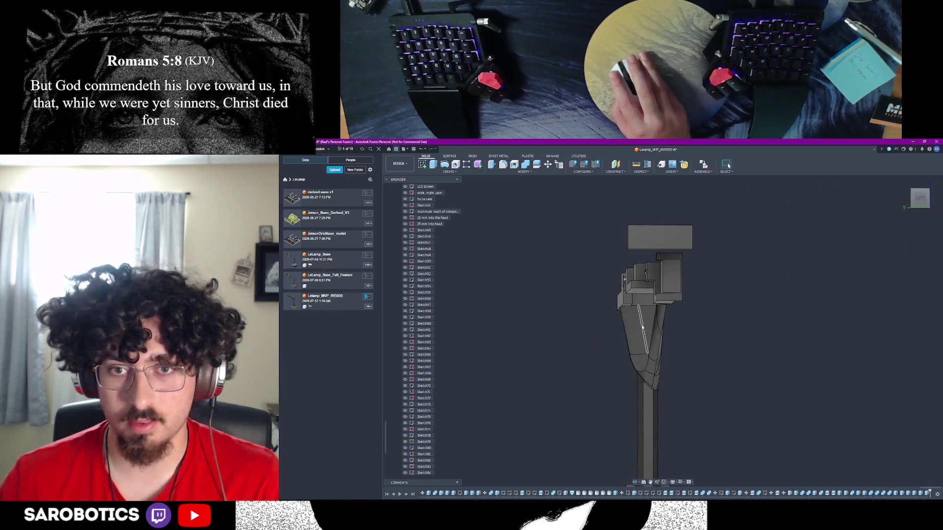
pyautogui.scroll(10, 410, 326)
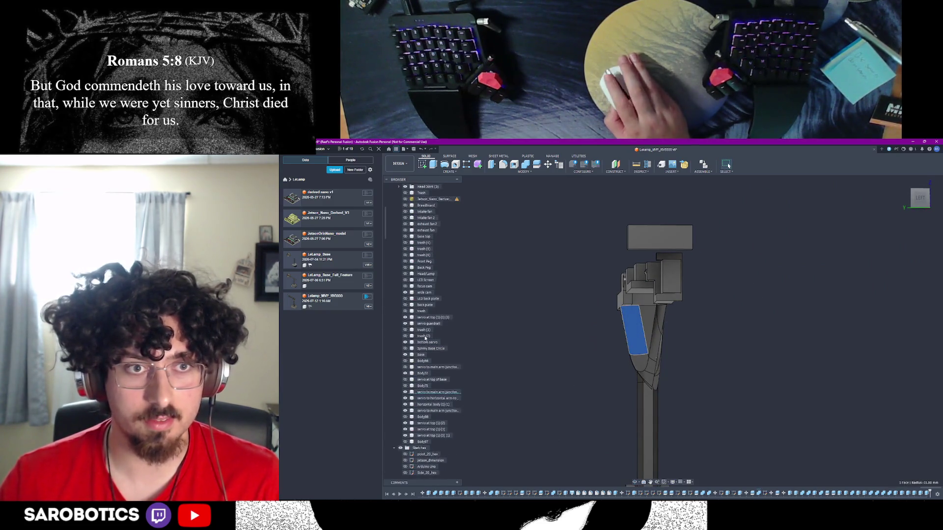
pyautogui.click(405, 393)
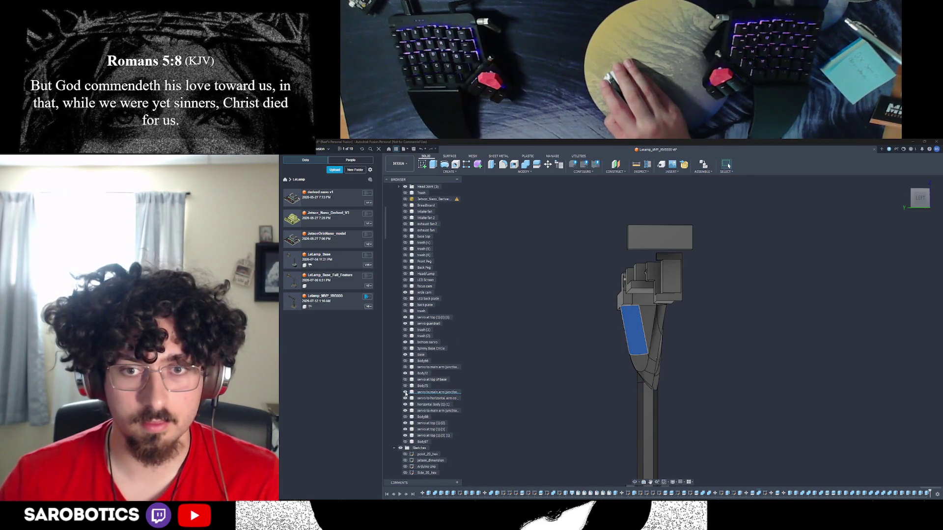
pyautogui.click(638, 339)
pyautogui.click(639, 364)
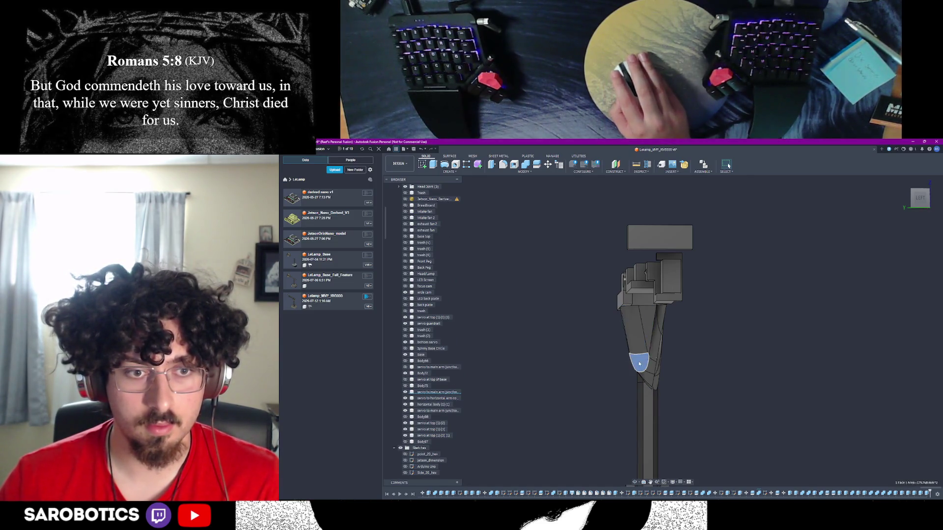
pyautogui.scroll(3, 427, 295)
pyautogui.scroll(3, 552, 379)
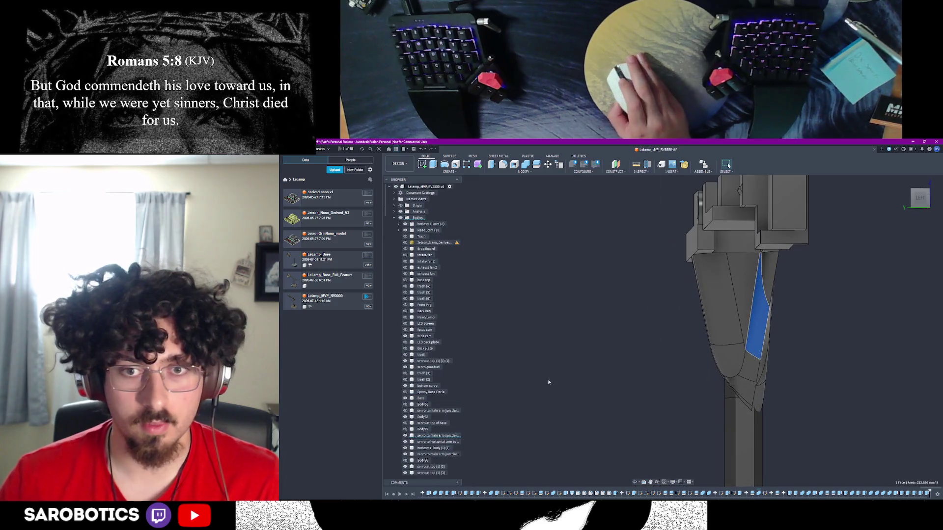
pyautogui.click(405, 436)
pyautogui.click(406, 436)
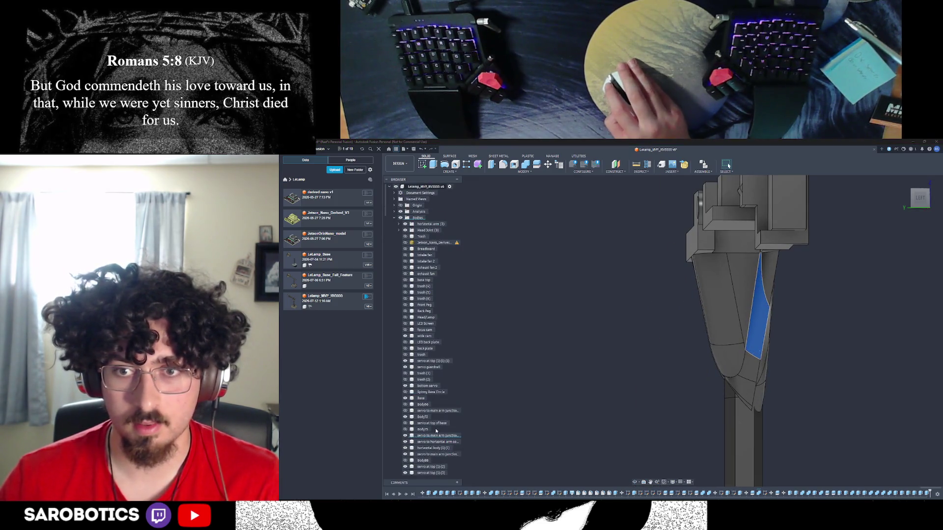
pyautogui.scroll(-2, 428, 435)
pyautogui.scroll(3, 429, 437)
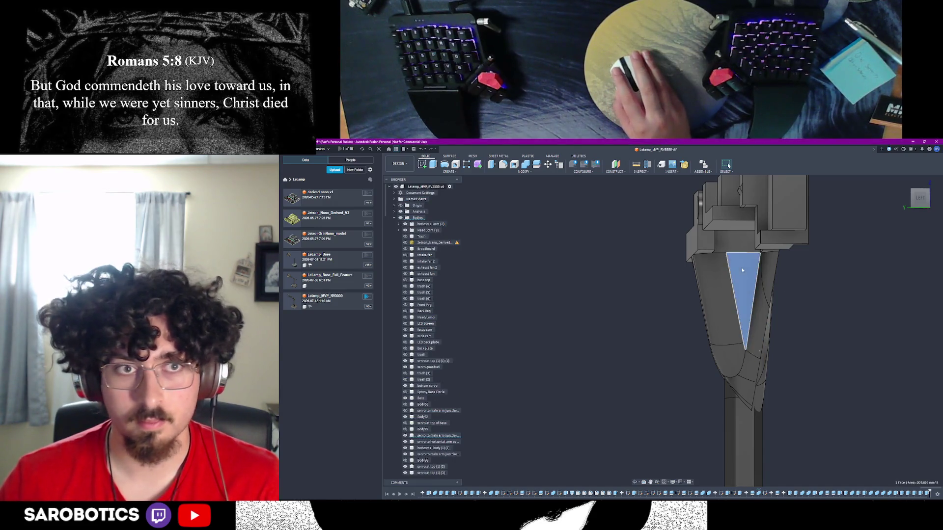
pyautogui.click(723, 272)
pyautogui.click(750, 373)
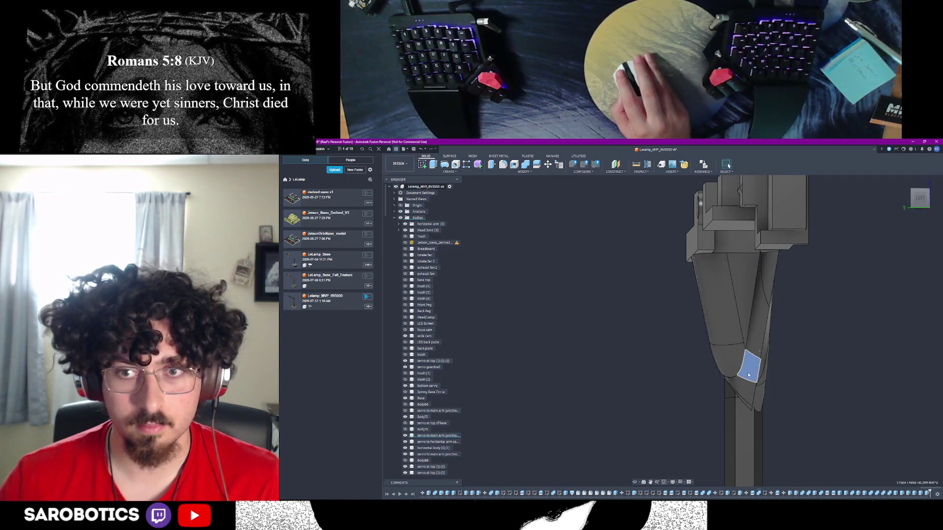
pyautogui.click(730, 371)
pyautogui.scroll(-2, 730, 369)
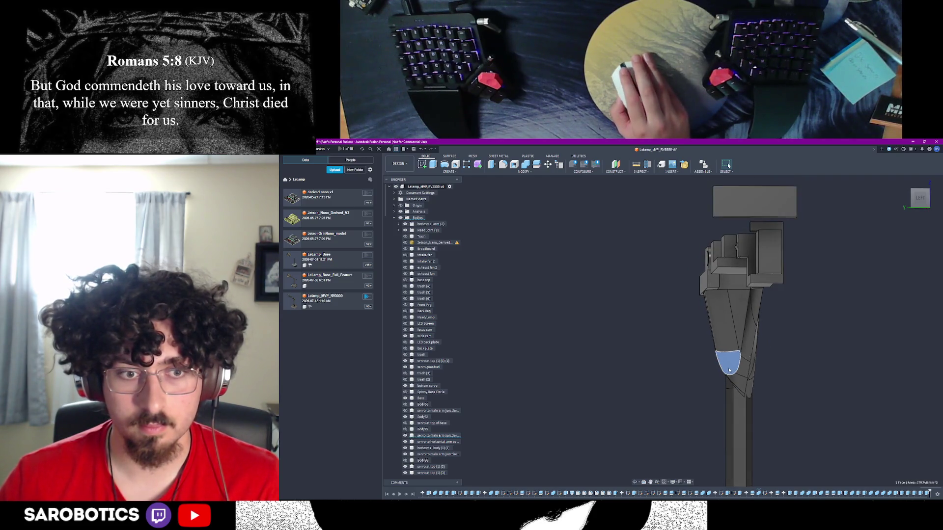
pyautogui.click(405, 436)
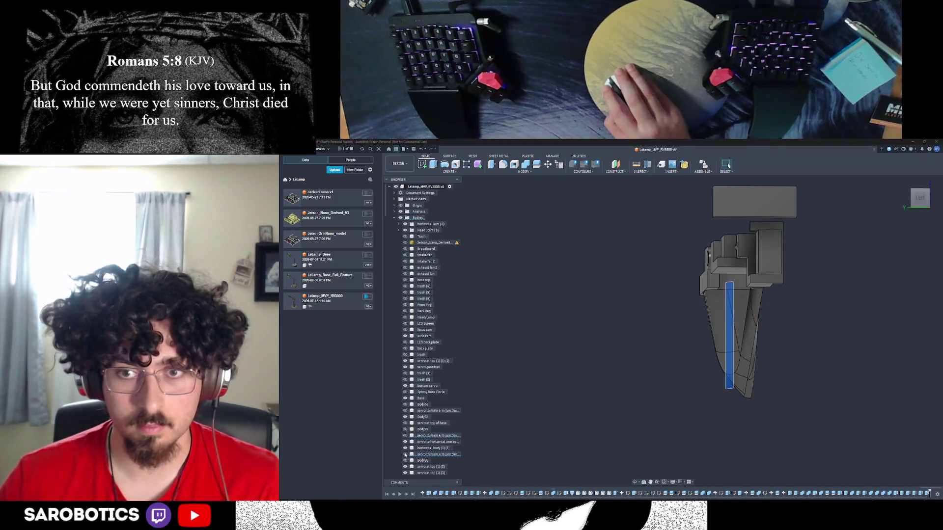
pyautogui.click(746, 325)
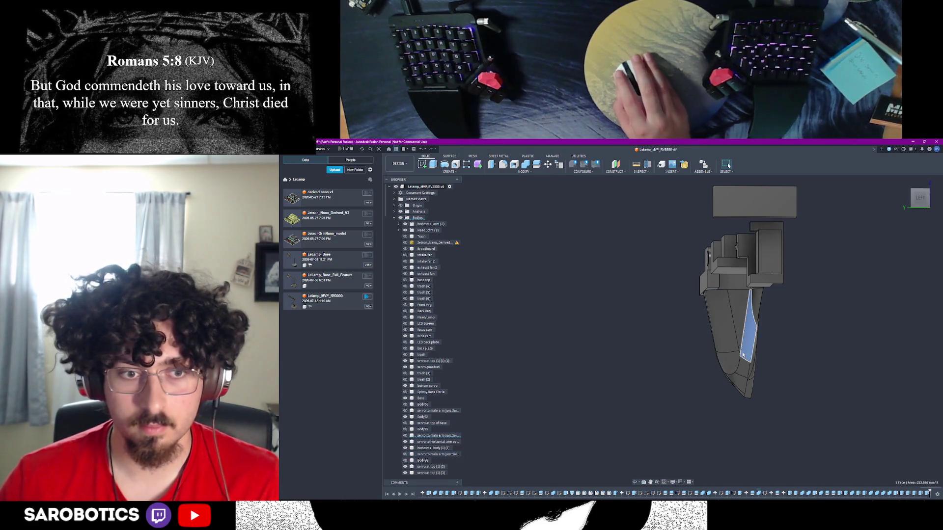
pyautogui.scroll(-1, 428, 407)
pyautogui.scroll(1, 427, 408)
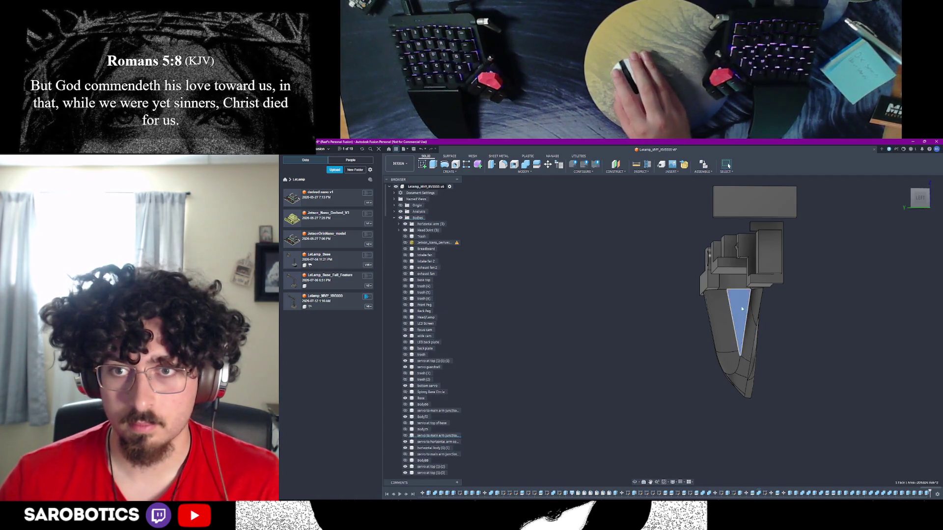
pyautogui.scroll(1, 741, 308)
pyautogui.moveTo(687, 299)
pyautogui.mouseDown()
pyautogui.moveTo(762, 335)
pyautogui.moveTo(776, 404)
pyautogui.mouseUp()
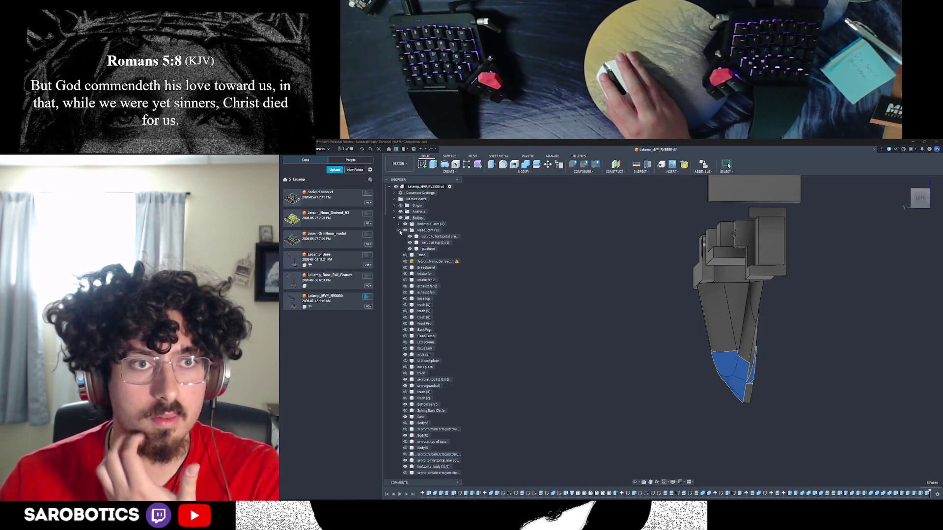
pyautogui.scroll(-2, 400, 236)
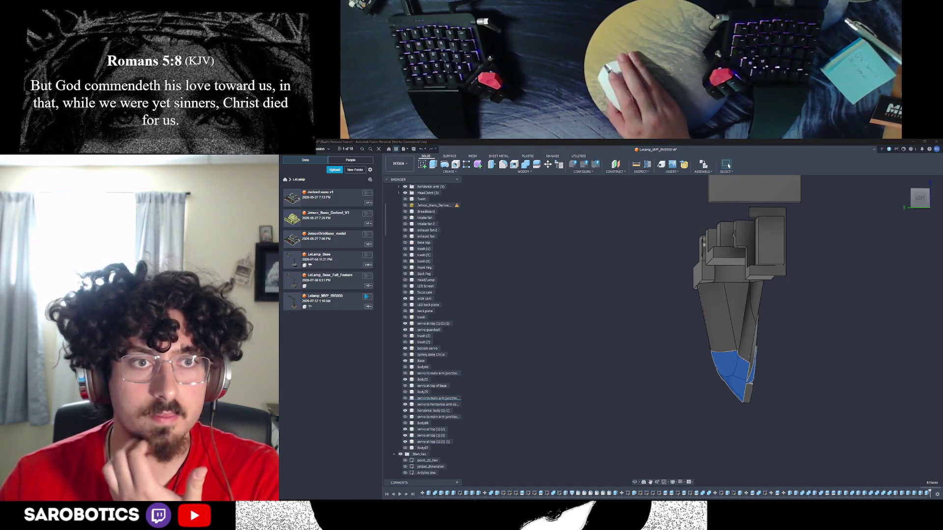
pyautogui.click(594, 340)
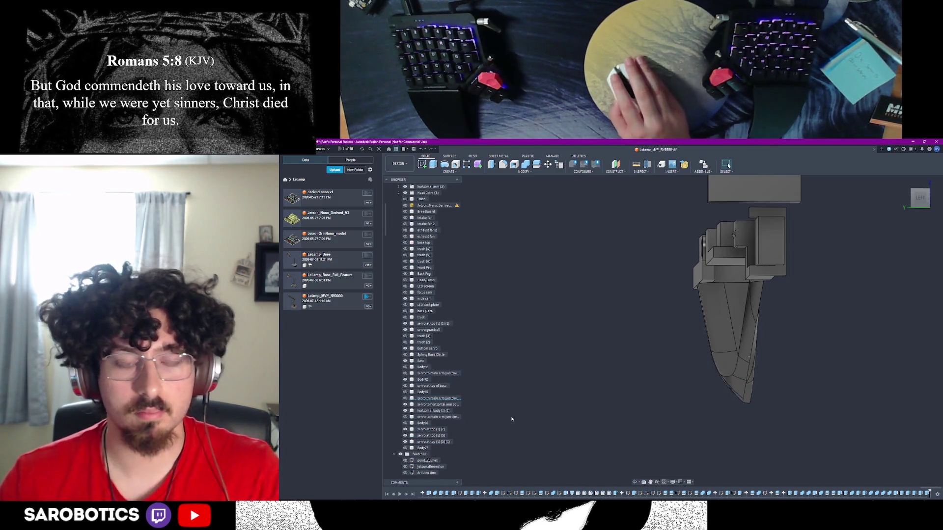
pyautogui.click(406, 398)
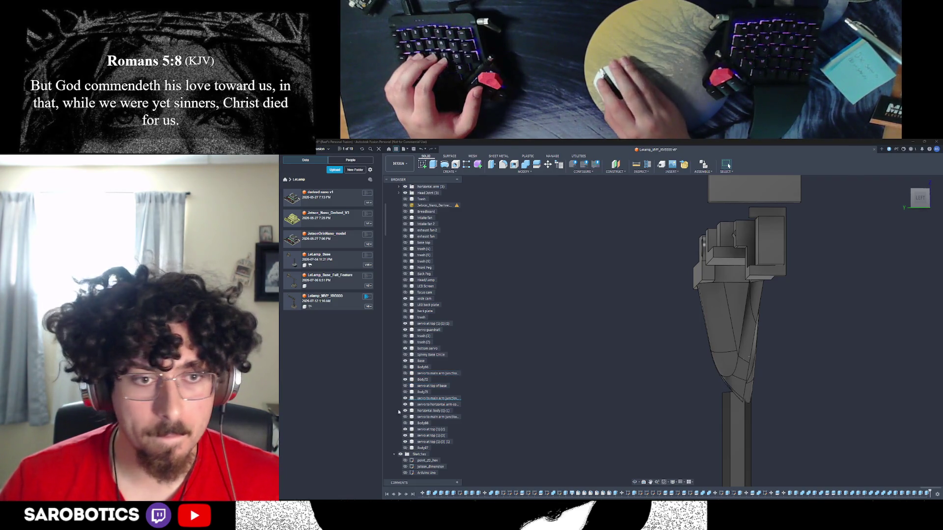
pyautogui.scroll(-10, 578, 463)
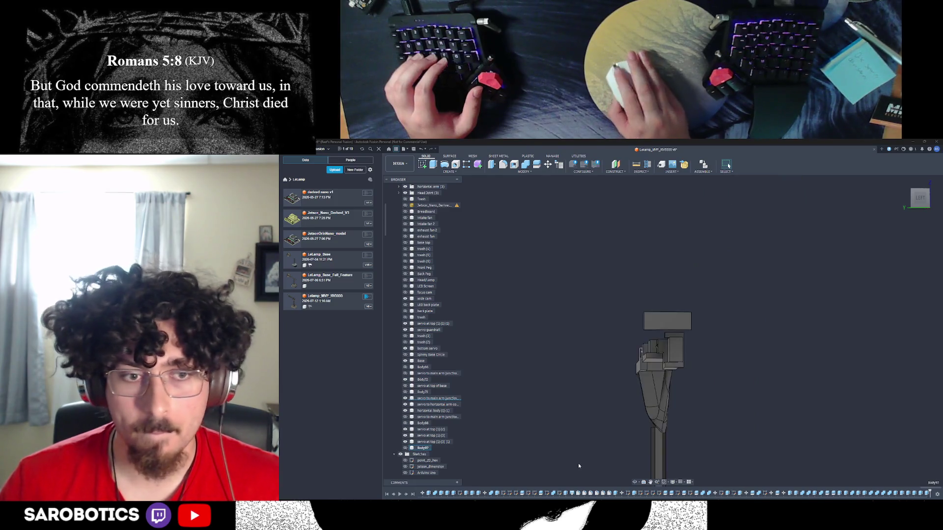
# Delete Body97 from the Browser
pyautogui.scroll(5, 623, 458)
pyautogui.scroll(3, 622, 458)
pyautogui.moveTo(623, 458)
pyautogui.keyDown('shift'); pyautogui.mouseDown(button='middle')
pyautogui.moveTo(643, 480)
pyautogui.moveTo(658, 395)
pyautogui.mouseUp(button='middle'); pyautogui.keyUp('shift')
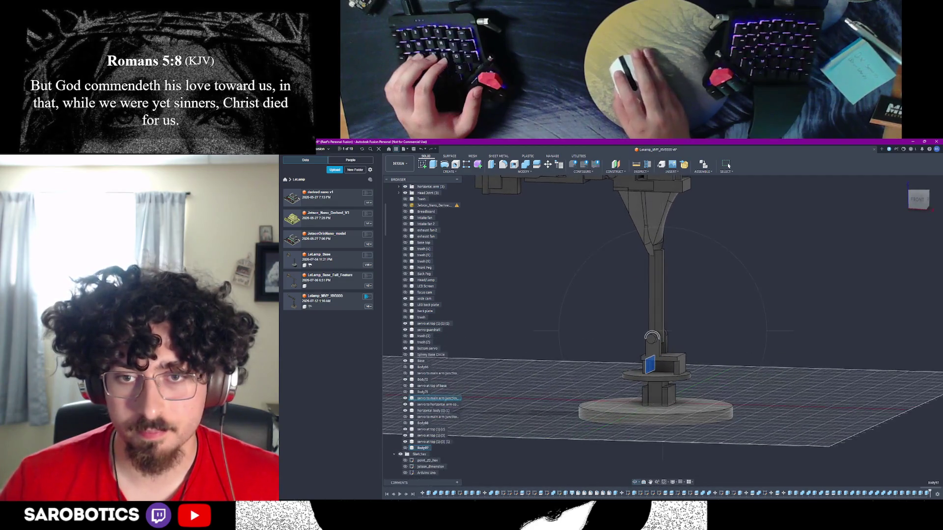
pyautogui.scroll(3, 668, 397)
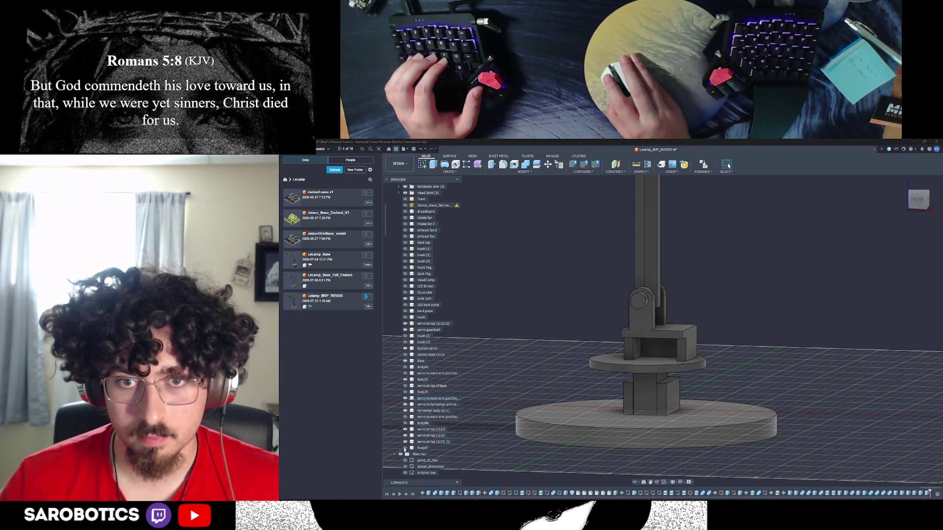
pyautogui.rightClick(420, 449)
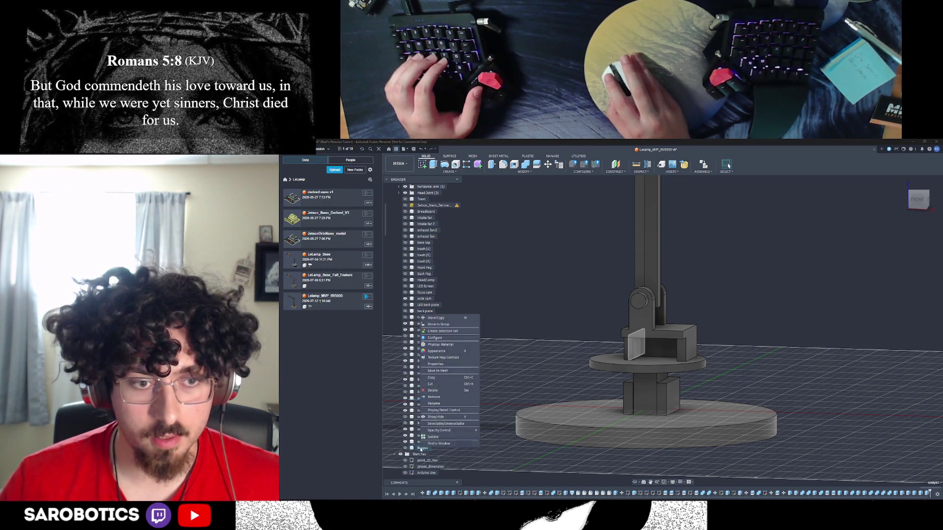
pyautogui.click(439, 398)
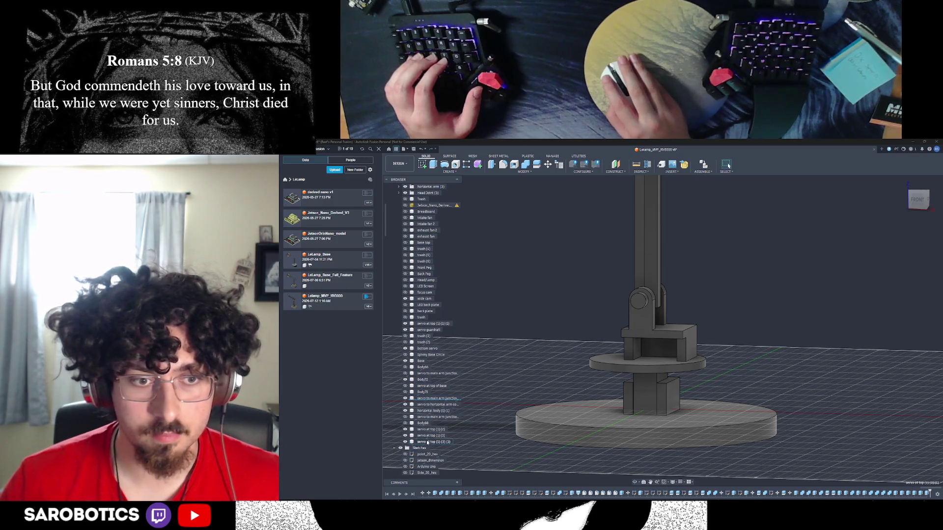
# Select the servo at top (1)(3)(1) part and inspect it from the front and above
pyautogui.click(427, 442)
pyautogui.scroll(-5, 555, 360)
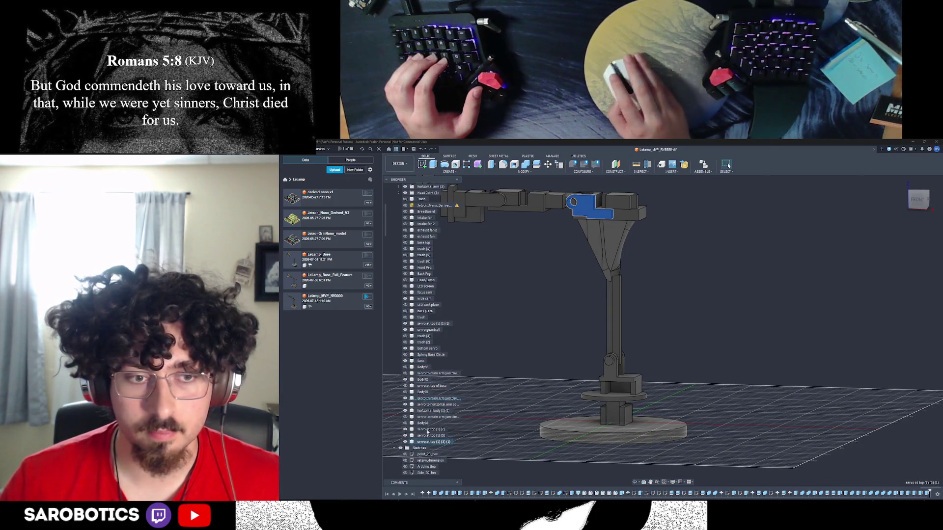
pyautogui.keyDown('shift'); pyautogui.moveTo(663, 319); pyautogui.dragTo(629, 299, button='middle'); pyautogui.keyUp('shift')
pyautogui.scroll(5, 649, 314)
pyautogui.press('F6')
pyautogui.press('F4')
pyautogui.rightClick(433, 442)
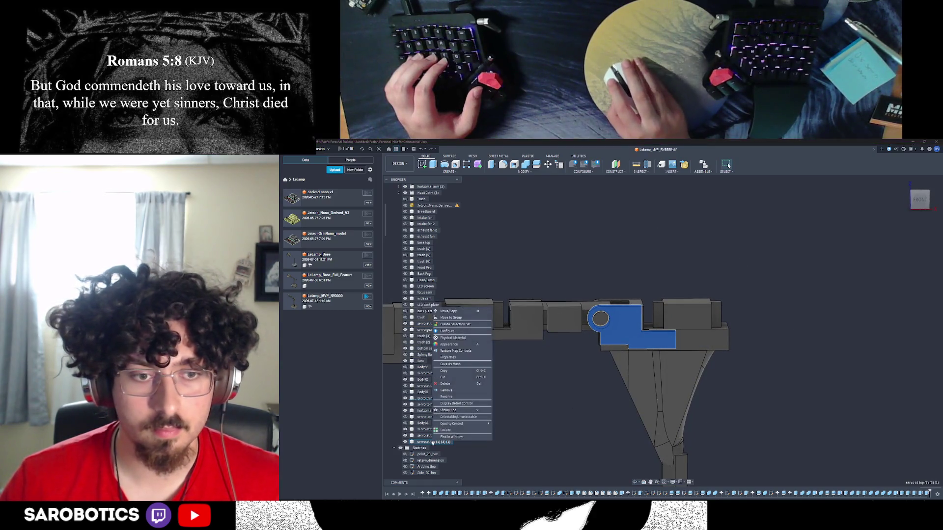
# Add 'top' to the servo piece's name so it reads 'Take-apart piece top elbow servo'
pyautogui.click(459, 397)
pyautogui.write('Tele-sport plac')
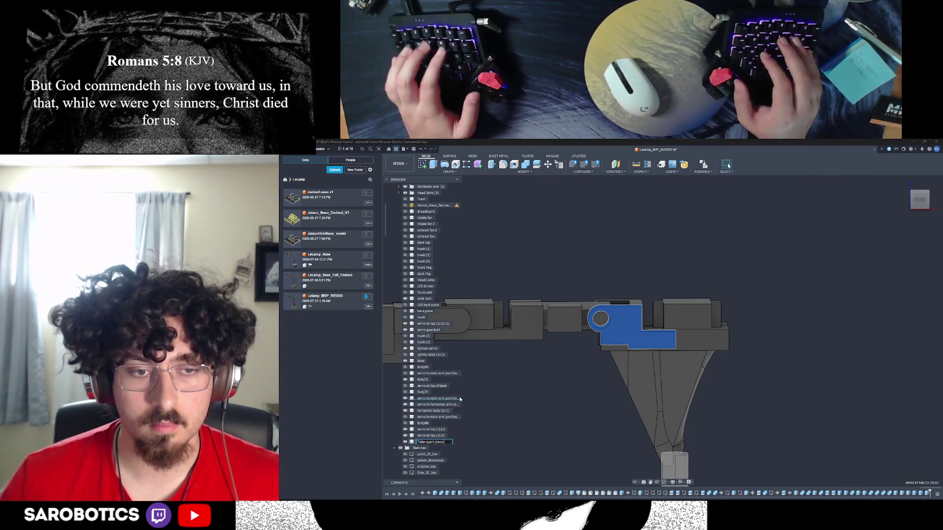
pyautogui.write('top elbow servo')
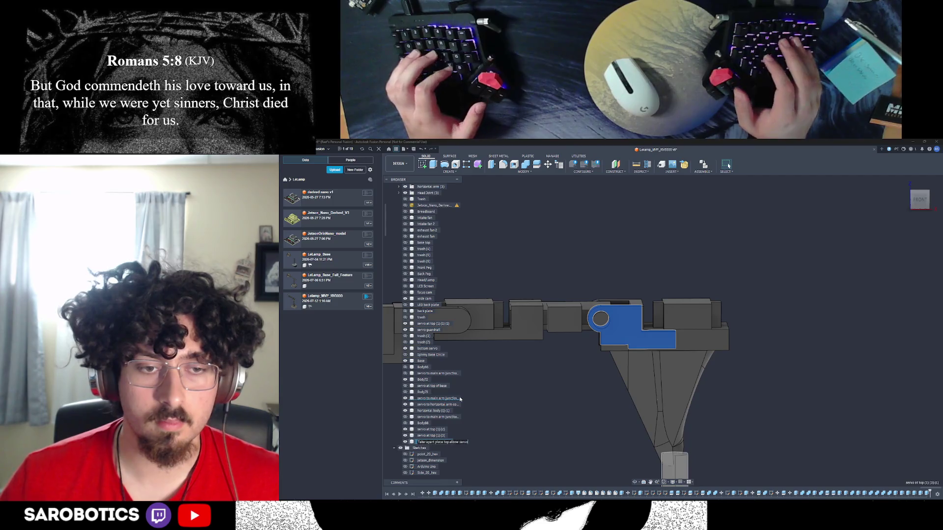
pyautogui.press('Return')
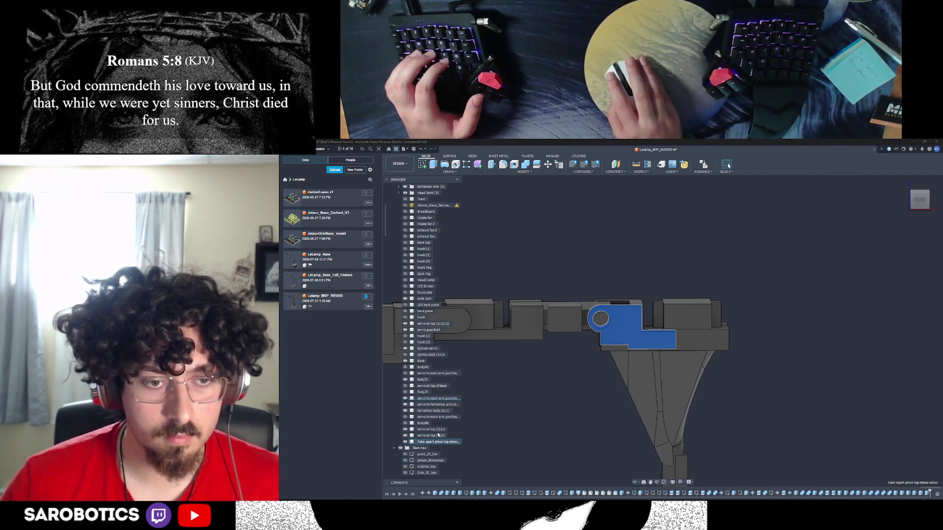
pyautogui.scroll(-2, 460, 437)
# Select the horizontal arm body and hide it with V to expose the joint servo
pyautogui.click(445, 435)
pyautogui.click(643, 484)
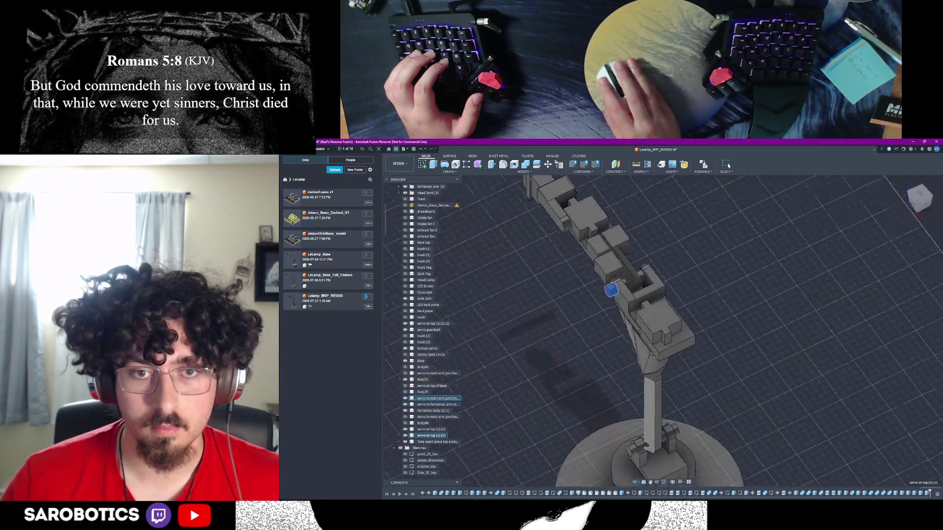
pyautogui.scroll(5, 700, 288)
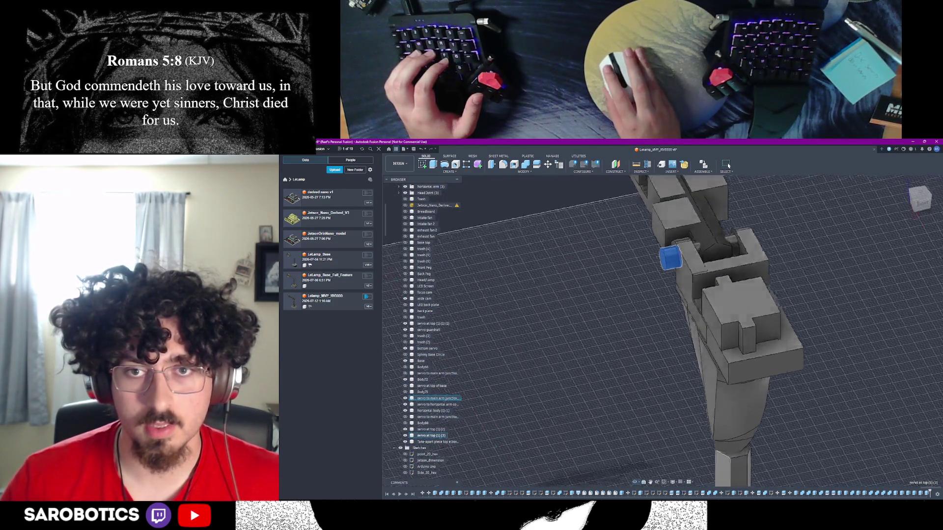
pyautogui.keyDown('shift'); pyautogui.moveTo(700, 289); pyautogui.dragTo(717, 314, button='middle'); pyautogui.keyUp('shift')
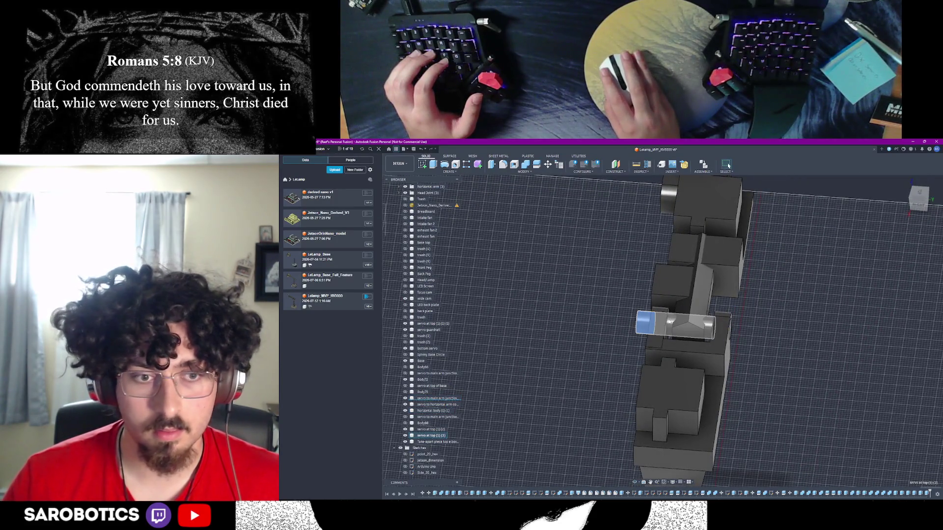
pyautogui.click(670, 322)
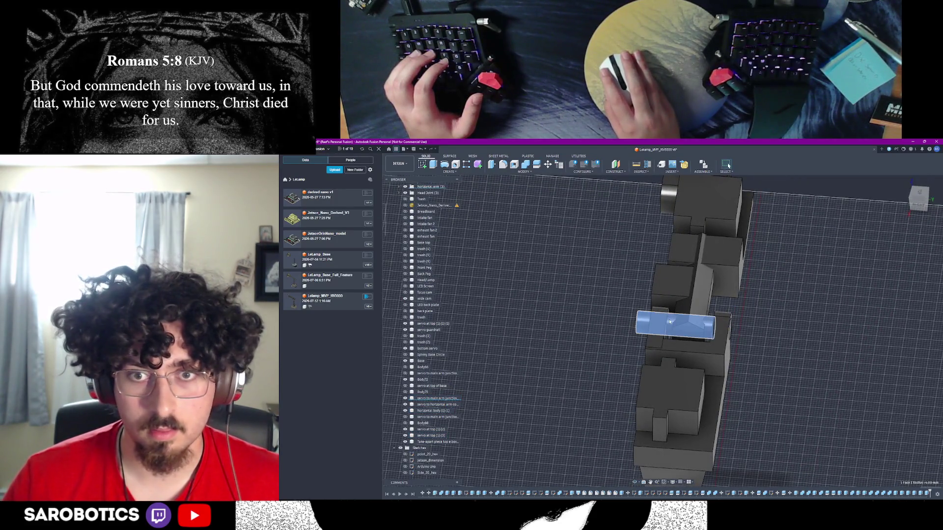
pyautogui.click(422, 436)
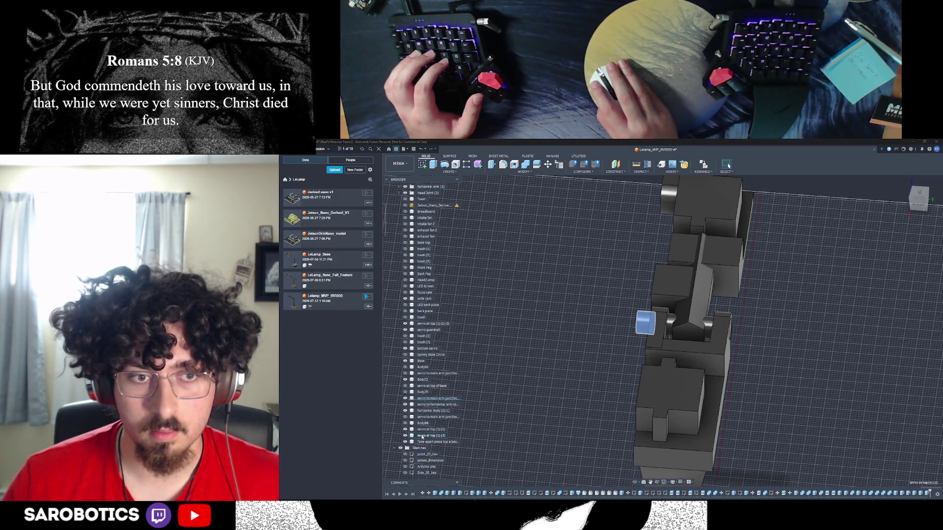
pyautogui.click(428, 410)
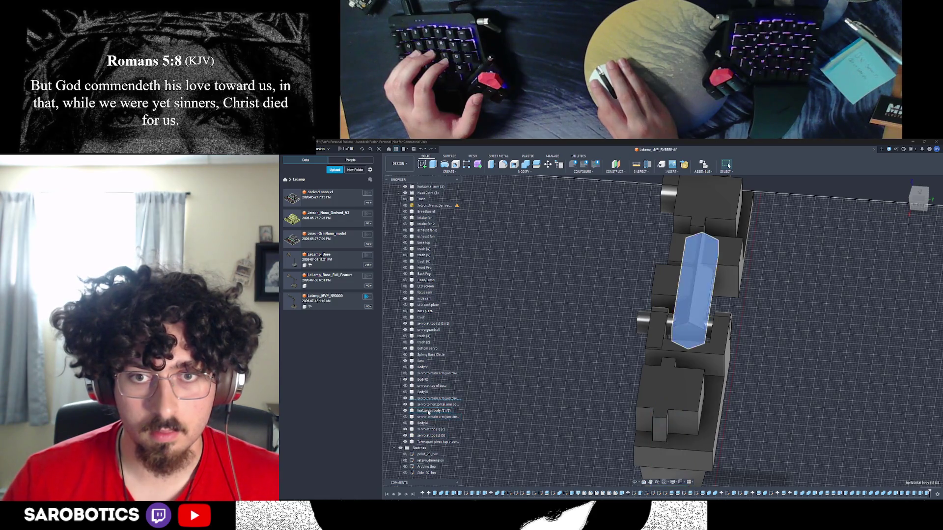
pyautogui.click(432, 435)
pyautogui.click(672, 321)
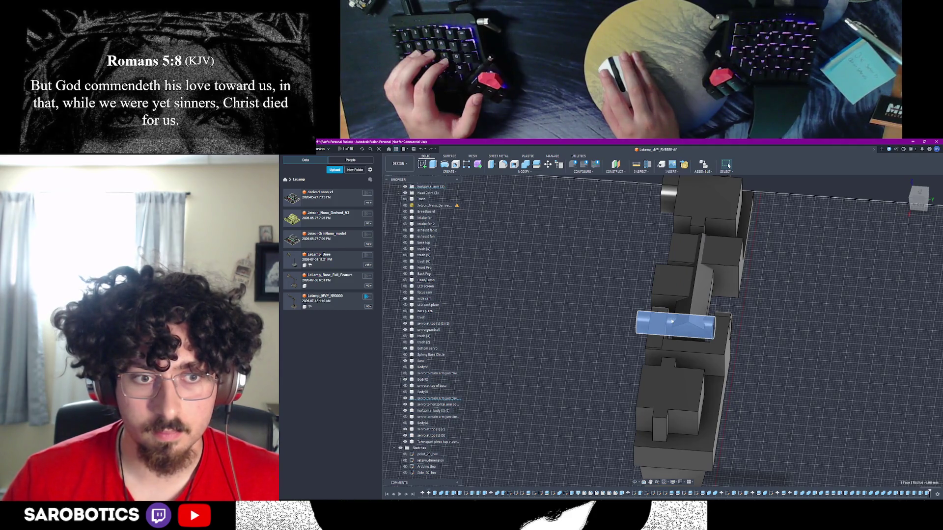
pyautogui.press('v')
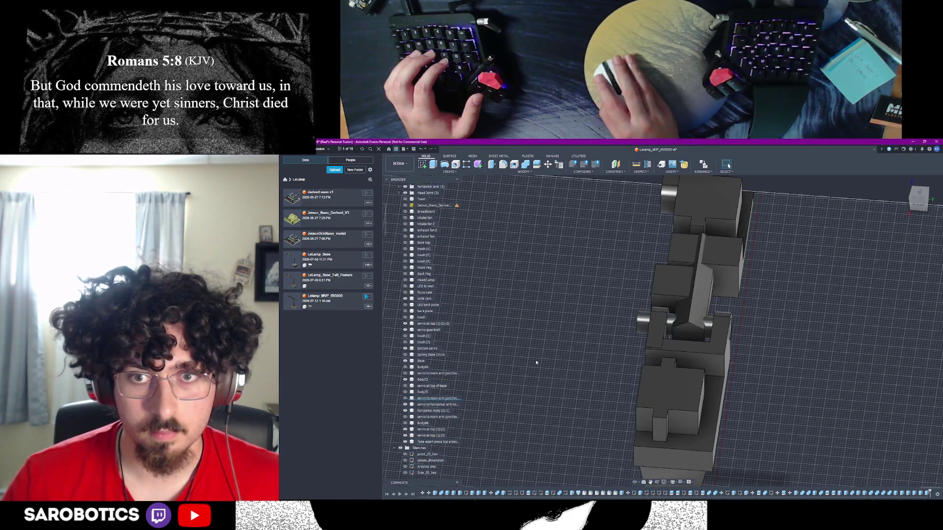
# Attempt to delete the servo at top (1) (3) body, then cancel the warning
pyautogui.scroll(-2, 550, 358)
pyautogui.scroll(3, 443, 346)
pyautogui.scroll(-2, 444, 347)
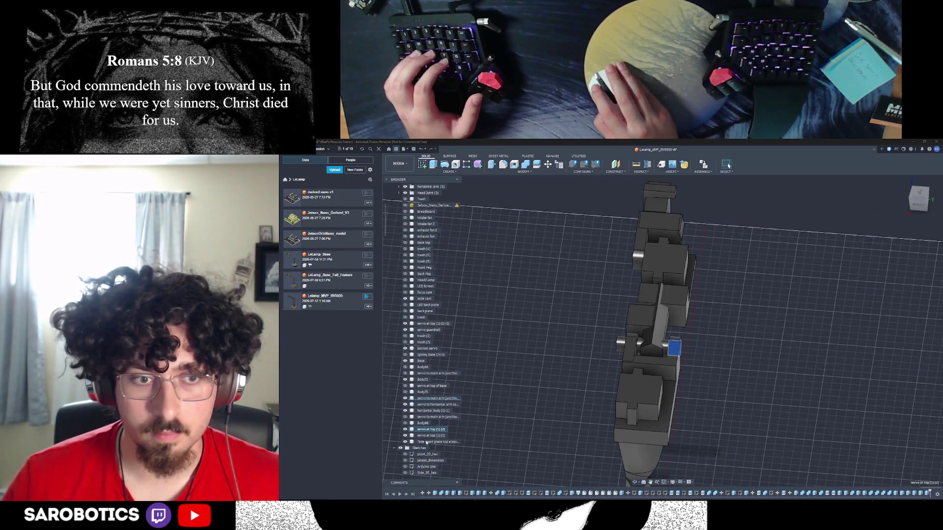
pyautogui.click(511, 388)
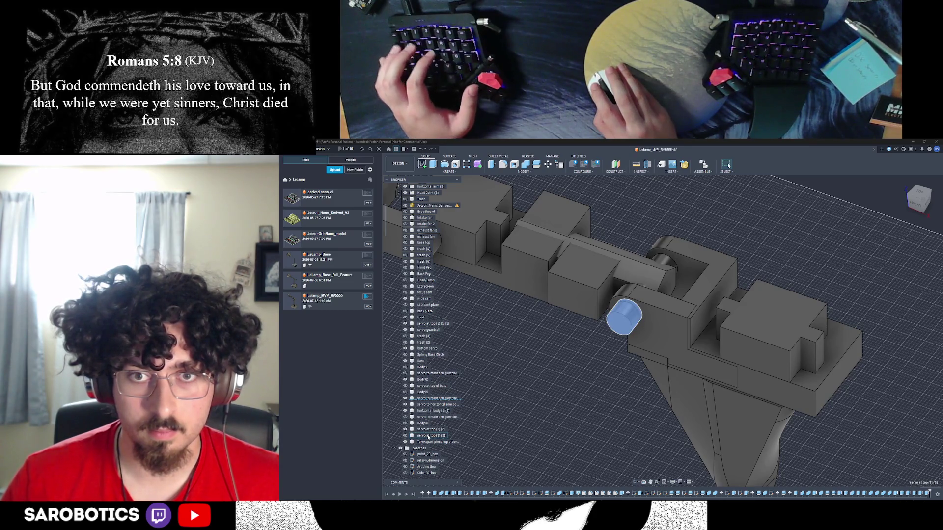
pyautogui.click(418, 438)
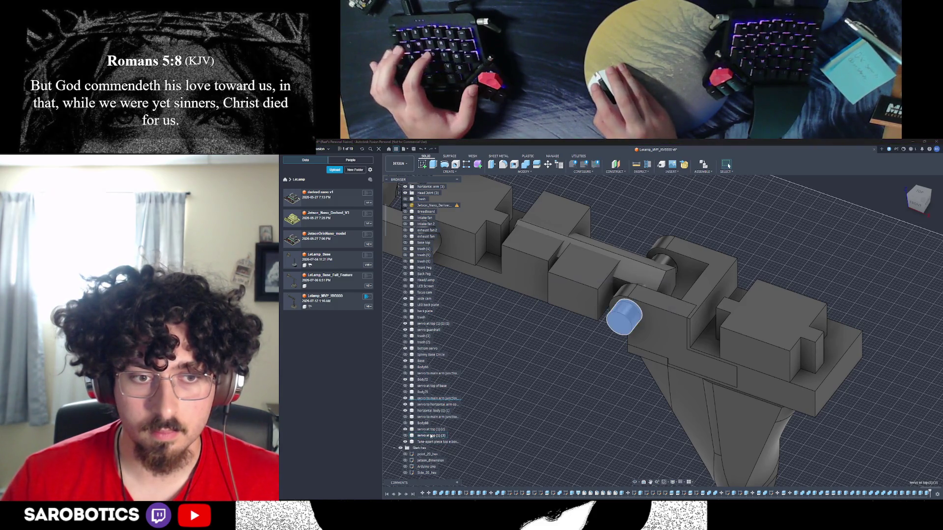
pyautogui.press('Delete')
pyautogui.click(661, 334)
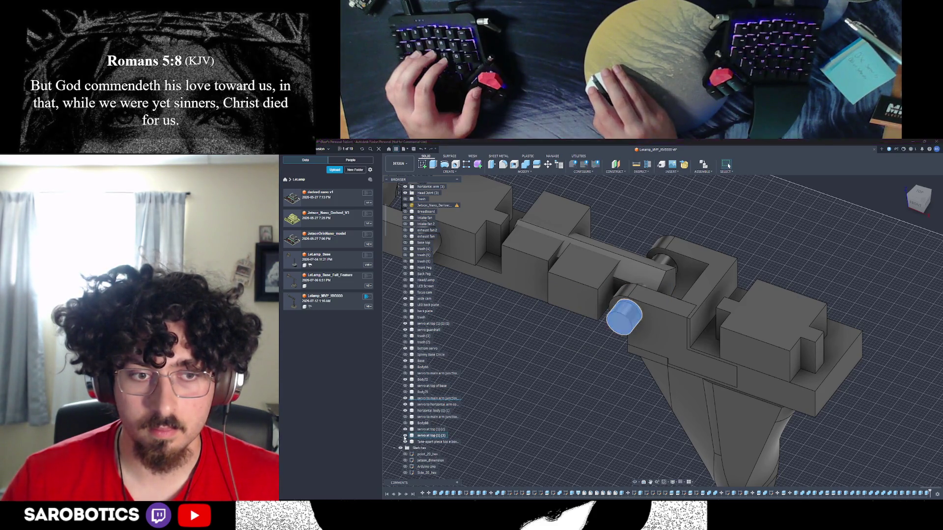
pyautogui.rightClick(408, 437)
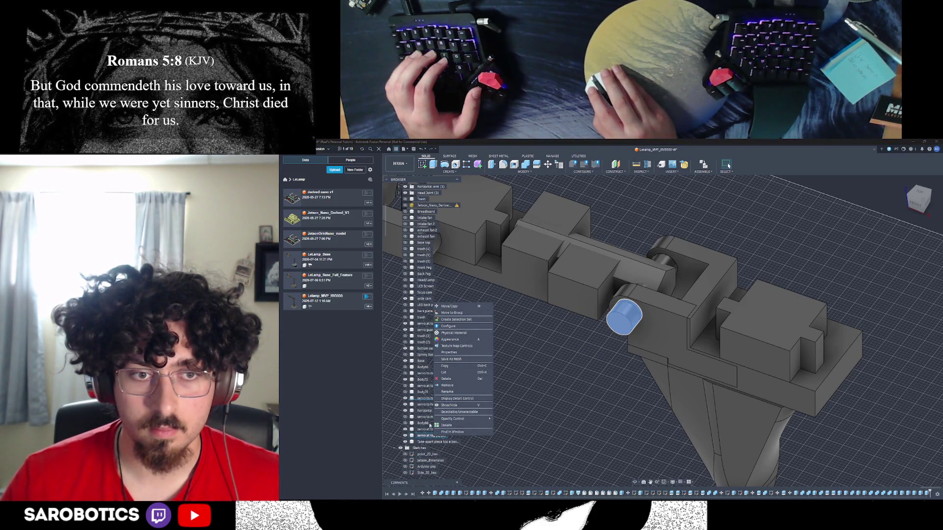
# Delete the servo at top (1) (3) body, accepting the failing-features warning
pyautogui.press('Escape')
pyautogui.rightClick(430, 437)
pyautogui.click(443, 378)
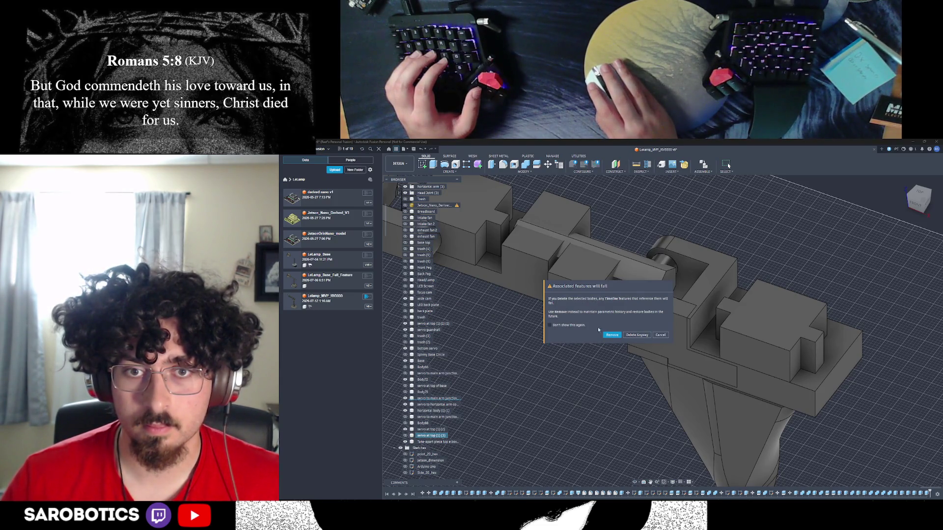
pyautogui.click(612, 335)
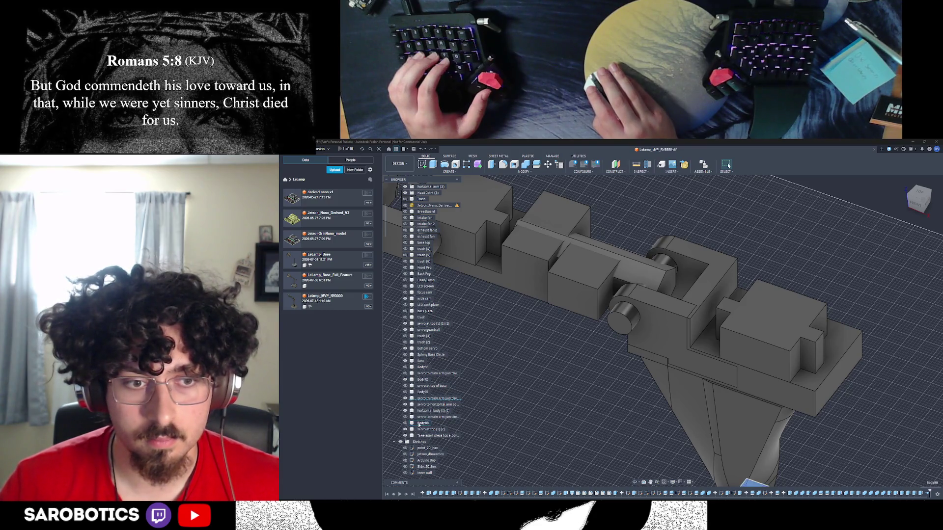
# Select Body88 in the Browser and bring up its actions
pyautogui.click(419, 425)
pyautogui.scroll(2, 419, 425)
pyautogui.scroll(-3, 682, 485)
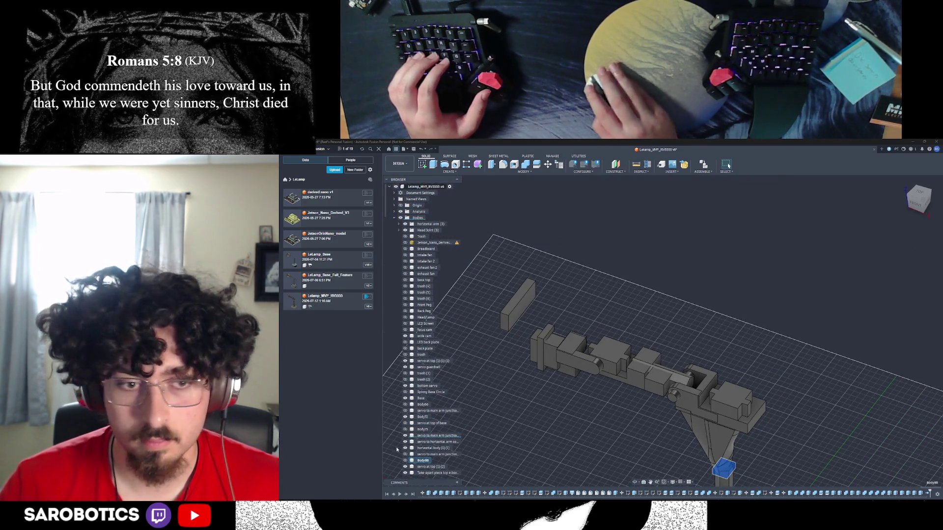
pyautogui.rightClick(423, 461)
# Delete Body88 and switch to a front view of the lamp base
pyautogui.click(436, 408)
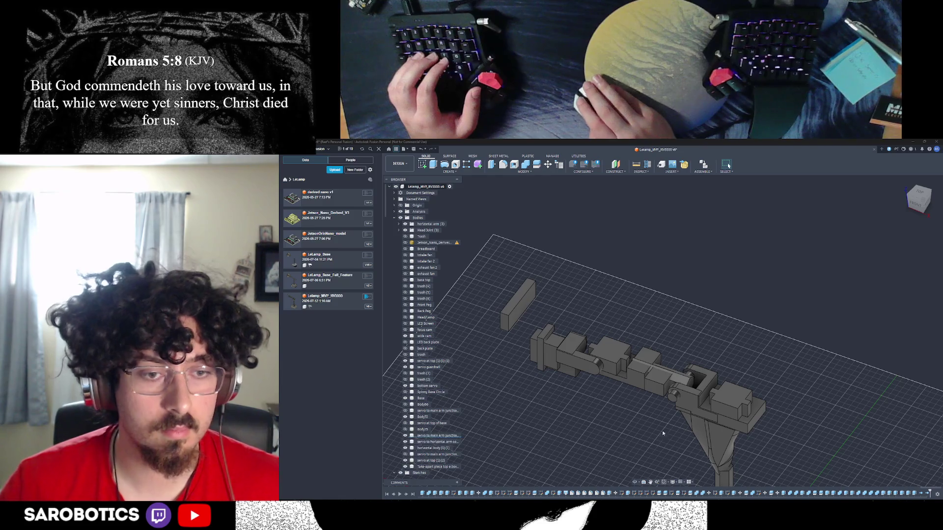
pyautogui.click(641, 464)
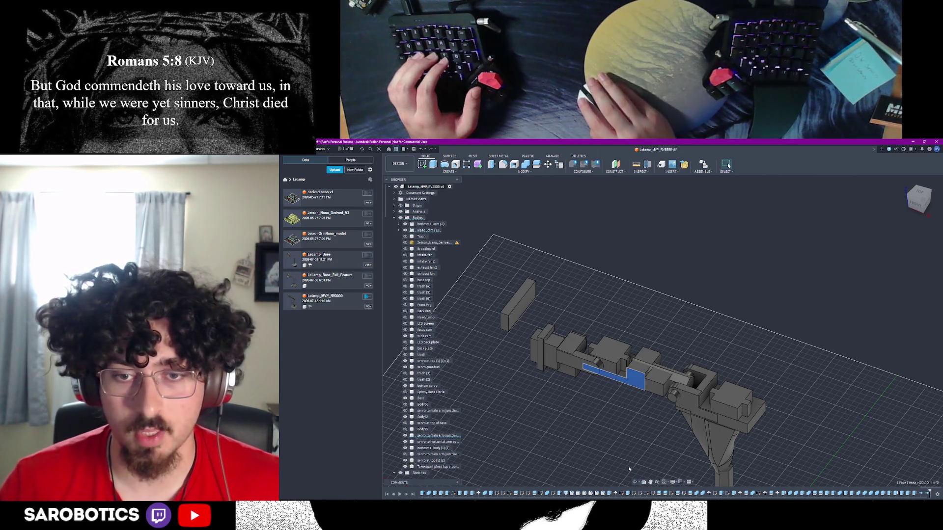
pyautogui.click(654, 387)
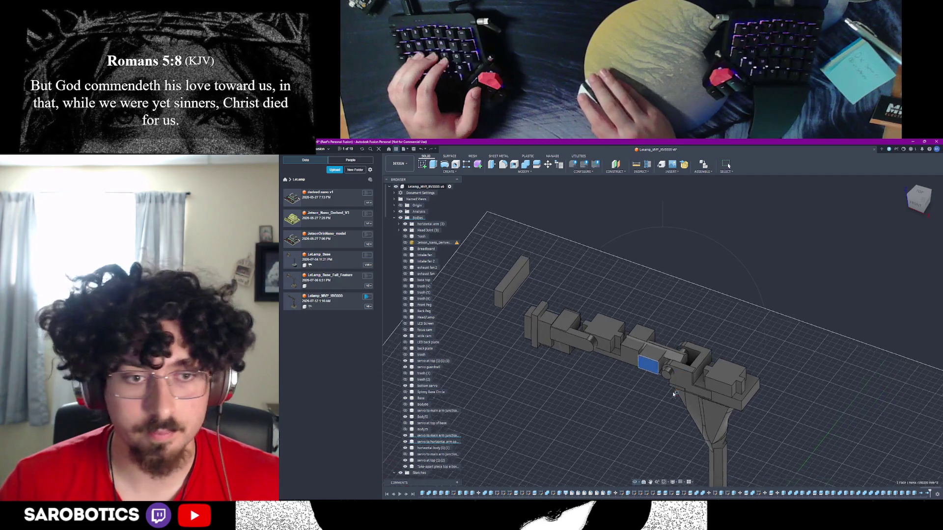
pyautogui.scroll(3, 635, 482)
pyautogui.press('Escape')
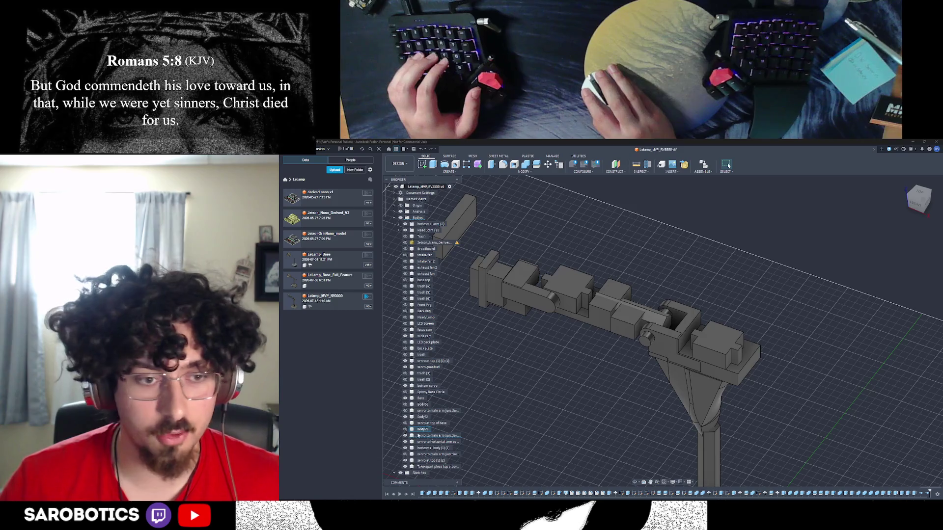
pyautogui.scroll(-3, 626, 241)
pyautogui.scroll(-2, 626, 241)
pyautogui.press('F6')
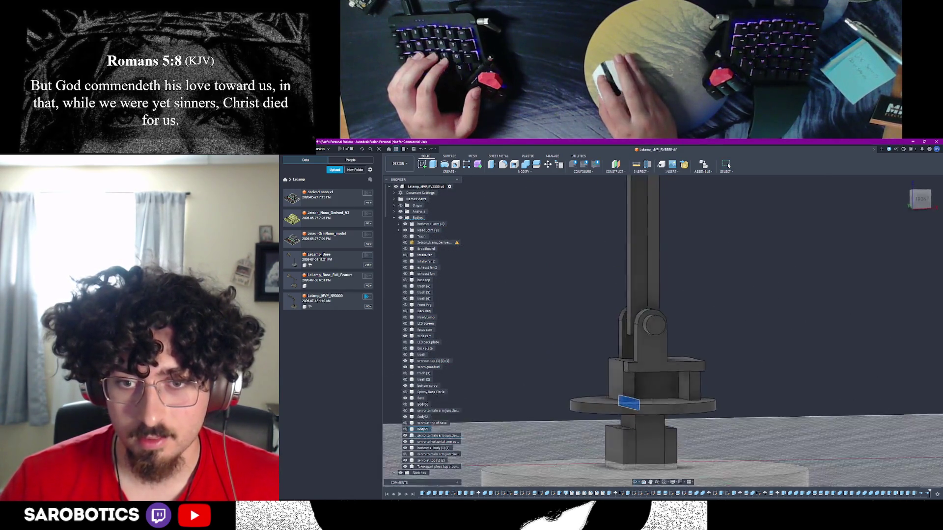
# Delete Body75 and unhide the servo and Body72 above the base disk
pyautogui.rightClick(412, 429)
pyautogui.click(439, 378)
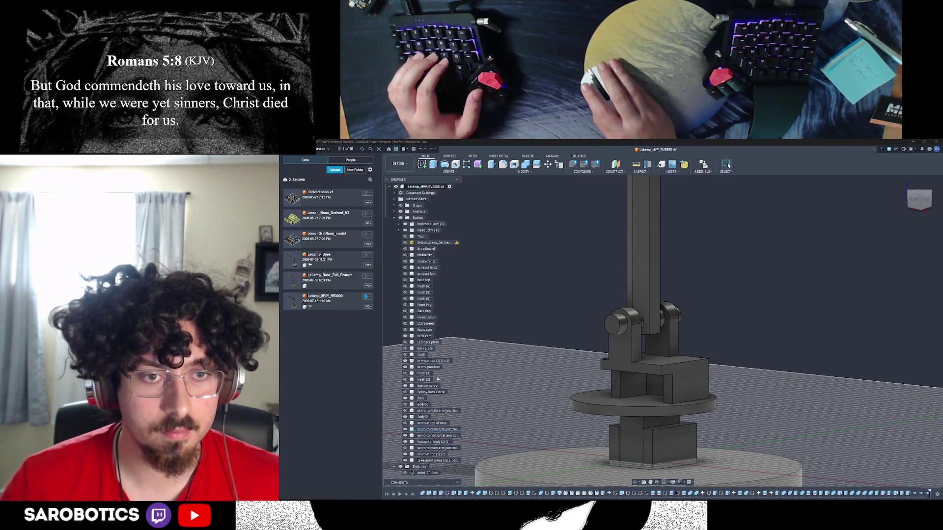
pyautogui.click(406, 424)
pyautogui.click(406, 417)
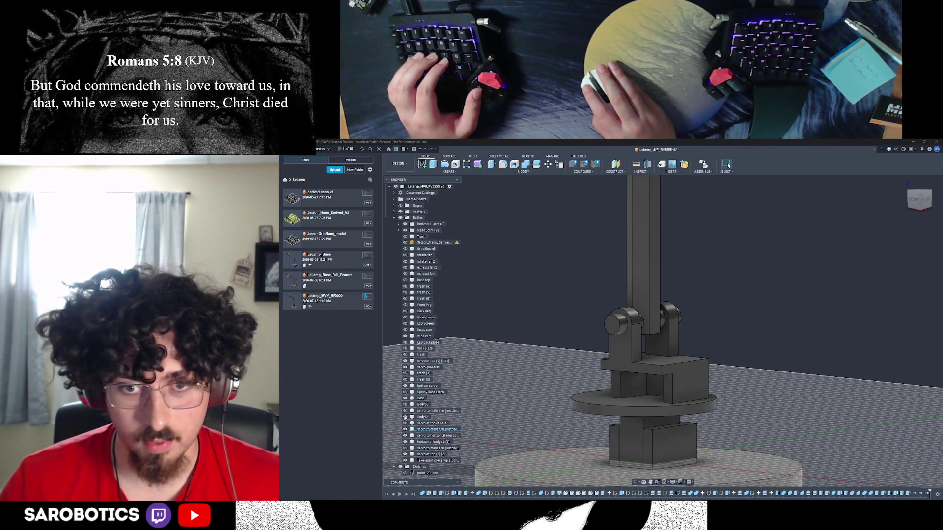
pyautogui.rightClick(422, 417)
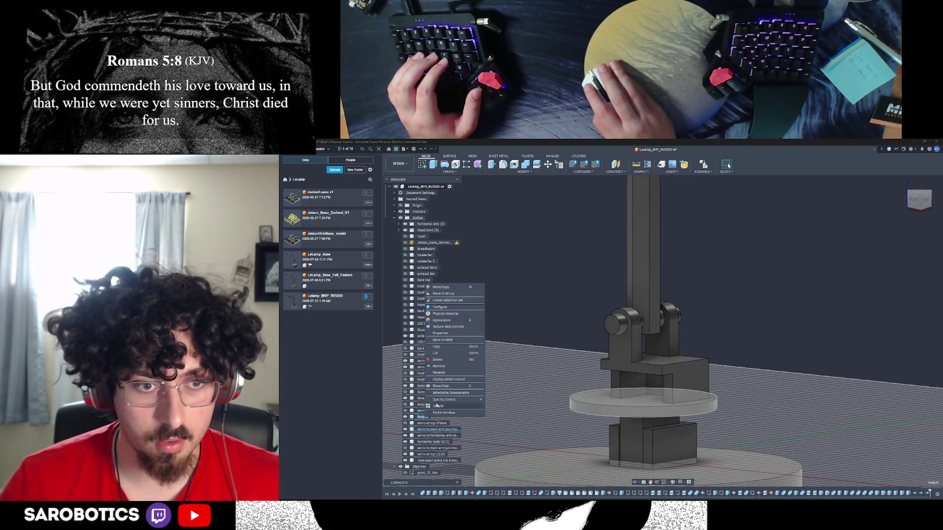
# Rename Body72 to 'base circle'
pyautogui.click(451, 372)
pyautogui.write('base sph')
pyautogui.press('BackSpace')
pyautogui.press('BackSpace')
pyautogui.press('BackSpace')
pyautogui.write('circ')
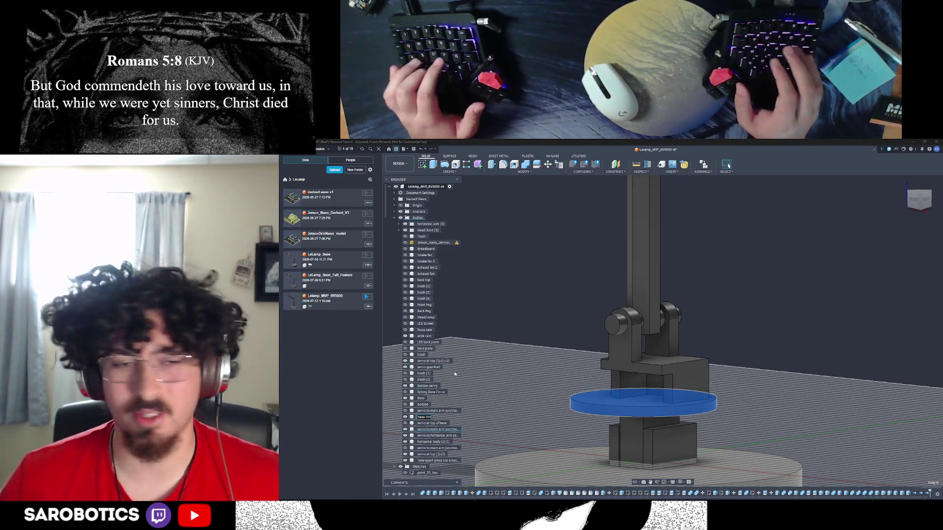
pyautogui.write('l')
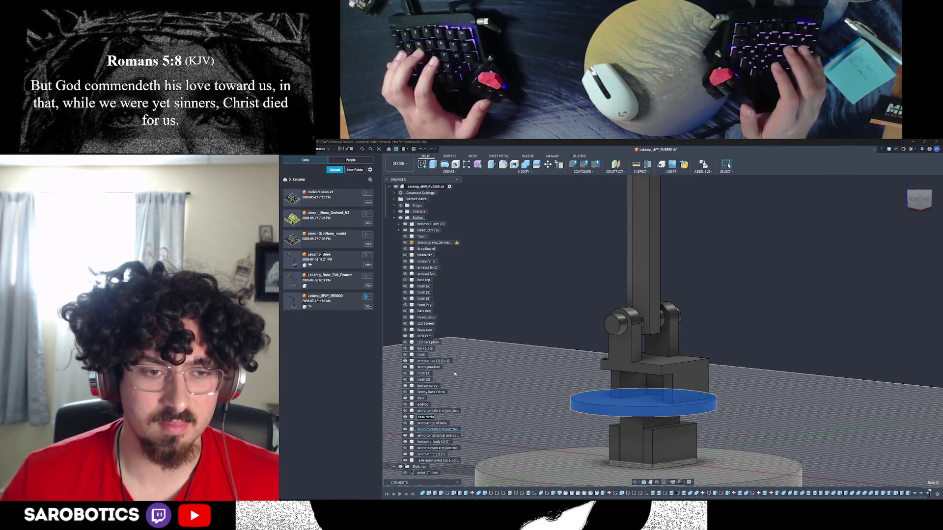
pyautogui.write('e')
pyautogui.press('Return')
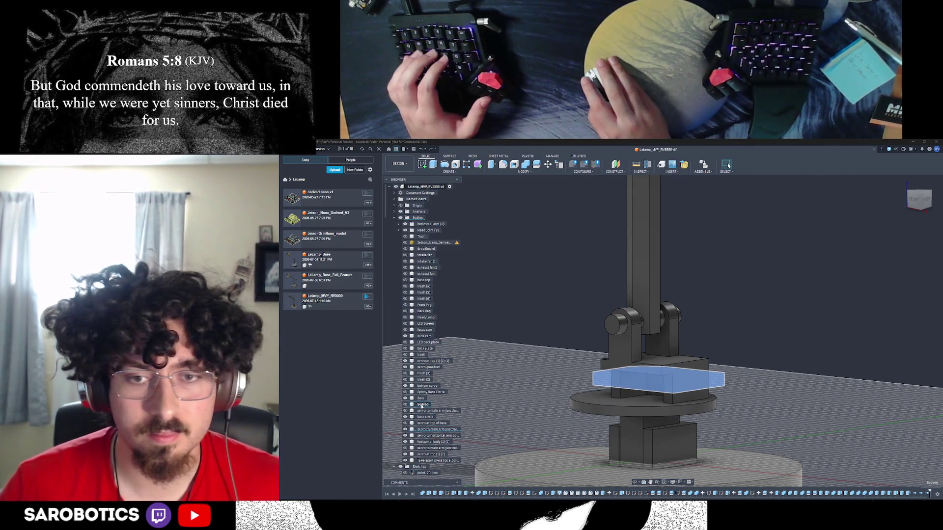
# Delete the Body66 box and show the servo to main arm junction body
pyautogui.click(420, 406)
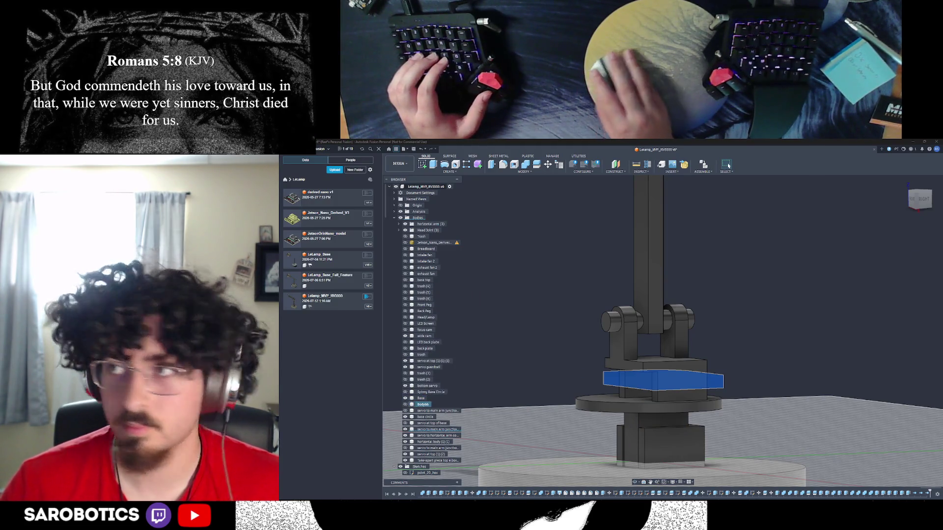
pyautogui.press('Delete')
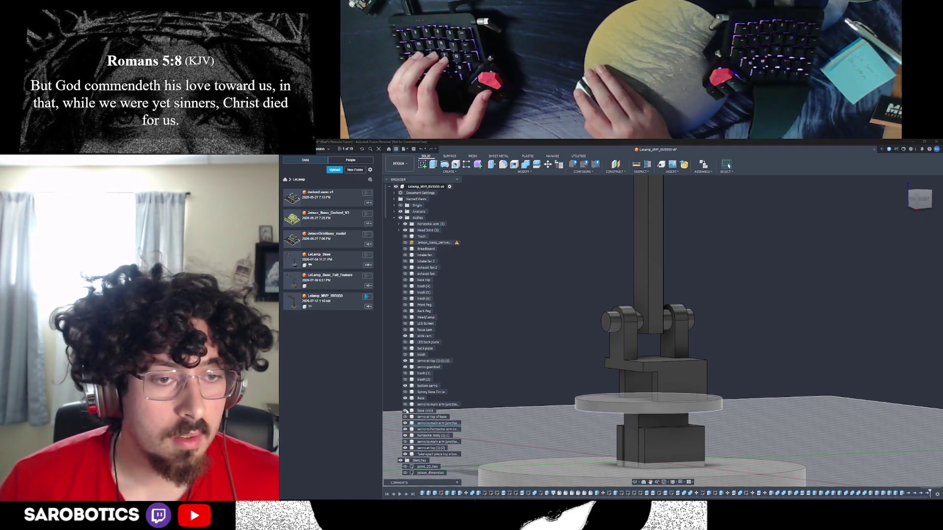
pyautogui.click(405, 404)
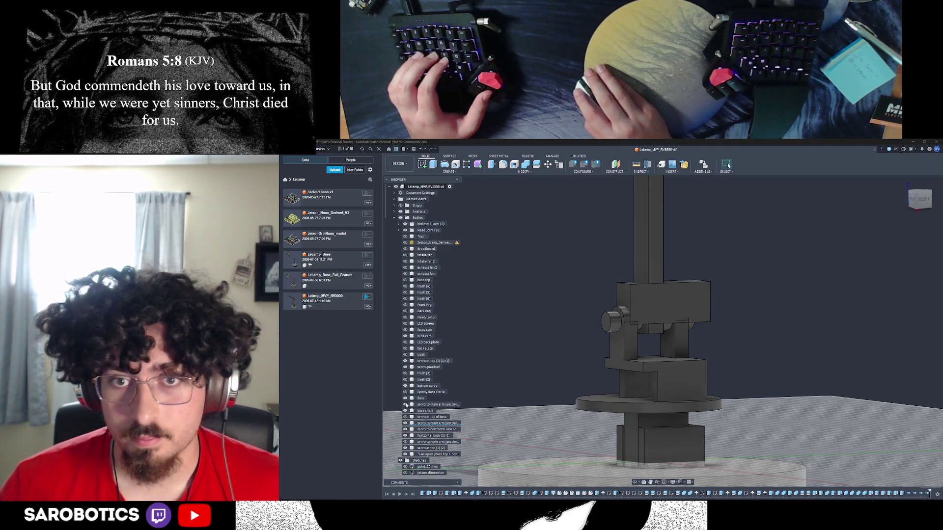
pyautogui.rightClick(424, 405)
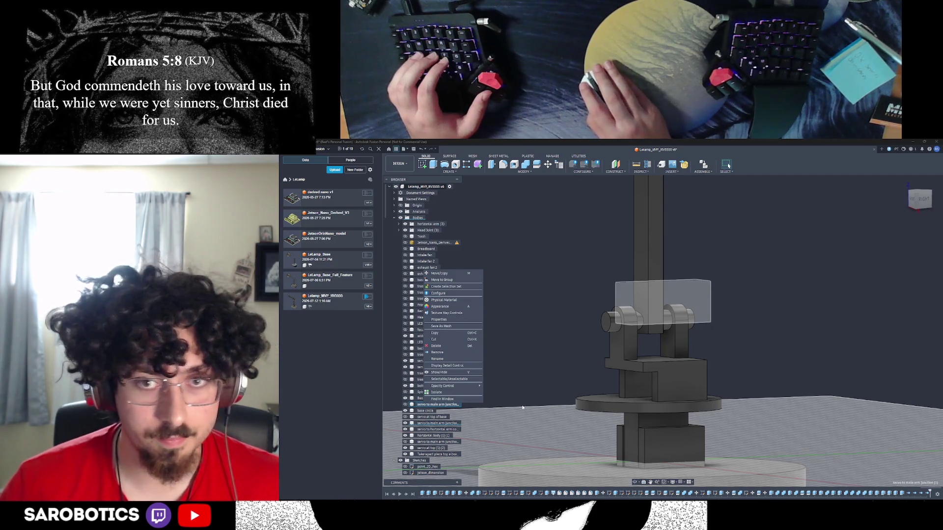
# Remove the servo to main arm junction body from the model
pyautogui.click(424, 404)
pyautogui.rightClick(426, 405)
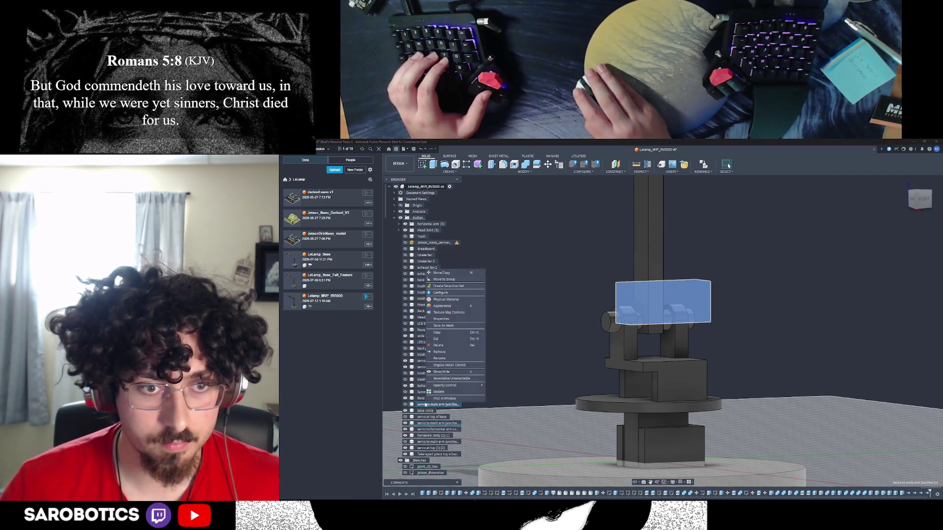
pyautogui.click(439, 352)
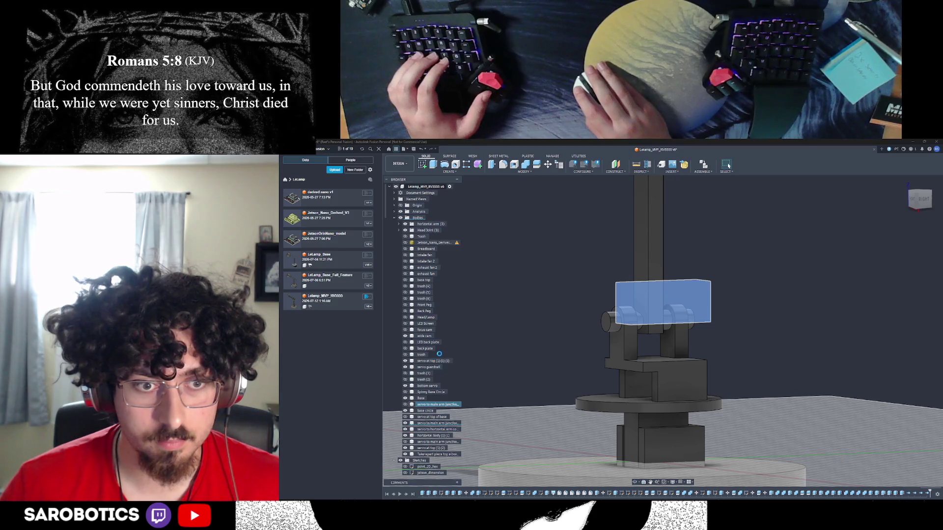
# Delete the Spinny Base Circle and servo at top of base bodies
pyautogui.click(405, 392)
pyautogui.click(405, 392)
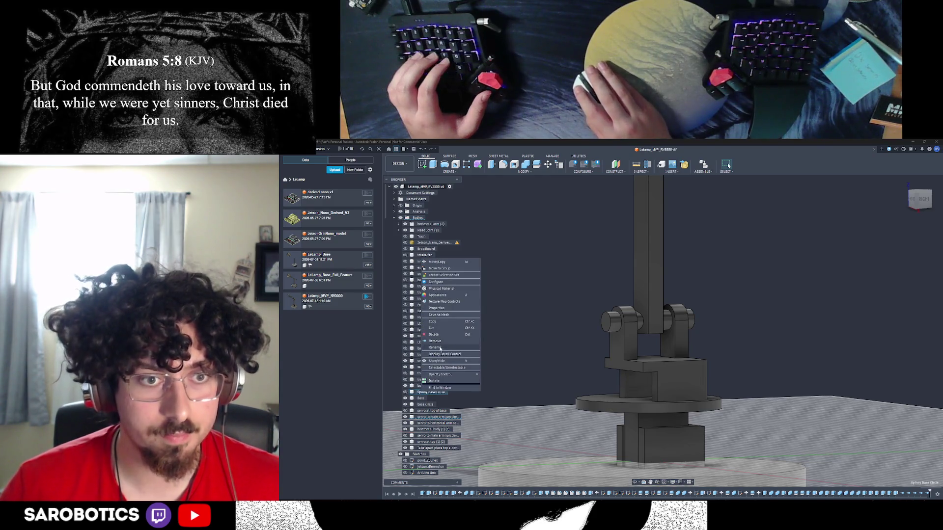
pyautogui.click(422, 393)
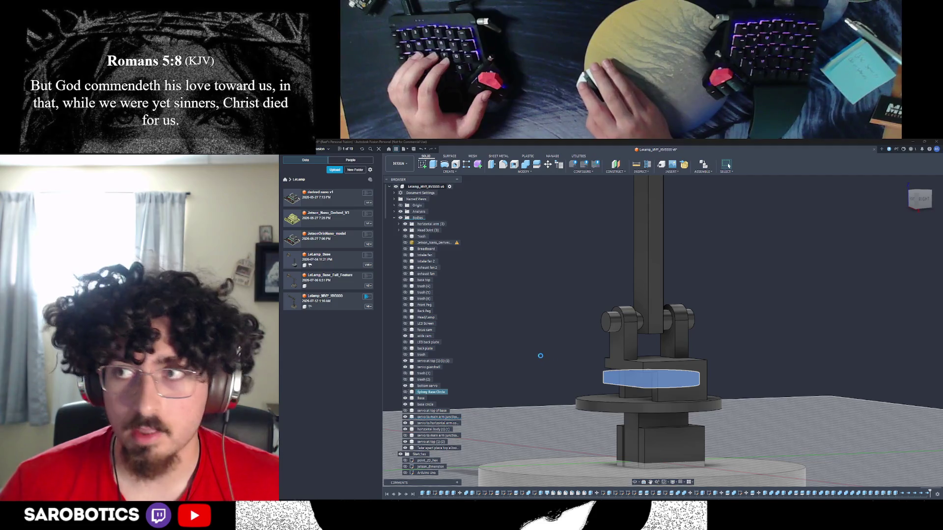
pyautogui.press('Delete')
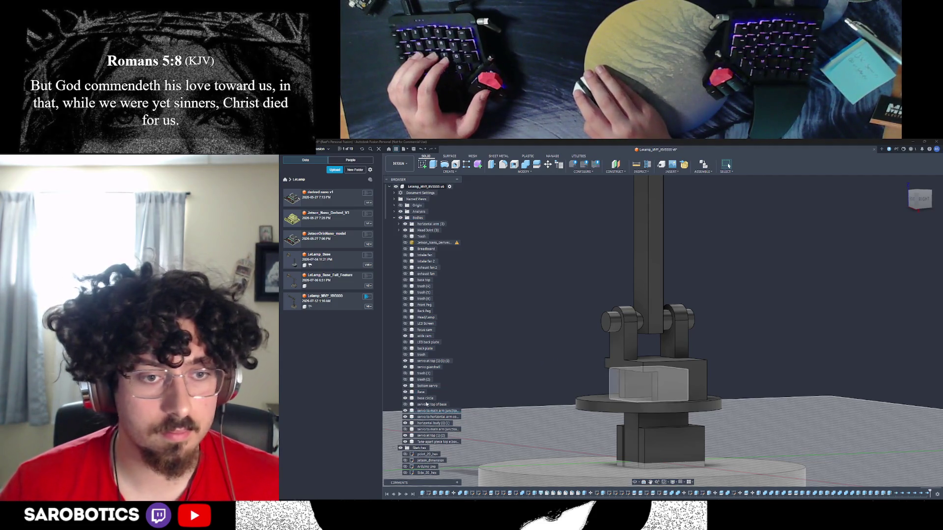
pyautogui.click(426, 404)
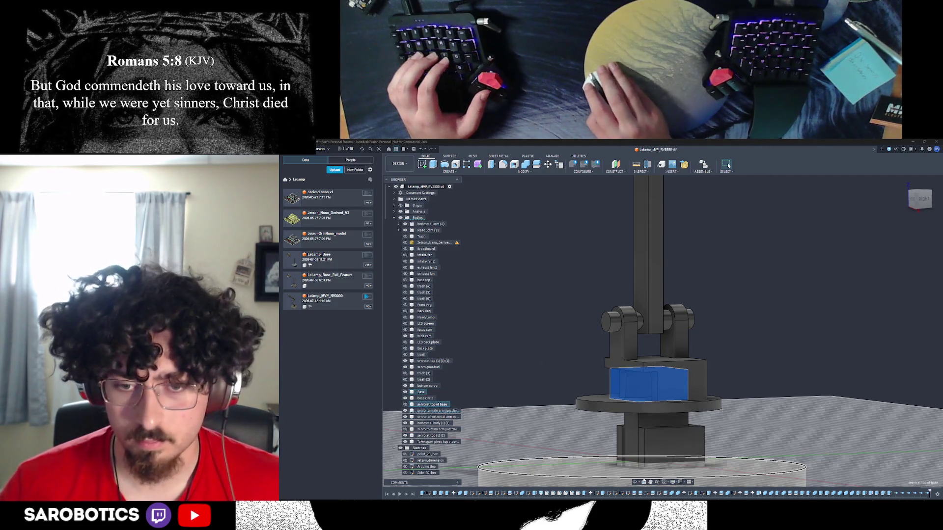
pyautogui.press('v')
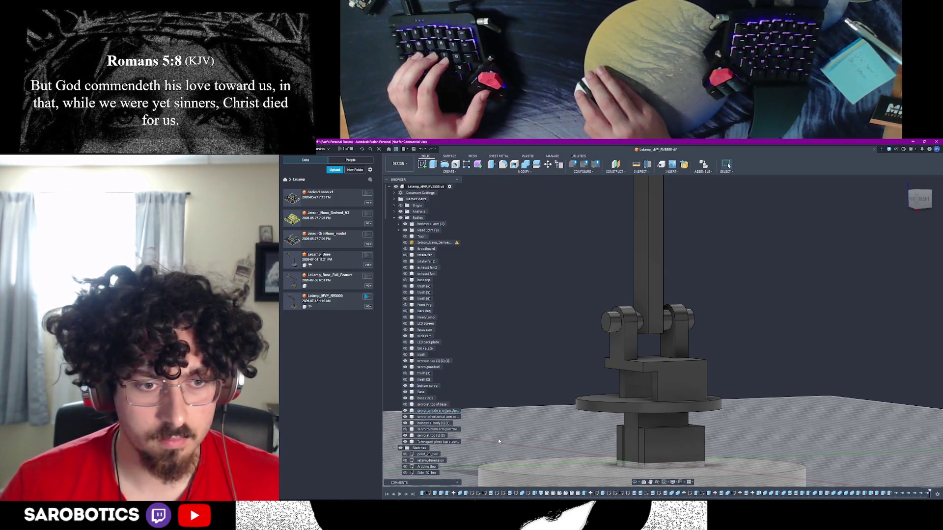
# Orbit to a front view, hide the body on the base plate, and select the junction and servo bodies
pyautogui.keyDown('shift'); pyautogui.moveTo(499, 441); pyautogui.dragTo(653, 407, button='middle'); pyautogui.keyUp('shift')
pyautogui.rightClick(653, 406)
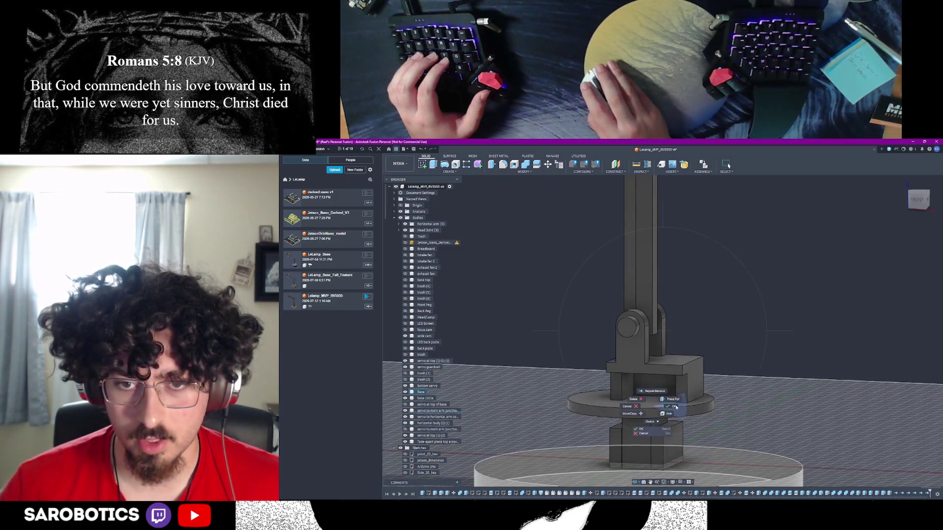
pyautogui.click(676, 408)
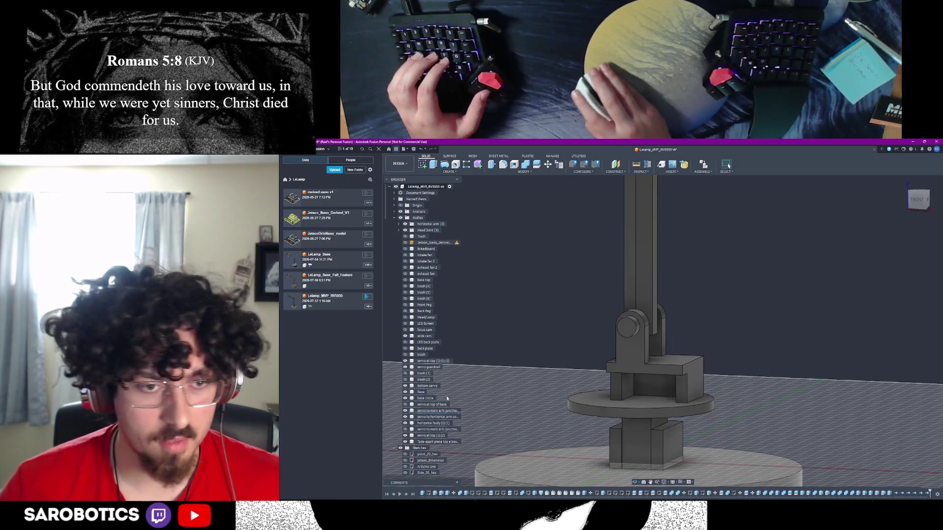
pyautogui.click(405, 405)
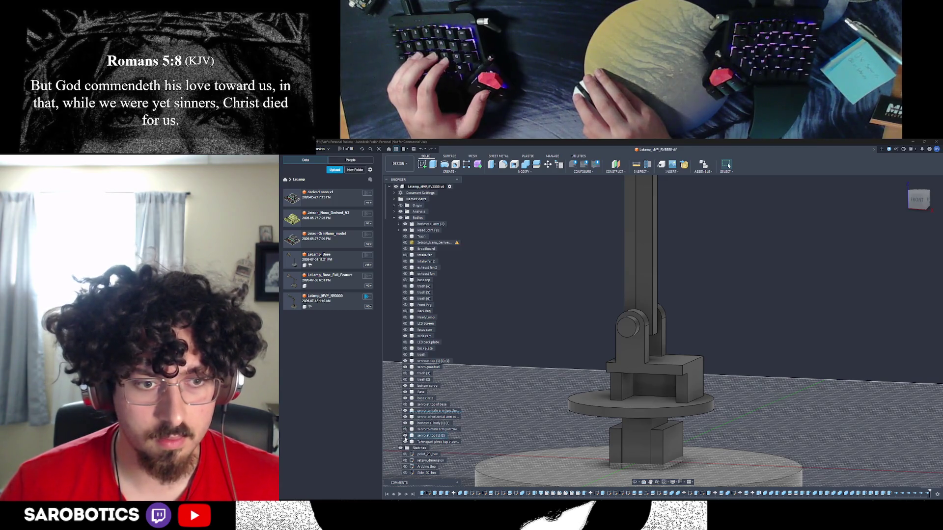
pyautogui.click(431, 410)
pyautogui.click(432, 405)
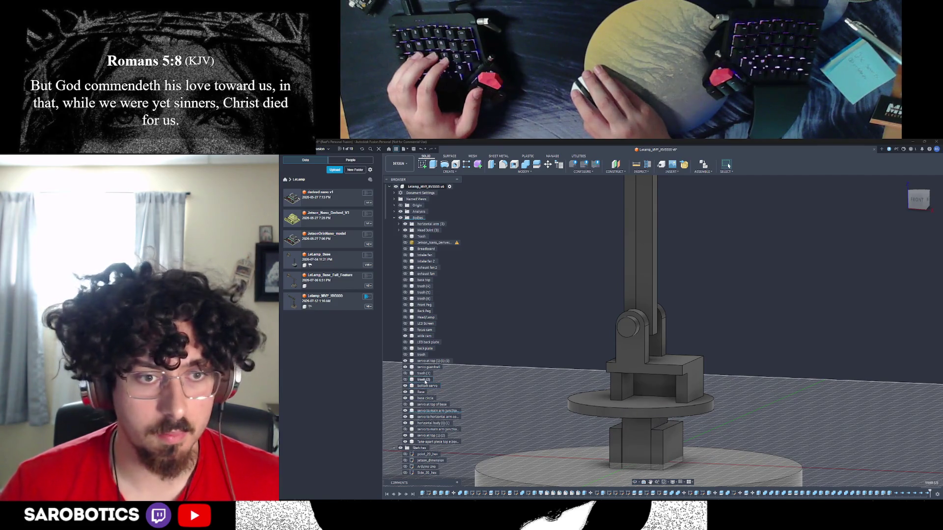
# Remove the trash (2) body and delete the trash (3) body, then view the whole arm
pyautogui.rightClick(419, 380)
pyautogui.click(446, 331)
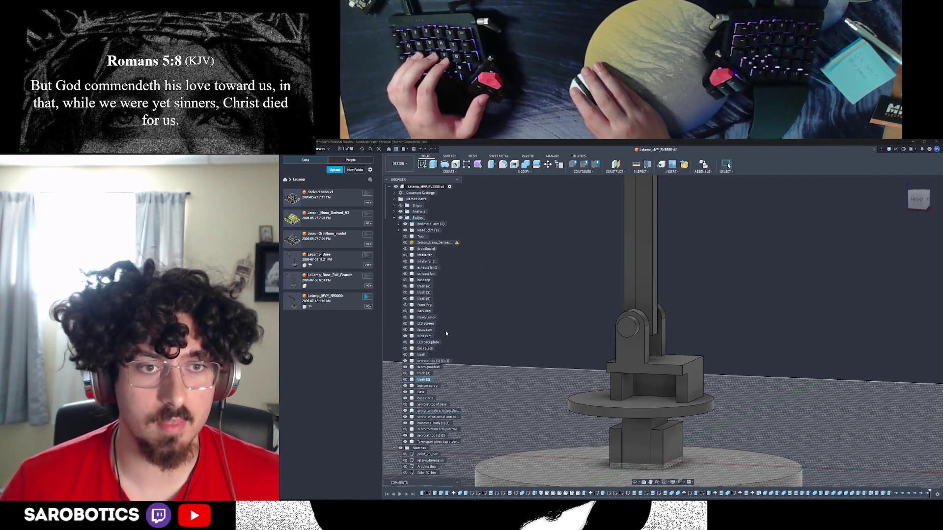
pyautogui.click(429, 376)
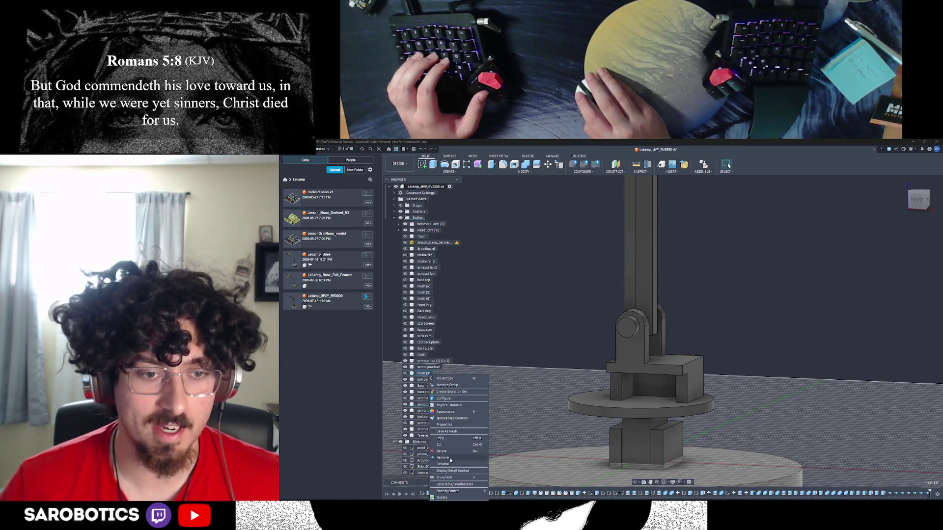
pyautogui.press('Delete')
pyautogui.click(425, 369)
pyautogui.moveTo(614, 393)
pyautogui.keyDown('shift'); pyautogui.mouseDown(button='middle')
pyautogui.moveTo(569, 403)
pyautogui.moveTo(496, 289)
pyautogui.moveTo(631, 493)
pyautogui.mouseUp(button='middle'); pyautogui.keyUp('shift')
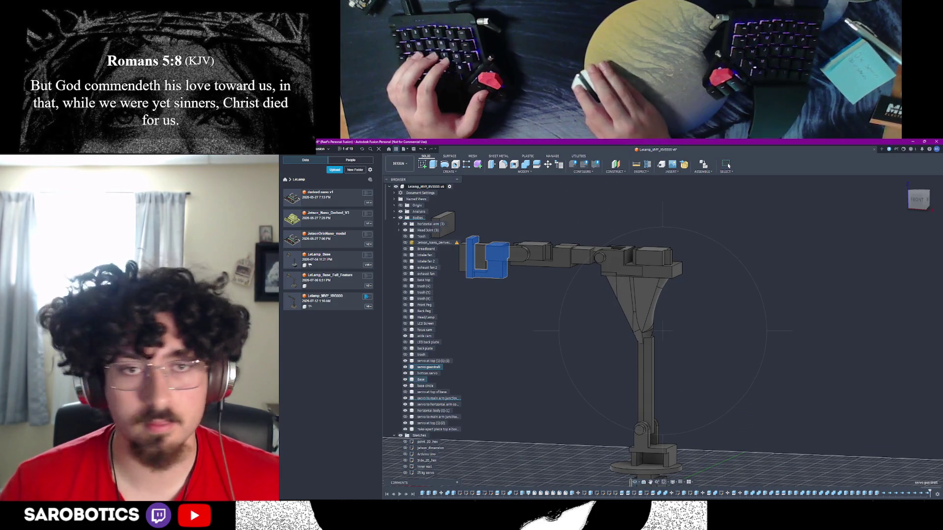
pyautogui.moveTo(729, 166)
pyautogui.keyDown('shift'); pyautogui.mouseDown(button='middle')
pyautogui.moveTo(800, 169)
pyautogui.moveTo(728, 165)
pyautogui.moveTo(776, 168)
pyautogui.moveTo(729, 165)
pyautogui.moveTo(660, 320)
pyautogui.mouseUp(button='middle'); pyautogui.keyUp('shift')
pyautogui.rightClick(660, 320)
pyautogui.press('Escape')
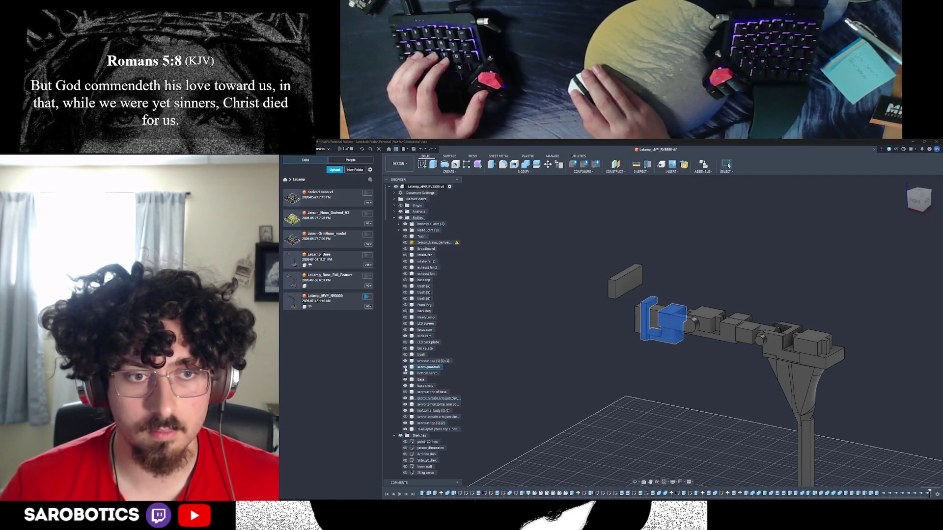
pyautogui.click(613, 377)
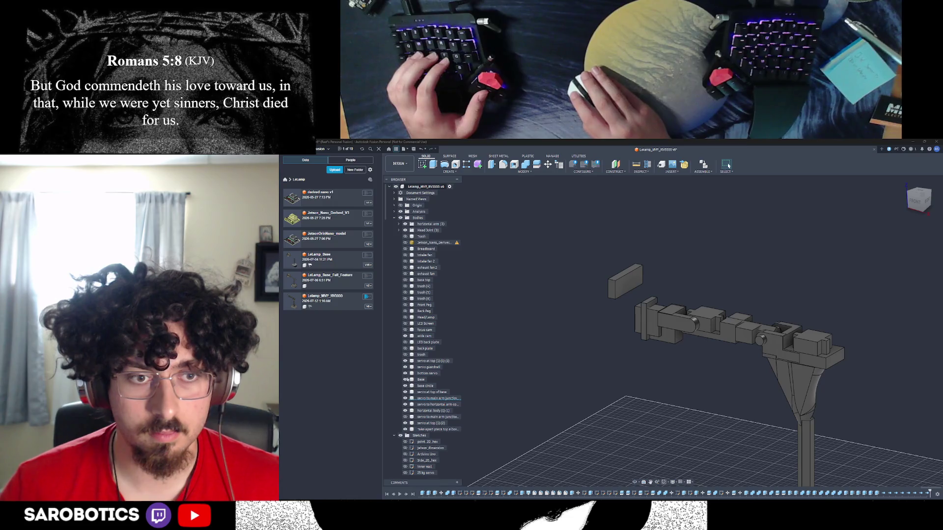
pyautogui.click(406, 368)
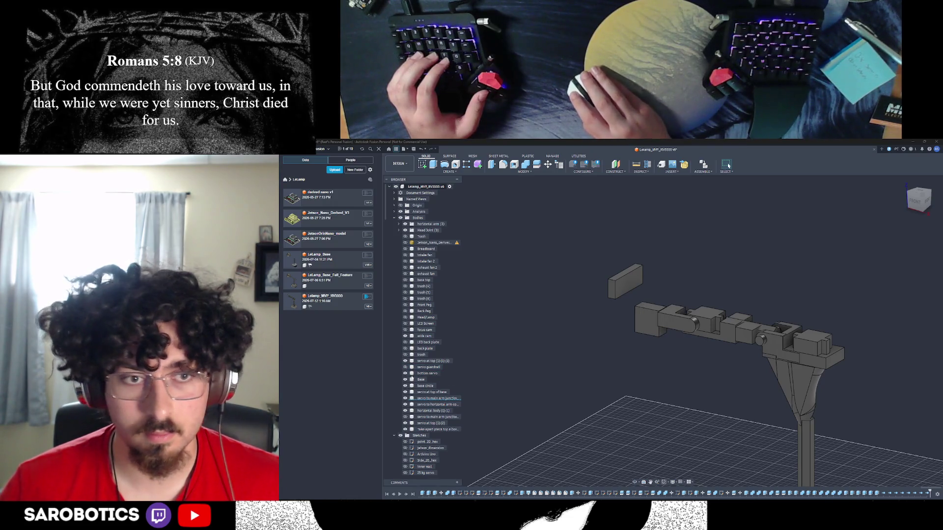
pyautogui.click(406, 368)
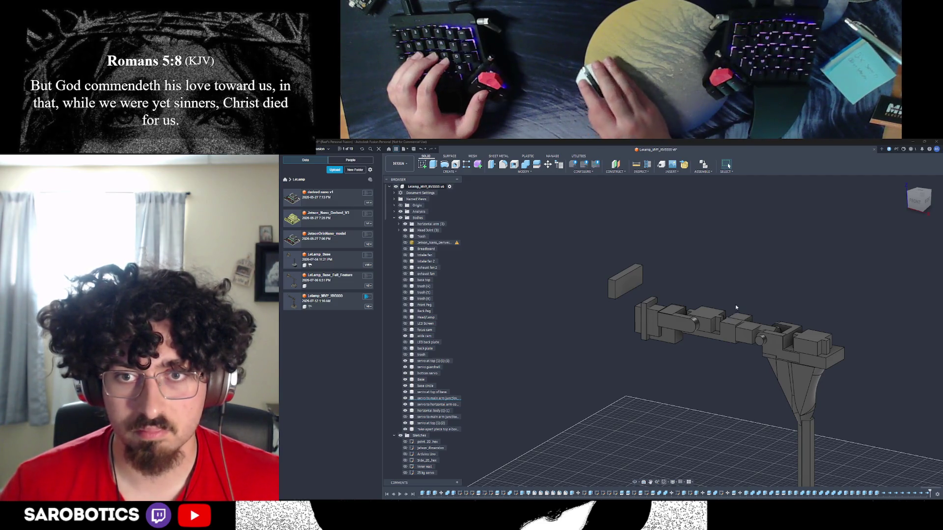
pyautogui.keyDown('shift'); pyautogui.moveTo(670, 323); pyautogui.dragTo(570, 325, button='middle'); pyautogui.keyUp('shift')
pyautogui.keyDown('shift'); pyautogui.moveTo(728, 166); pyautogui.dragTo(728, 166, button='middle'); pyautogui.keyUp('shift')
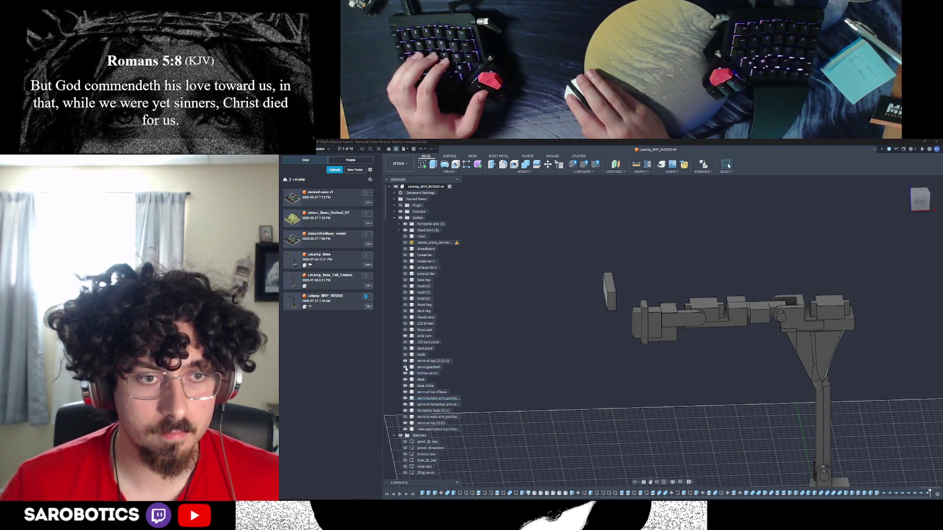
pyautogui.scroll(3, 720, 310)
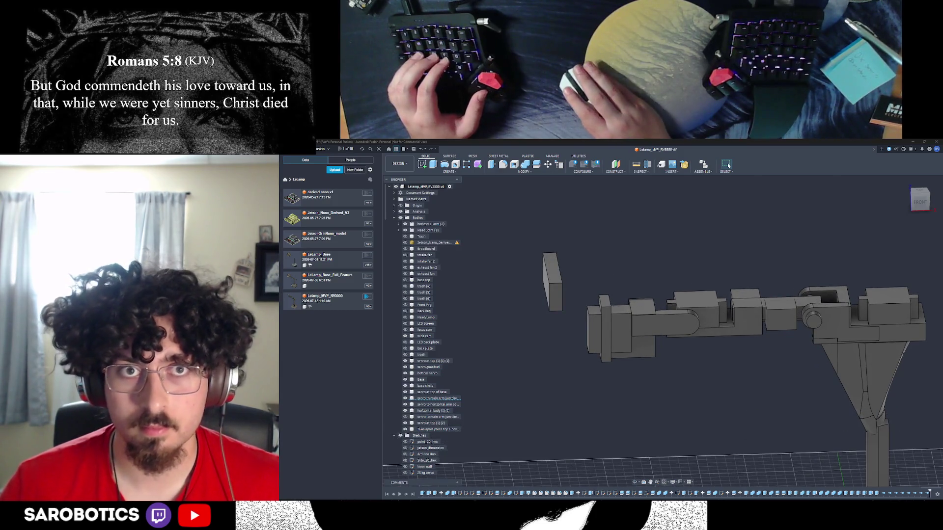
pyautogui.press('c')
pyautogui.click(678, 322)
pyautogui.click(647, 347)
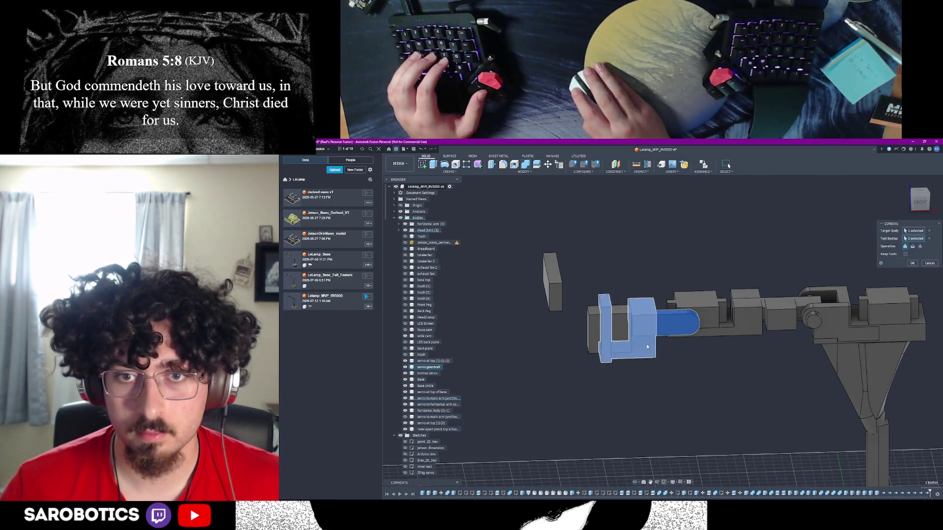
pyautogui.click(913, 264)
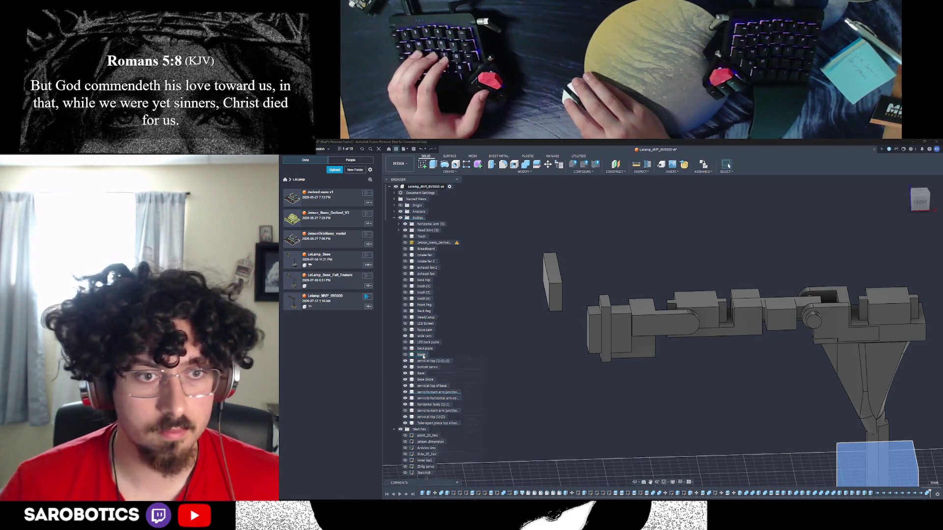
pyautogui.rightClick(423, 357)
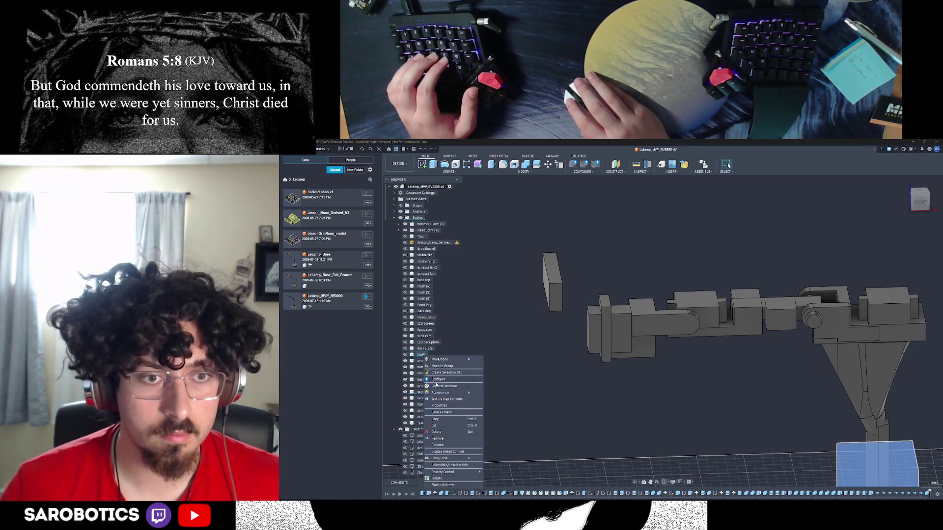
pyautogui.click(437, 439)
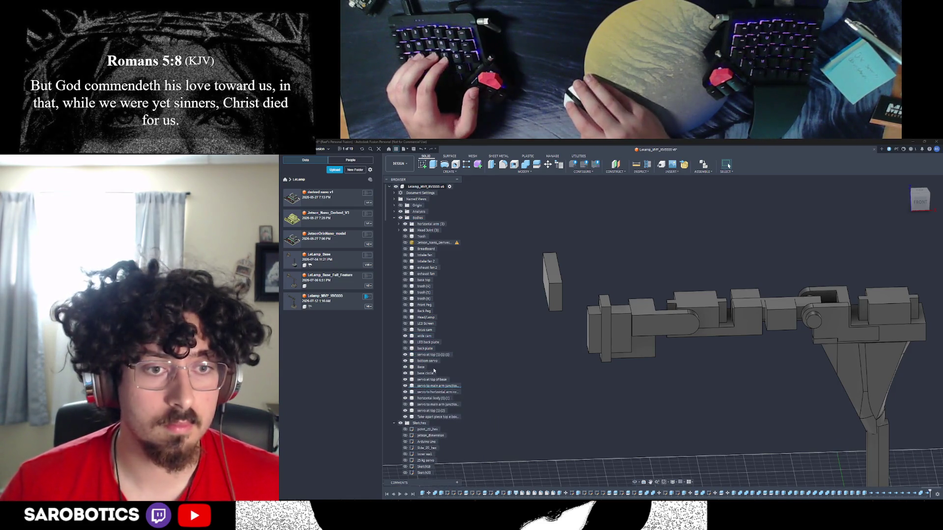
pyautogui.click(428, 355)
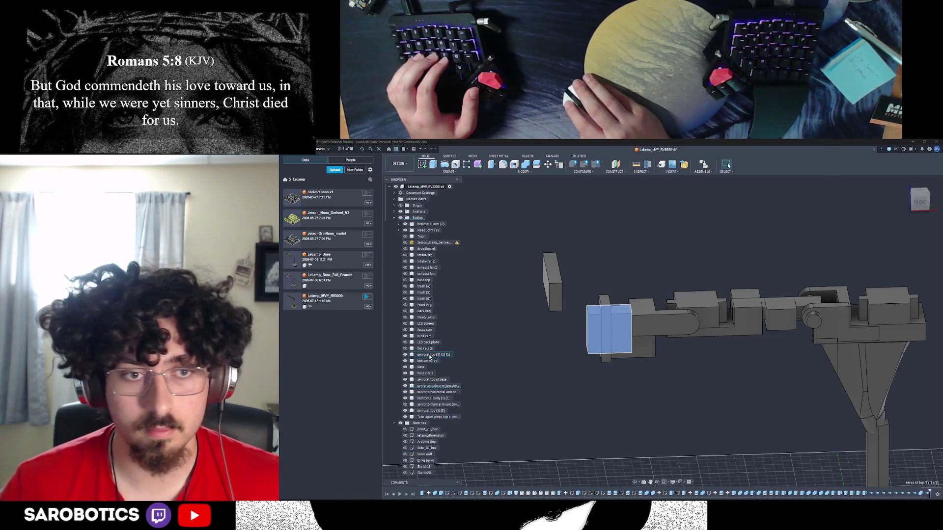
pyautogui.keyDown('shift'); pyautogui.moveTo(638, 344); pyautogui.dragTo(786, 334, button='middle'); pyautogui.keyUp('shift')
pyautogui.moveTo(688, 344)
pyautogui.keyDown('shift'); pyautogui.mouseDown(button='middle')
pyautogui.moveTo(565, 351)
pyautogui.moveTo(636, 355)
pyautogui.mouseUp(button='middle'); pyautogui.keyUp('shift')
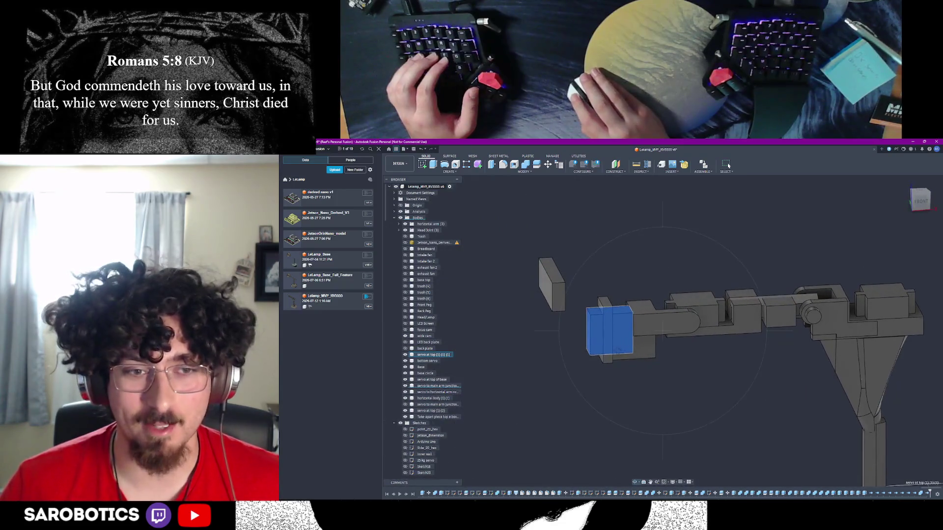
pyautogui.rightClick(435, 355)
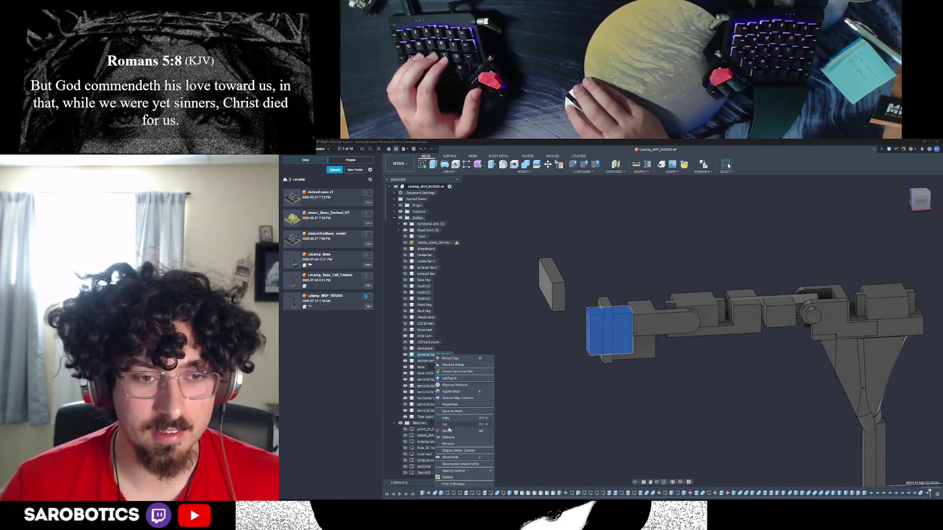
pyautogui.click(486, 324)
pyautogui.click(441, 398)
pyautogui.click(434, 386)
pyautogui.click(435, 411)
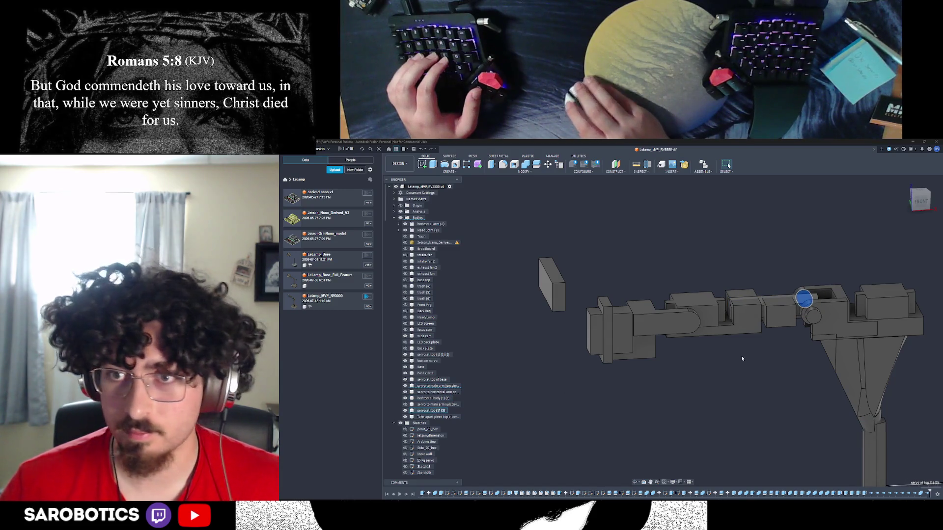
pyautogui.press('F6')
# Orbit to a top-down view and select the servo at top (1)(2) body and its long cylinder face
pyautogui.moveTo(728, 166)
pyautogui.keyDown('shift'); pyautogui.mouseDown(button='middle')
pyautogui.moveTo(712, 197)
pyautogui.moveTo(728, 165)
pyautogui.mouseUp(button='middle'); pyautogui.keyUp('shift')
pyautogui.scroll(5, 729, 165)
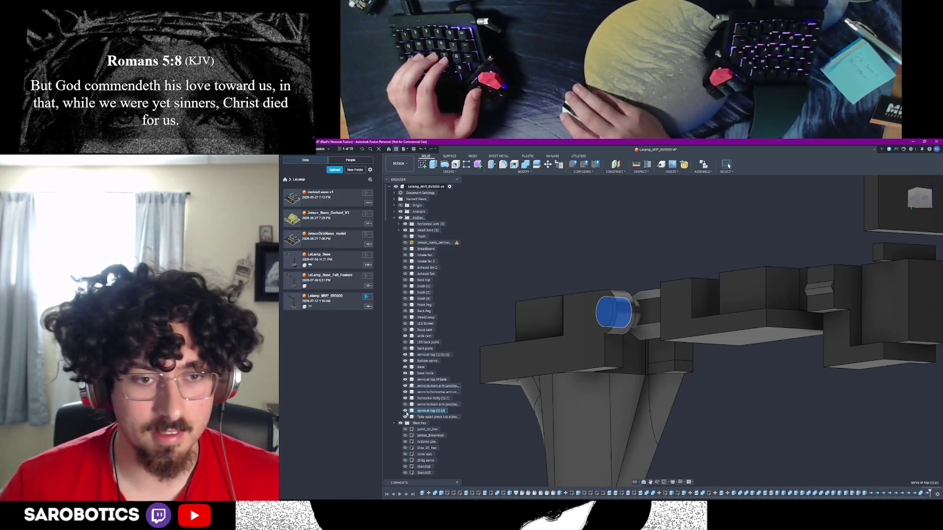
pyautogui.click(493, 411)
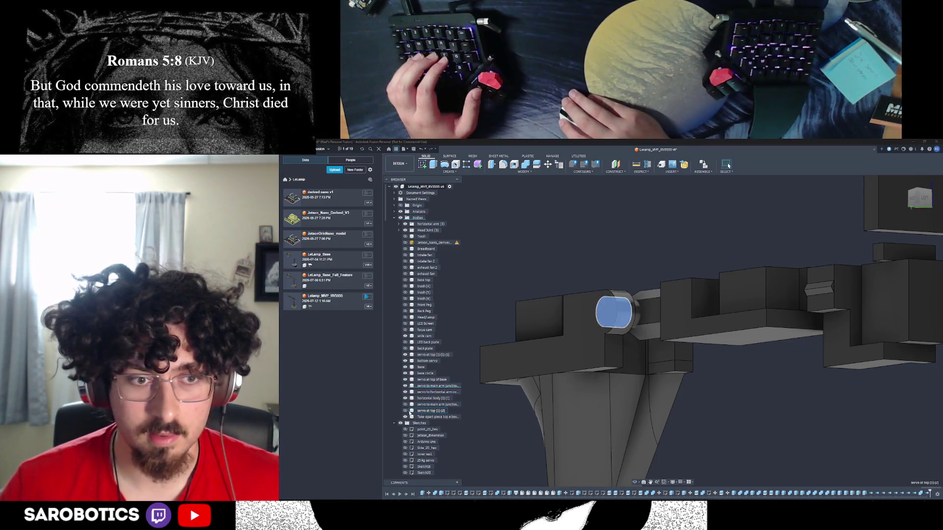
pyautogui.click(431, 411)
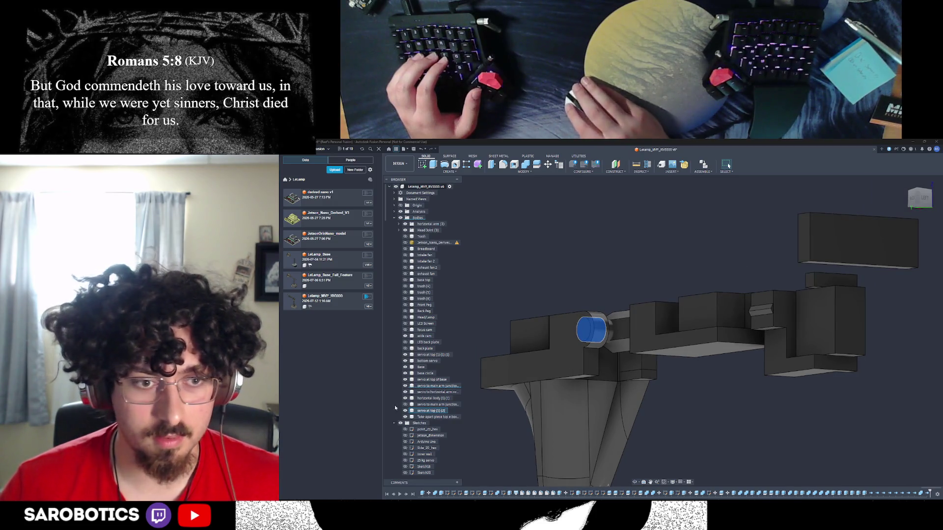
pyautogui.click(634, 332)
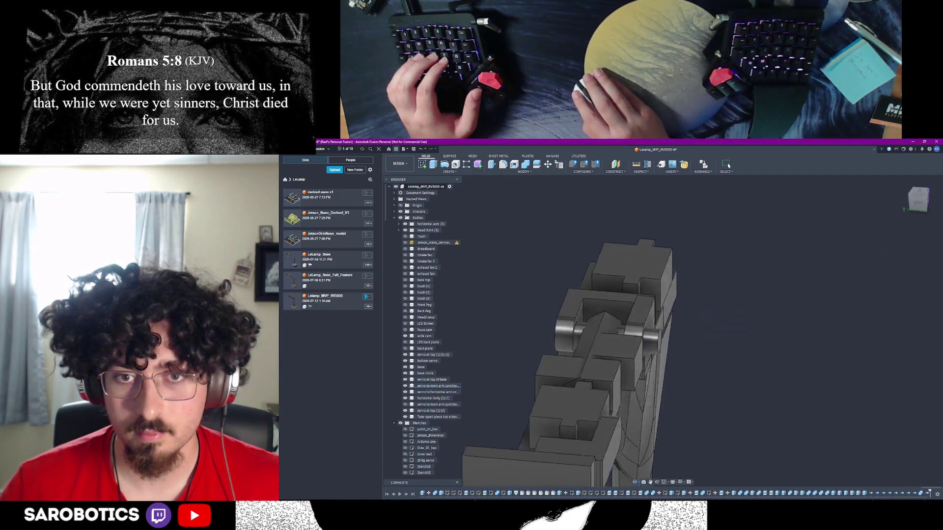
# Look head-on at the arm's end face and start an Extrude on the circular joint face
pyautogui.keyDown('shift'); pyautogui.moveTo(729, 165); pyautogui.dragTo(729, 165, button='middle'); pyautogui.keyUp('shift')
pyautogui.keyDown('shift'); pyautogui.moveTo(636, 397); pyautogui.dragTo(585, 397, button='middle'); pyautogui.keyUp('shift')
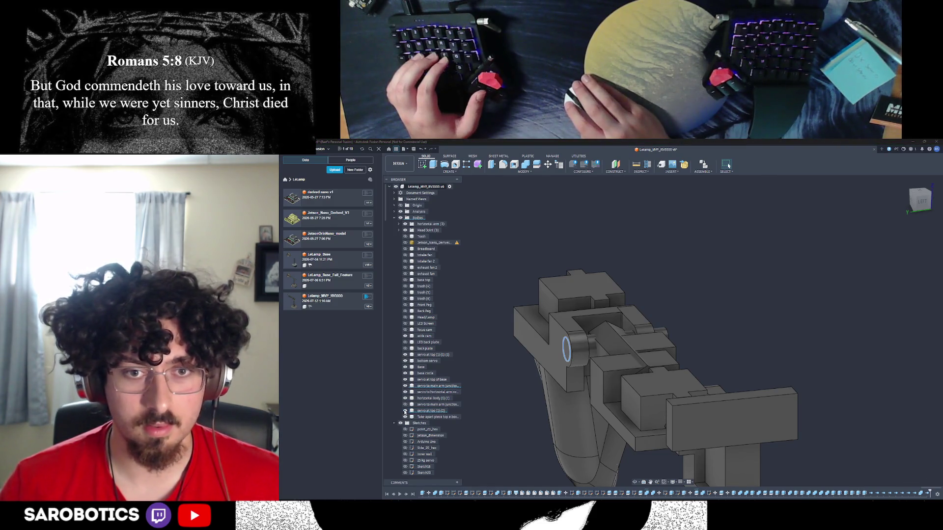
pyautogui.click(550, 355)
pyautogui.scroll(2, 550, 354)
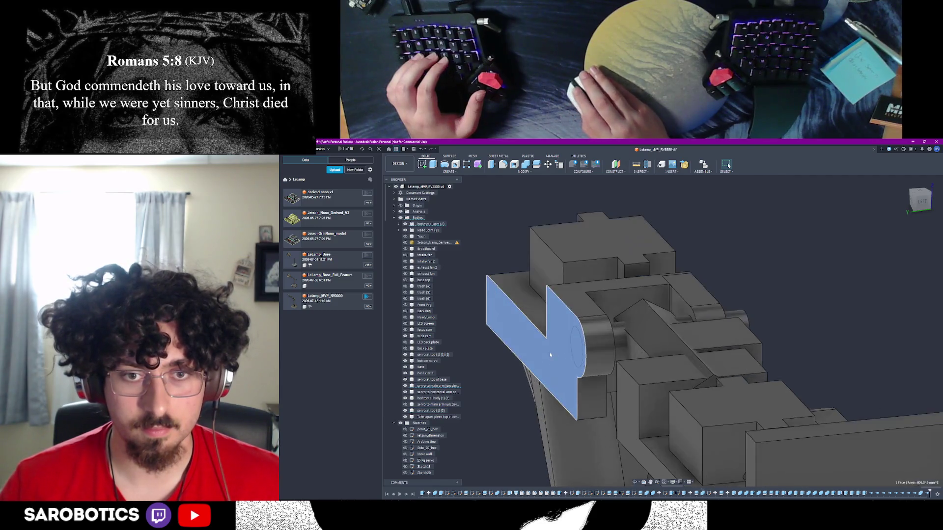
pyautogui.click(644, 482)
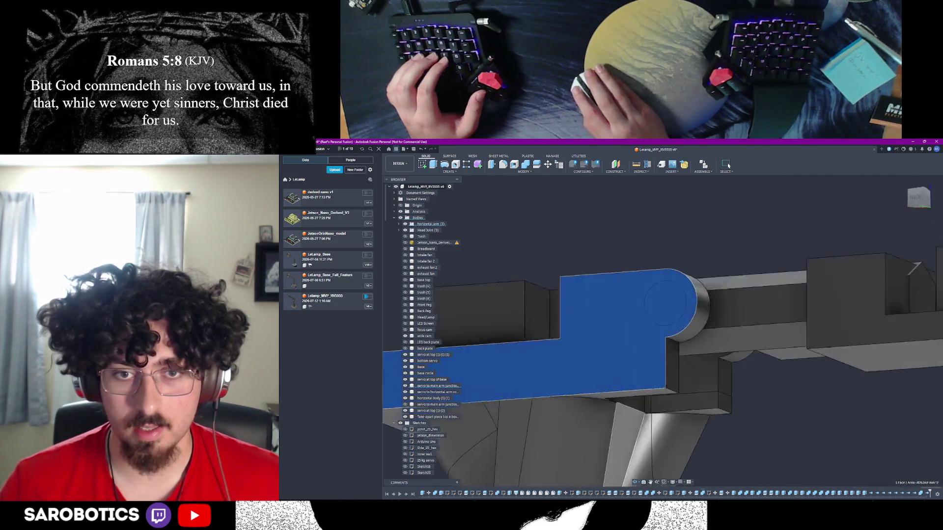
pyautogui.press('Escape')
pyautogui.click(714, 340)
pyautogui.click(716, 346)
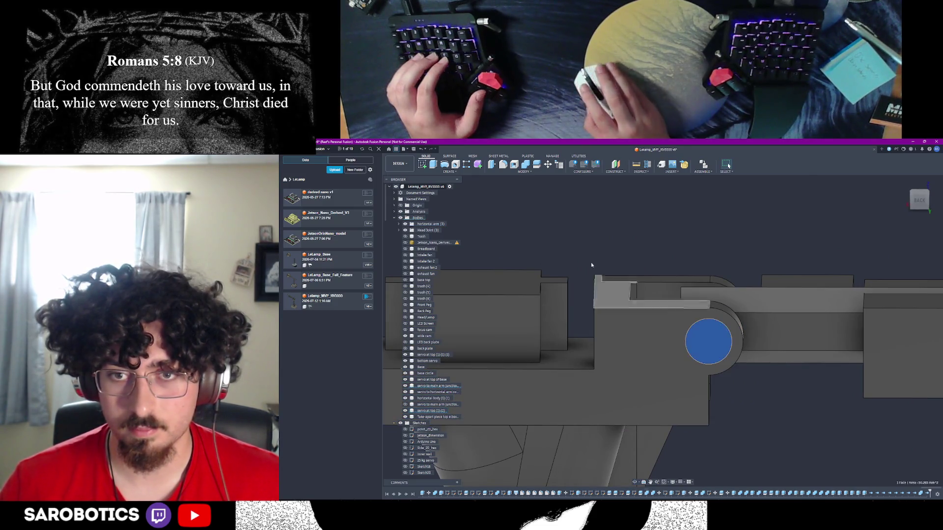
pyautogui.write('e')
pyautogui.write('3')
pyautogui.scroll(-2, 734, 420)
# Commit the 3 mm joint-face extrusion as a New Body and select the resulting pin
pyautogui.moveTo(640, 477)
pyautogui.keyDown('shift'); pyautogui.mouseDown(button='middle')
pyautogui.moveTo(563, 388)
pyautogui.moveTo(569, 391)
pyautogui.mouseUp(button='middle'); pyautogui.keyUp('shift')
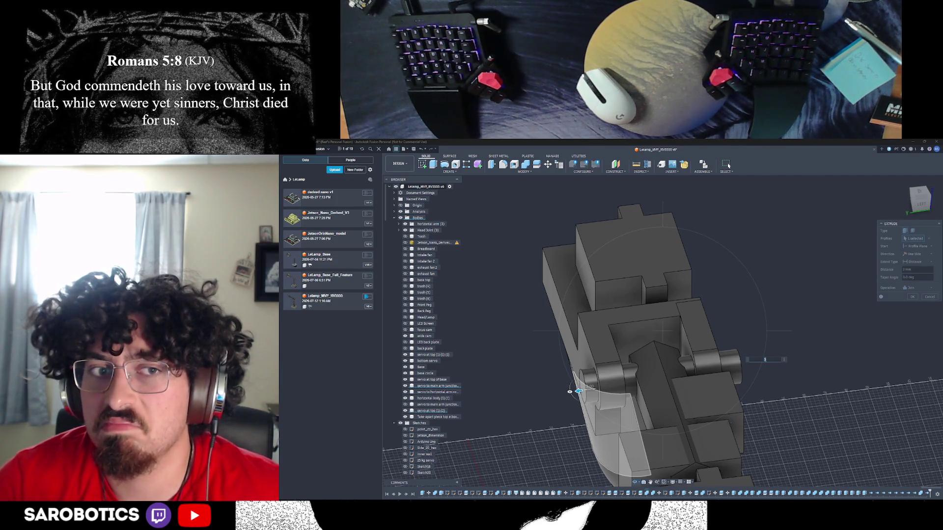
pyautogui.keyDown('shift'); pyautogui.moveTo(729, 165); pyautogui.dragTo(729, 166, button='middle'); pyautogui.keyUp('shift')
pyautogui.keyDown('shift'); pyautogui.moveTo(786, 339); pyautogui.dragTo(828, 336, button='middle'); pyautogui.keyUp('shift')
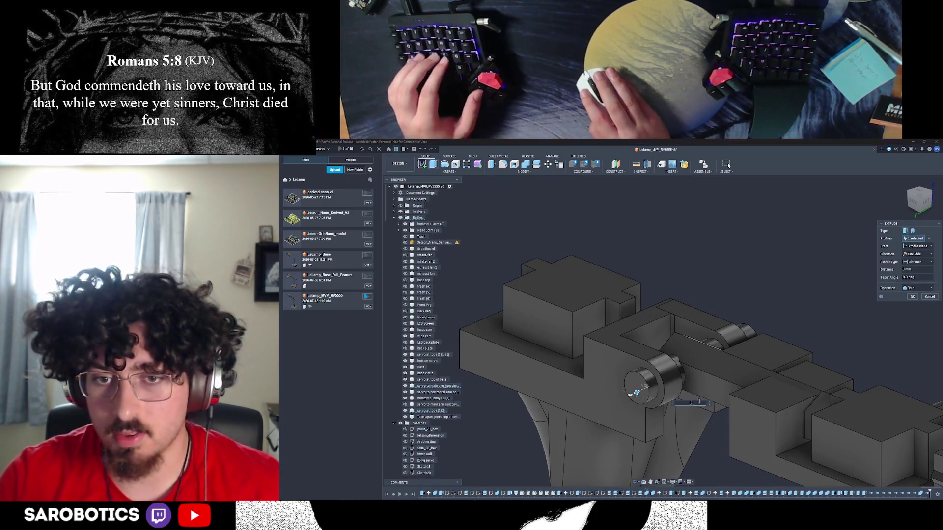
pyautogui.click(915, 290)
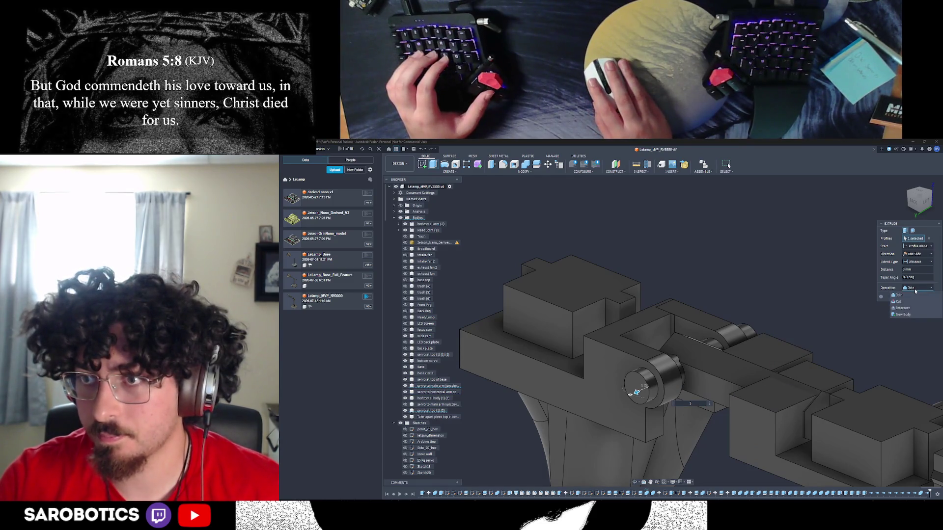
pyautogui.click(902, 315)
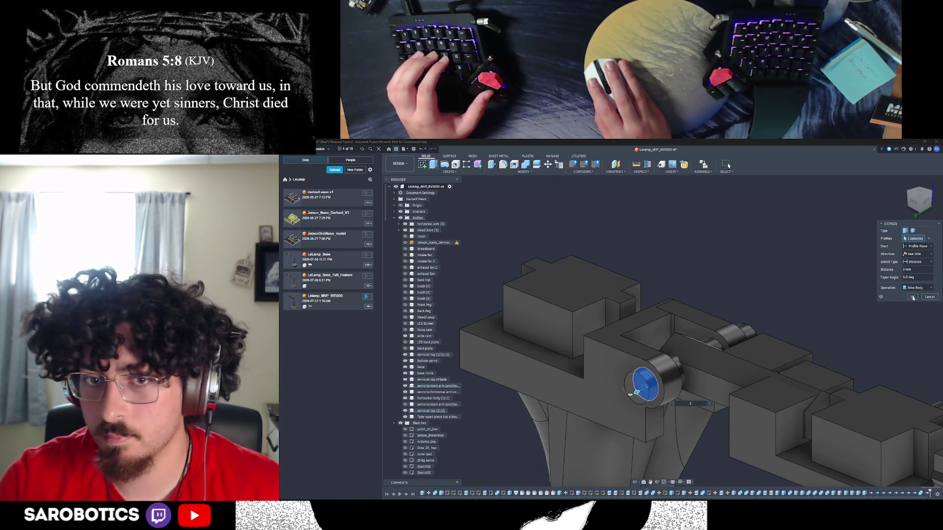
pyautogui.click(912, 297)
pyautogui.click(638, 391)
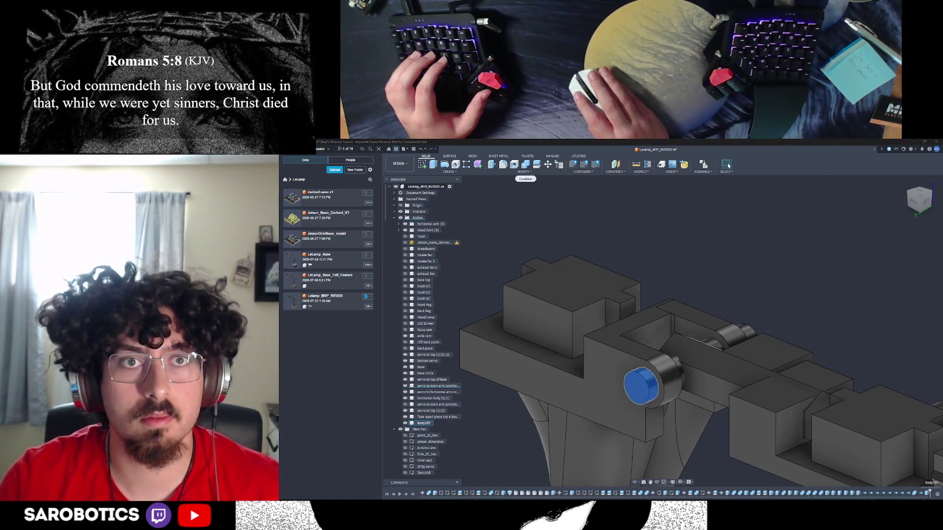
# Start and cancel Combine, then hide the pin cylinder body
pyautogui.press('c')
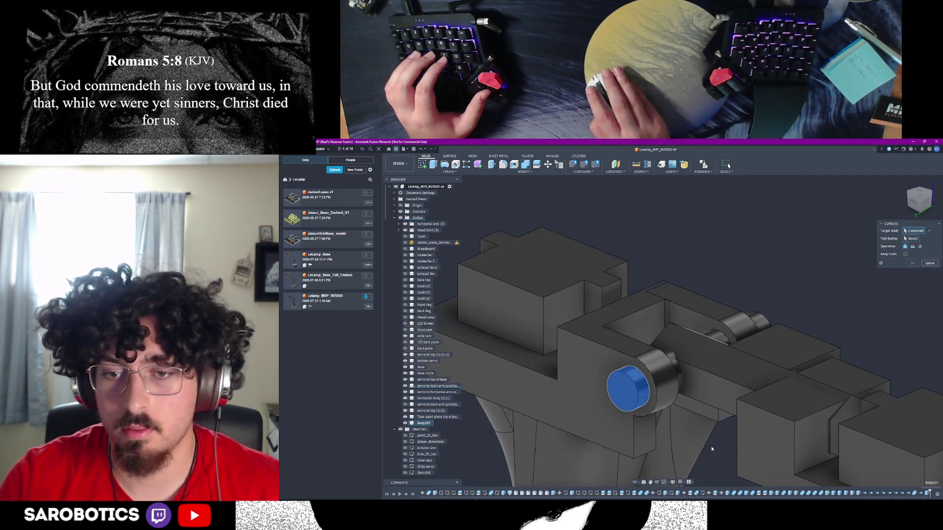
pyautogui.click(930, 262)
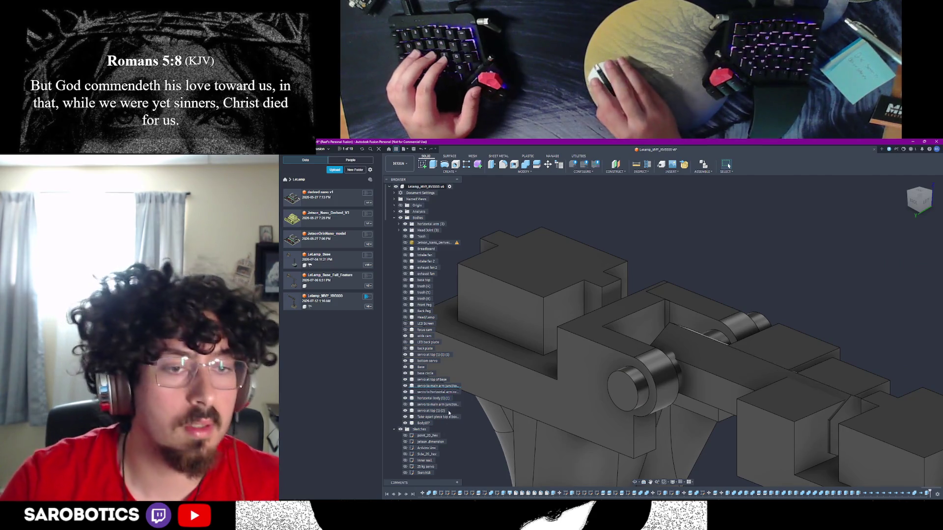
pyautogui.click(676, 367)
pyautogui.click(405, 386)
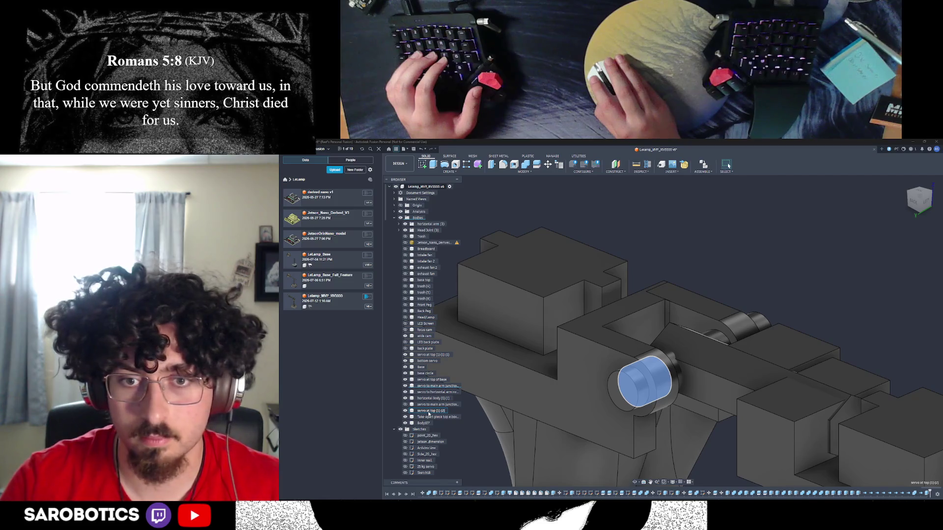
# Select the servo to main arm junction body, reopen Combine and clear its Target Body
pyautogui.click(428, 410)
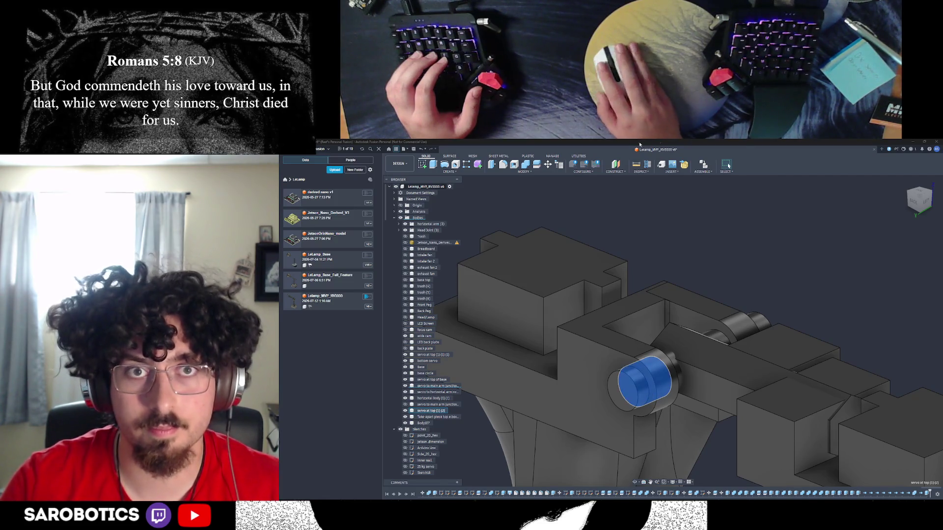
pyautogui.click(526, 165)
pyautogui.scroll(-2, 676, 366)
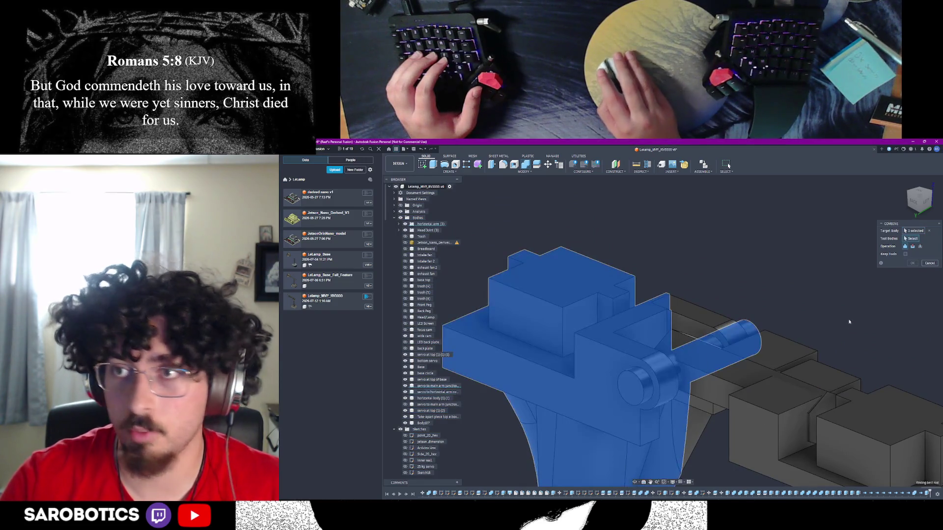
pyautogui.keyDown('shift'); pyautogui.moveTo(786, 353); pyautogui.dragTo(717, 295, button='middle'); pyautogui.keyUp('shift')
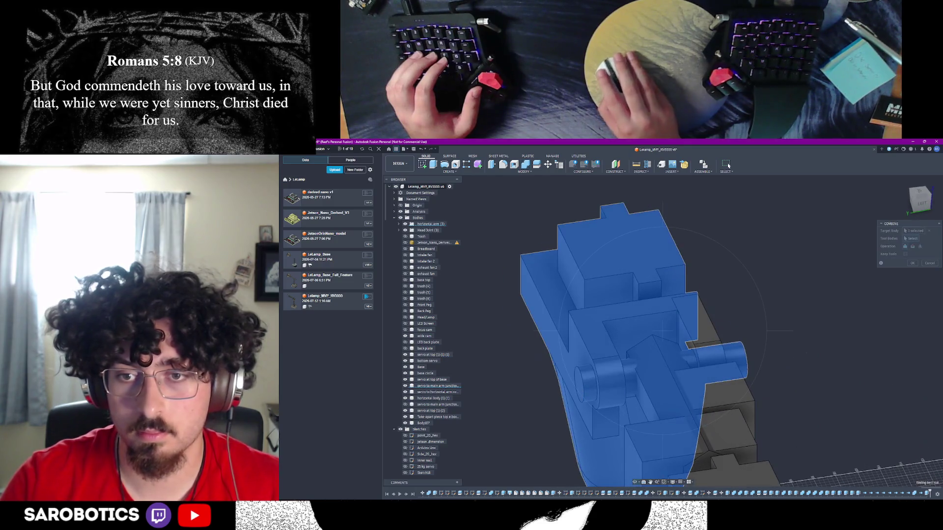
pyautogui.click(929, 230)
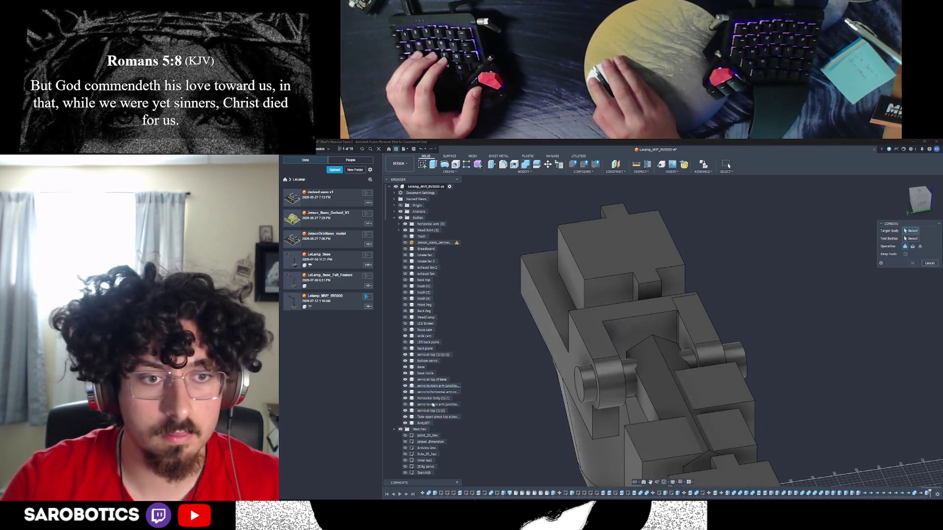
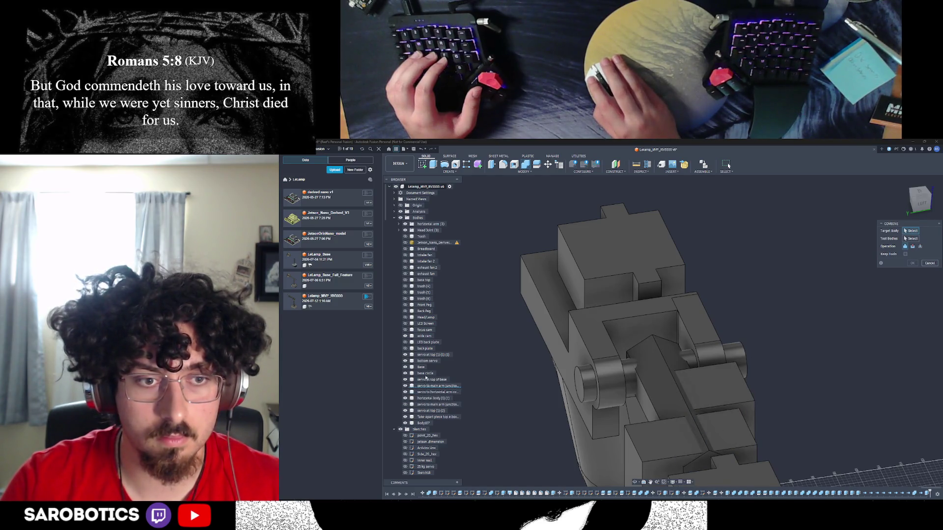
# Pick the back plate, Base, servo and elbow bodies for a Combine, then cancel it unmerged
pyautogui.click(425, 349)
pyautogui.click(422, 367)
pyautogui.click(425, 380)
pyautogui.click(425, 392)
pyautogui.click(426, 398)
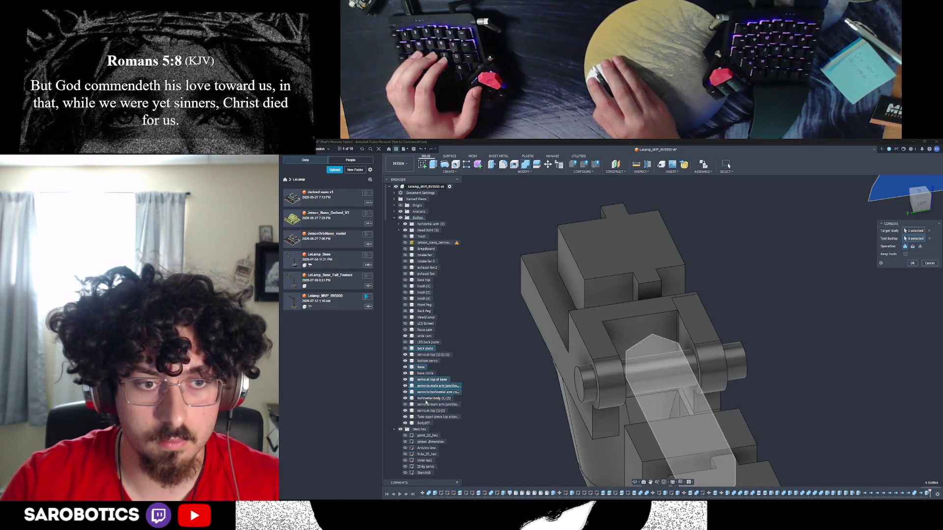
pyautogui.click(425, 404)
pyautogui.click(425, 410)
pyautogui.click(426, 417)
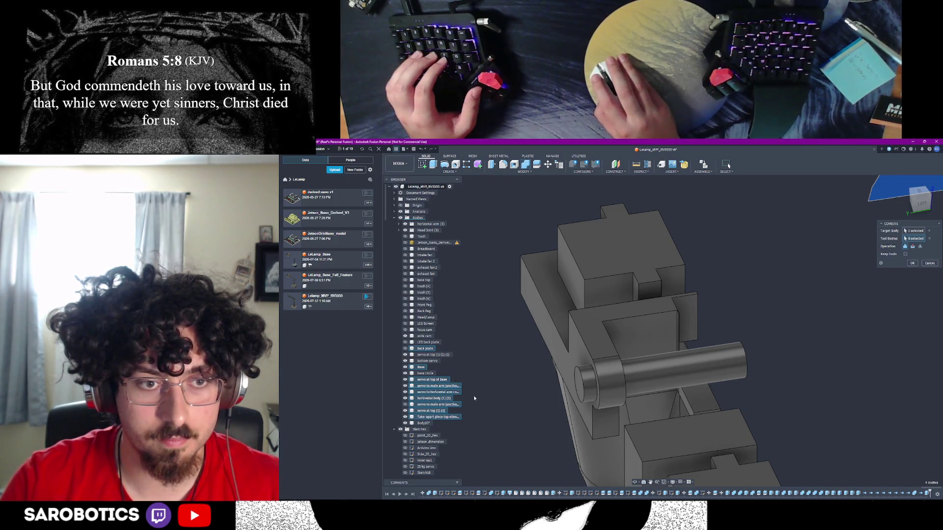
pyautogui.click(427, 361)
pyautogui.click(439, 355)
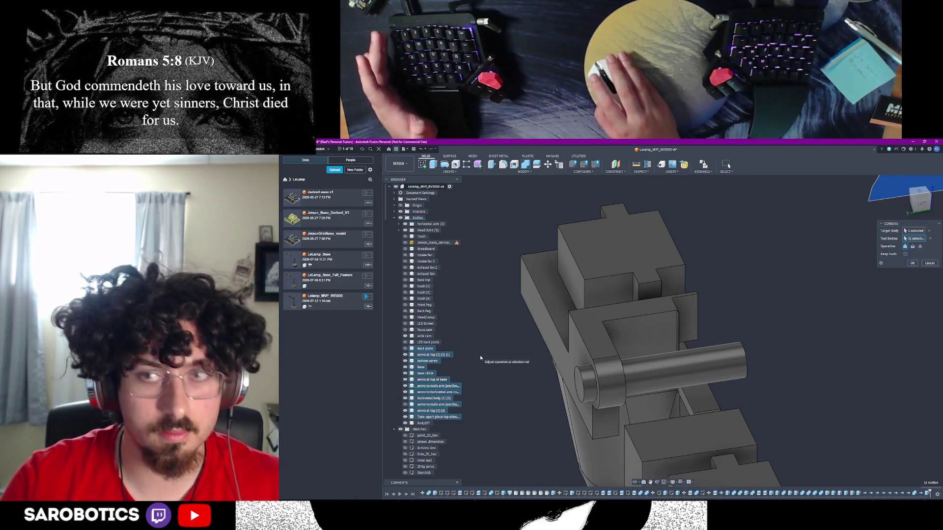
pyautogui.click(930, 265)
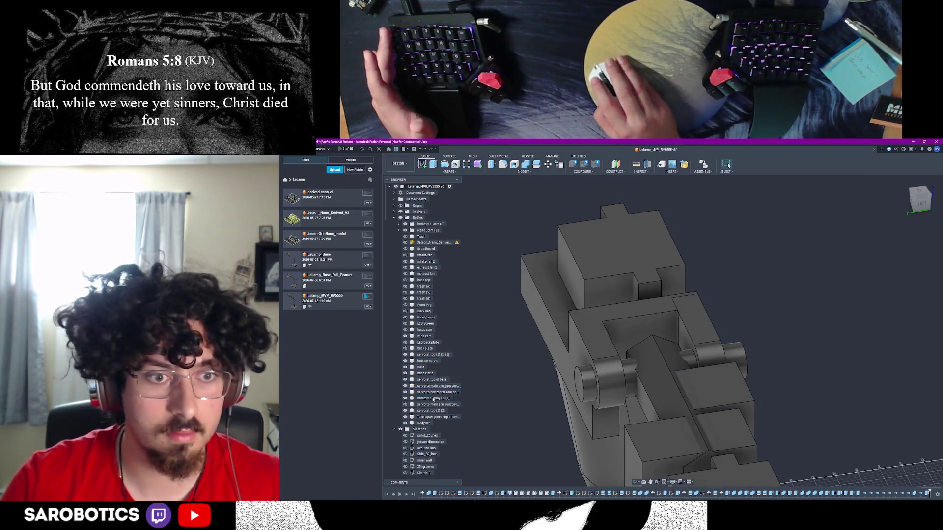
pyautogui.click(431, 410)
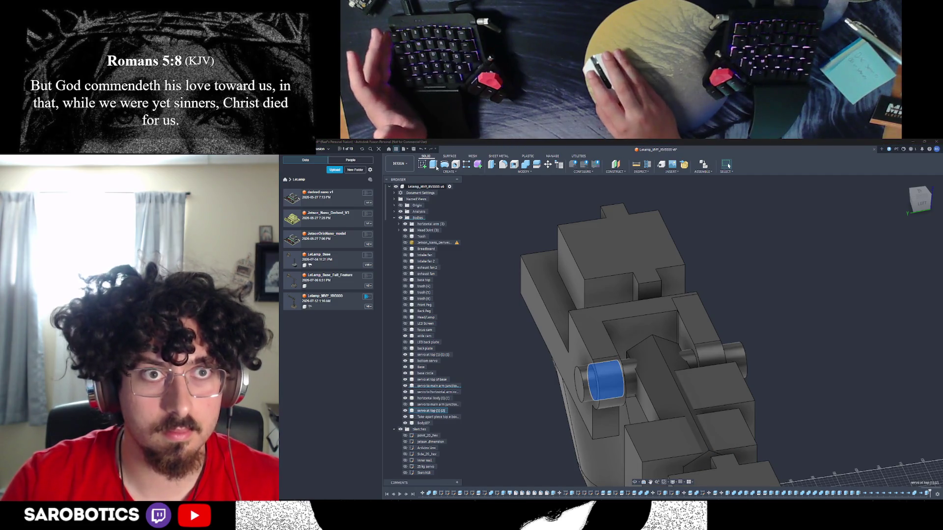
# Try a Combine with the pin as target and the large arm body, then cancel it
pyautogui.click(526, 166)
pyautogui.scroll(3, 631, 378)
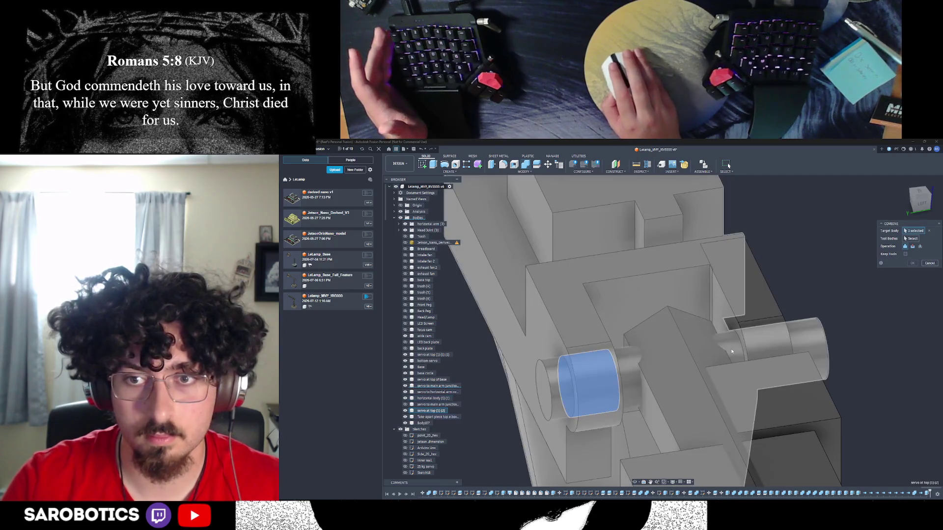
pyautogui.scroll(-5, 813, 348)
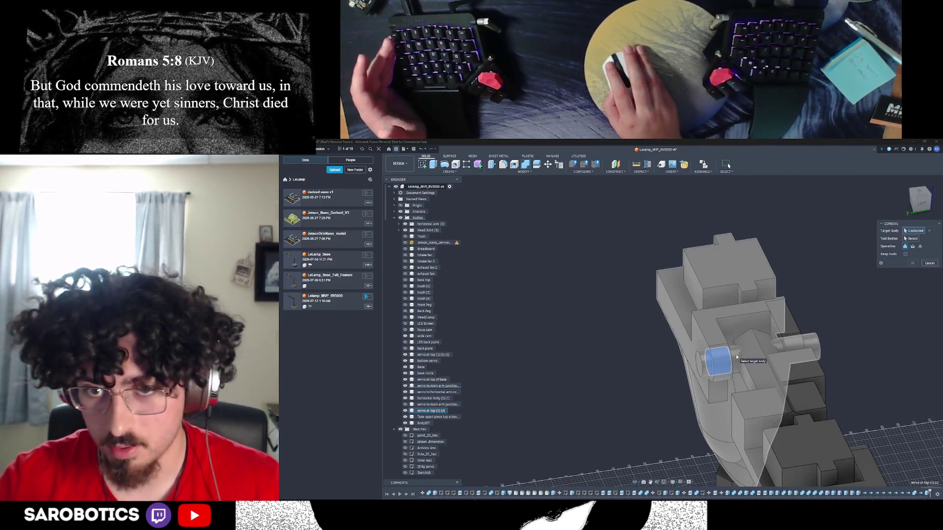
pyautogui.click(816, 343)
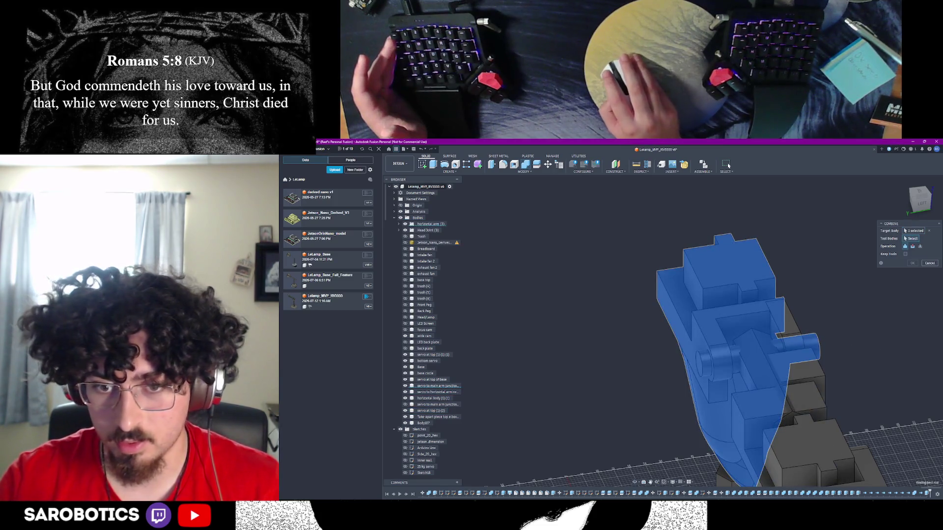
pyautogui.click(634, 483)
pyautogui.moveTo(678, 422); pyautogui.dragTo(746, 350)
pyautogui.scroll(2, 747, 350)
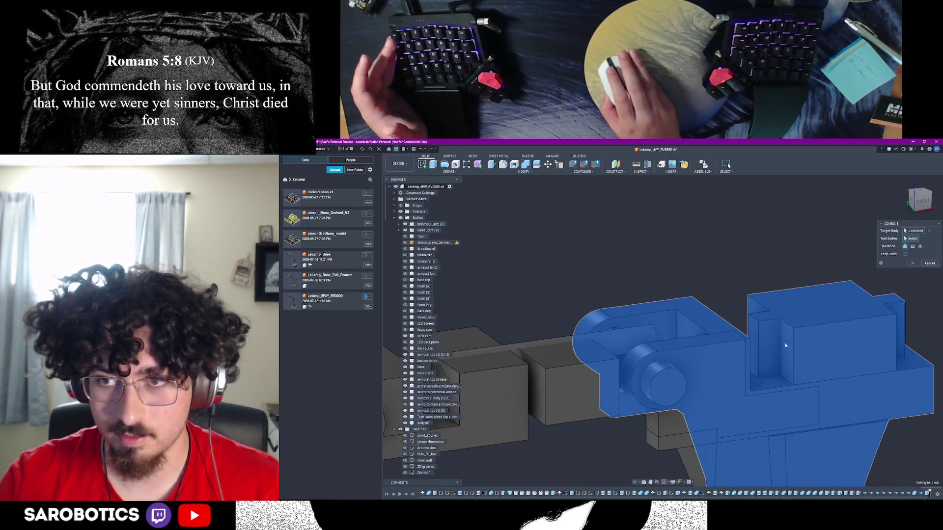
pyautogui.click(928, 263)
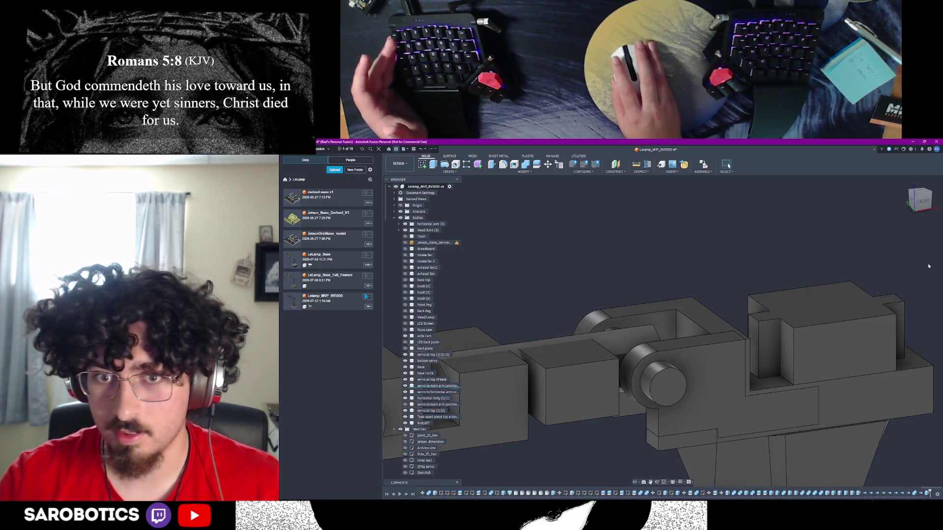
# Try combining the servo to main arm junction cylinder with the box and arm bodies, then abandon it
pyautogui.click(652, 373)
pyautogui.press('v')
pyautogui.press('c')
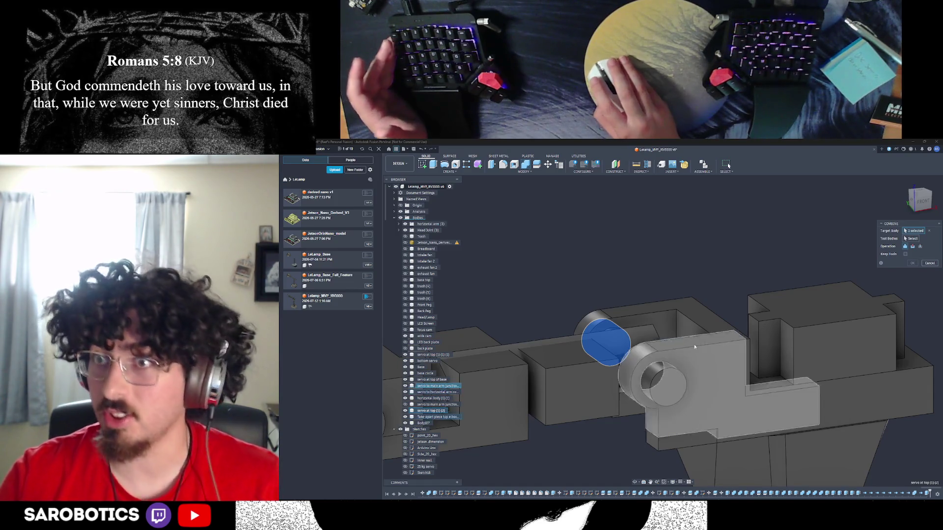
pyautogui.click(432, 387)
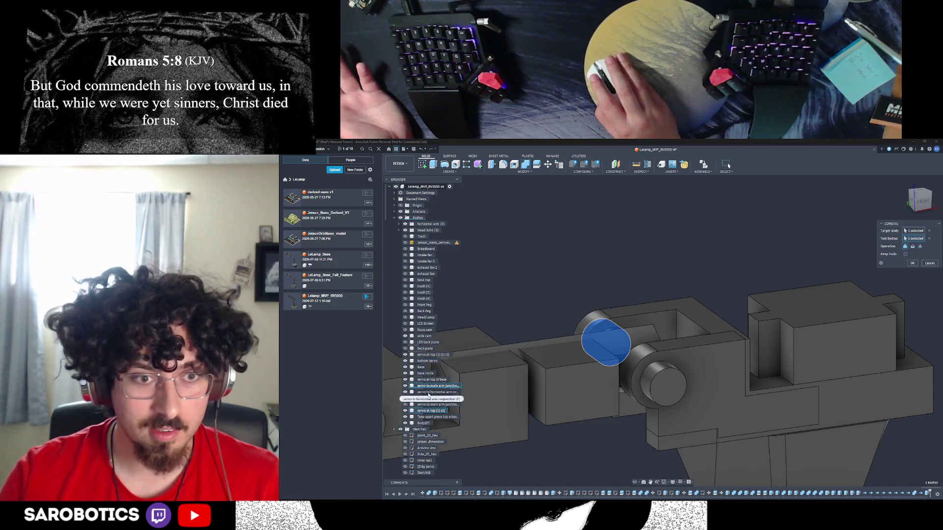
pyautogui.click(425, 393)
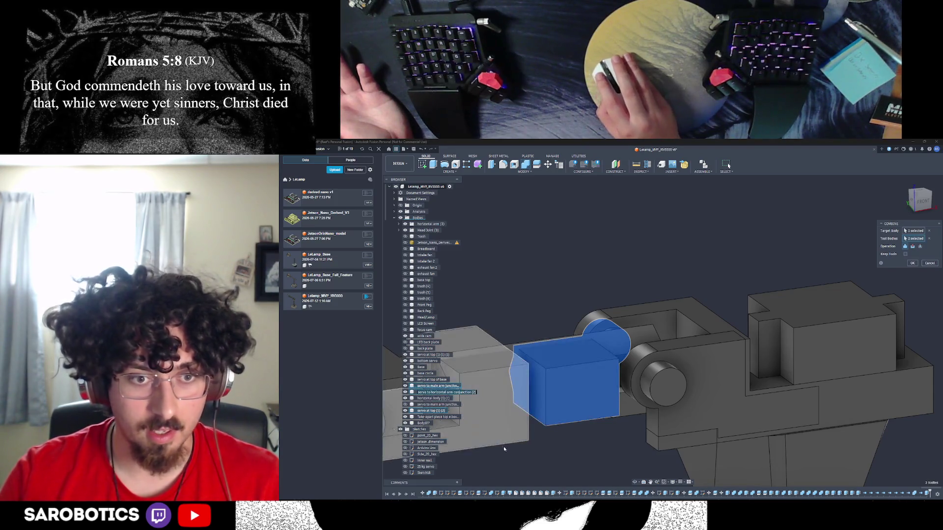
pyautogui.click(437, 399)
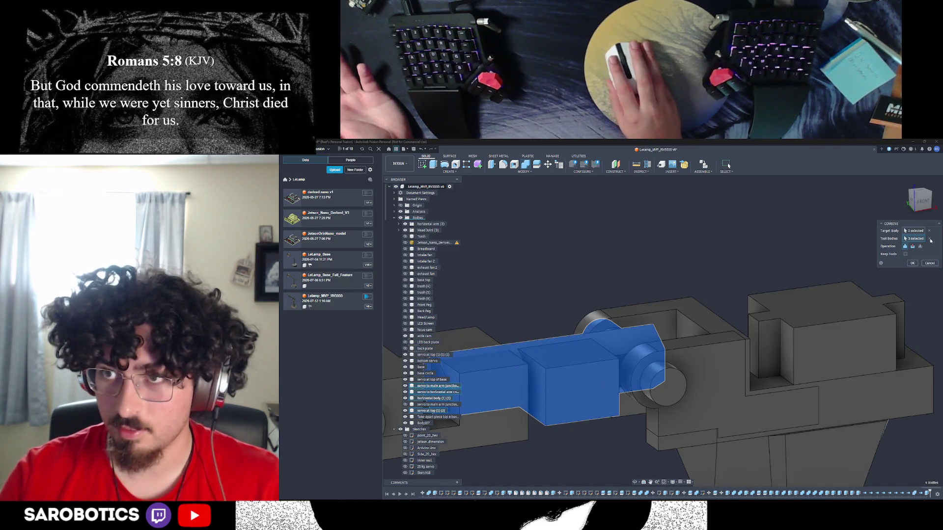
pyautogui.press('Escape')
pyautogui.click(445, 387)
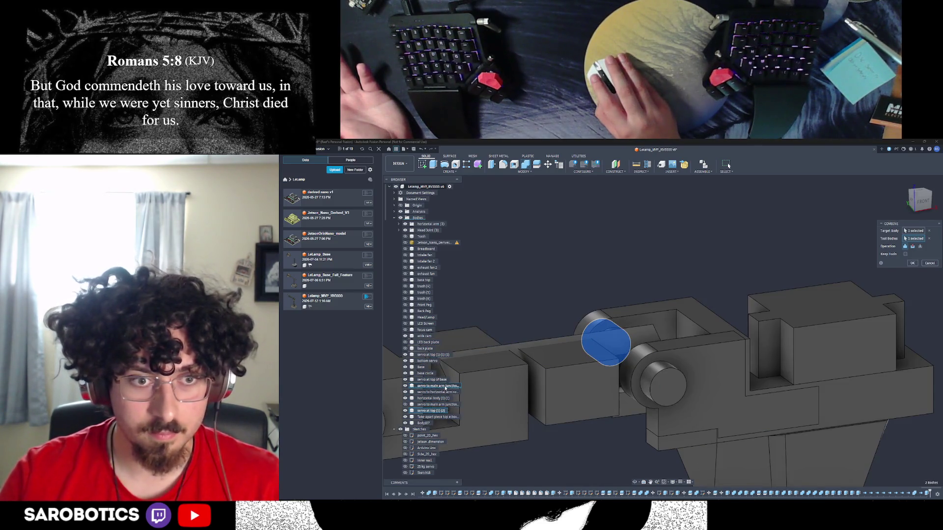
pyautogui.click(445, 387)
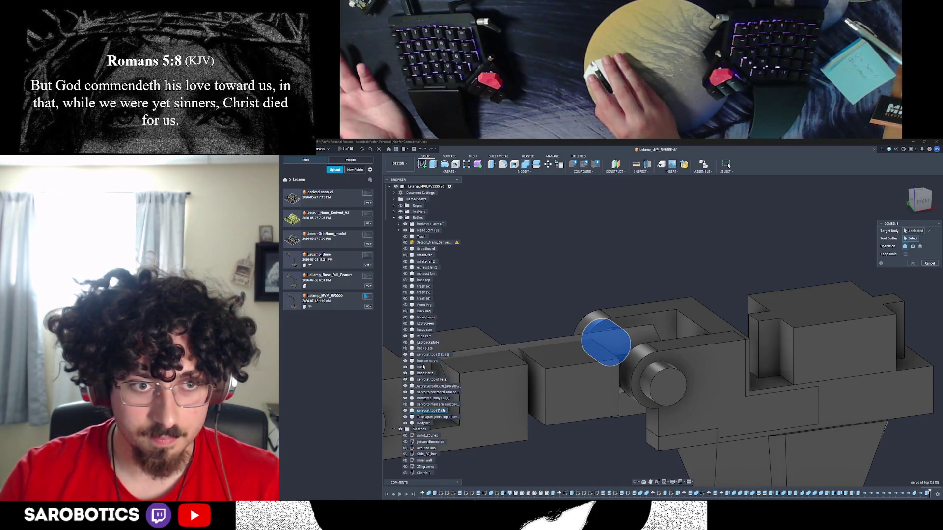
pyautogui.press('Escape')
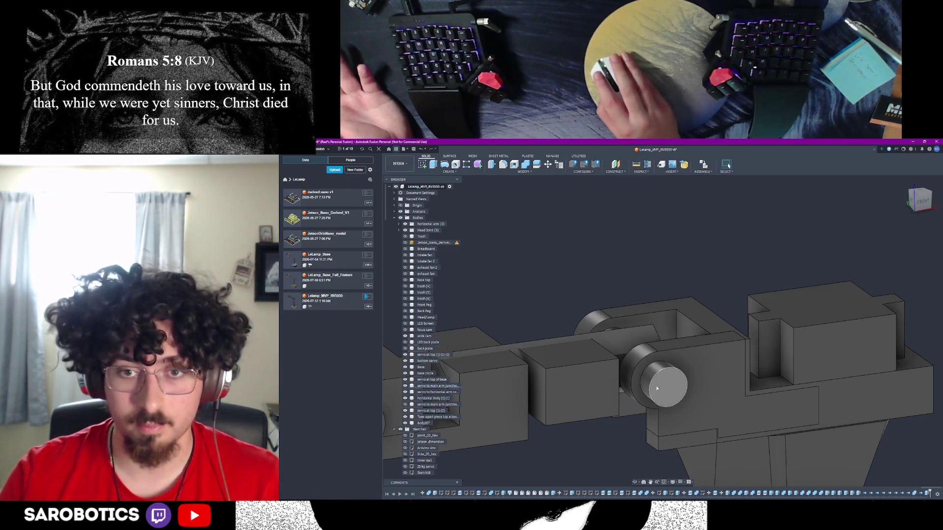
# Check the pin's cylindrical face, then start a fresh Combine with nothing chosen
pyautogui.click(659, 390)
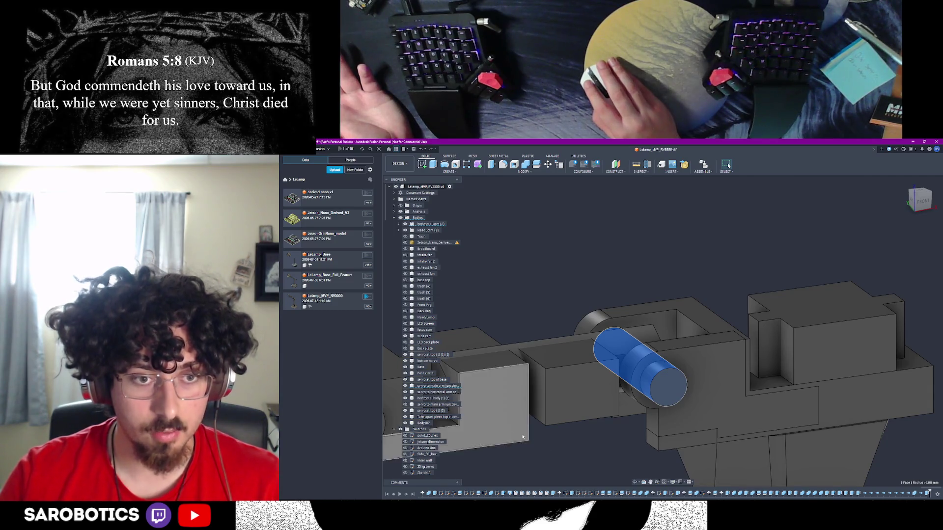
pyautogui.press('Escape')
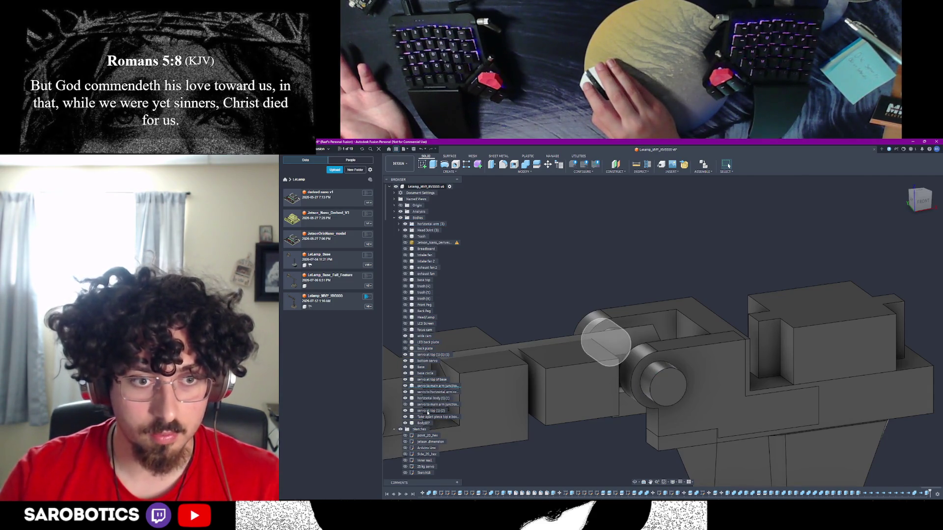
pyautogui.click(528, 165)
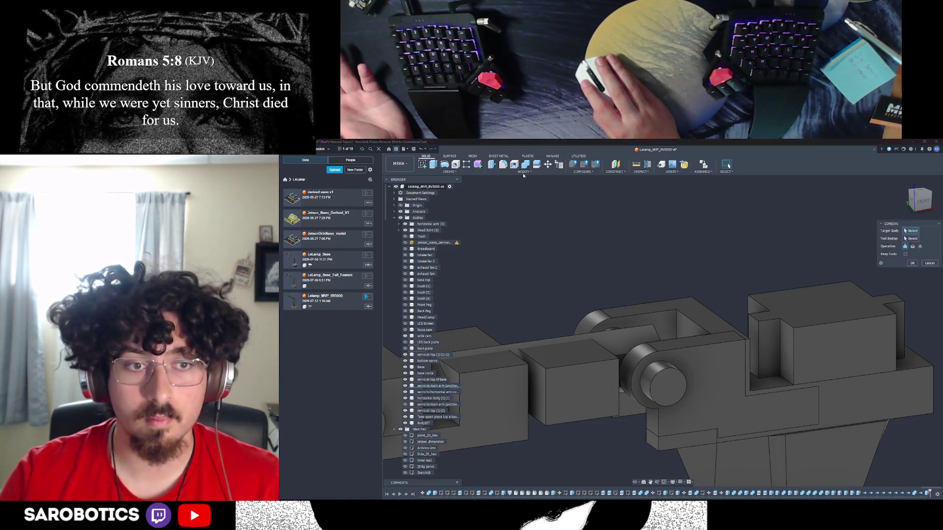
# Join the servo pin into the servo to main arm junction, then view it from the left
pyautogui.click(439, 387)
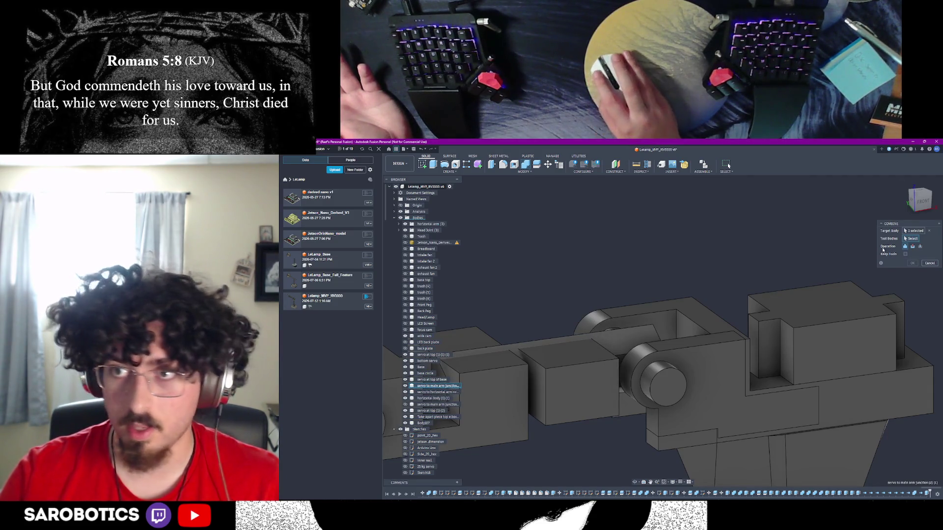
pyautogui.click(434, 413)
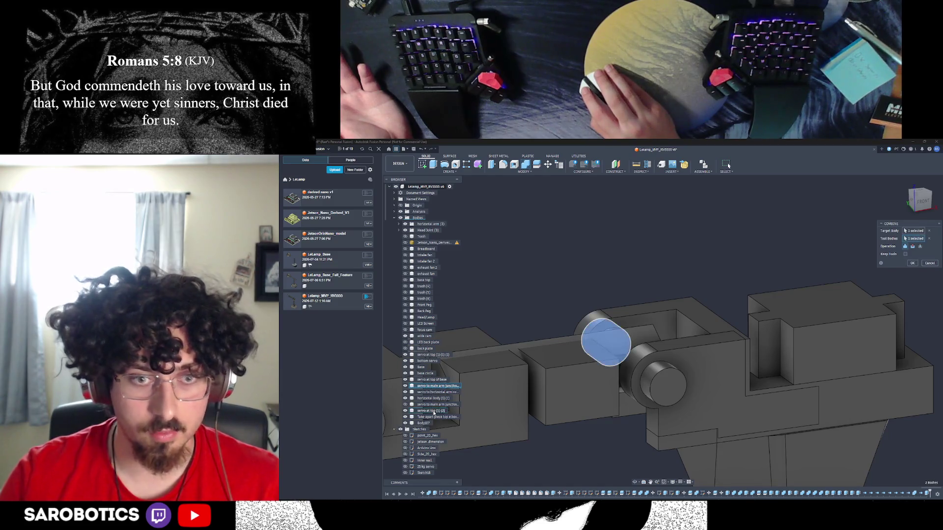
pyautogui.click(909, 262)
pyautogui.click(653, 380)
pyautogui.keyDown('shift'); pyautogui.moveTo(653, 379); pyautogui.dragTo(644, 468, button='middle'); pyautogui.keyUp('shift')
pyautogui.click(635, 482)
pyautogui.moveTo(663, 334); pyautogui.dragTo(767, 344)
pyautogui.press('Escape')
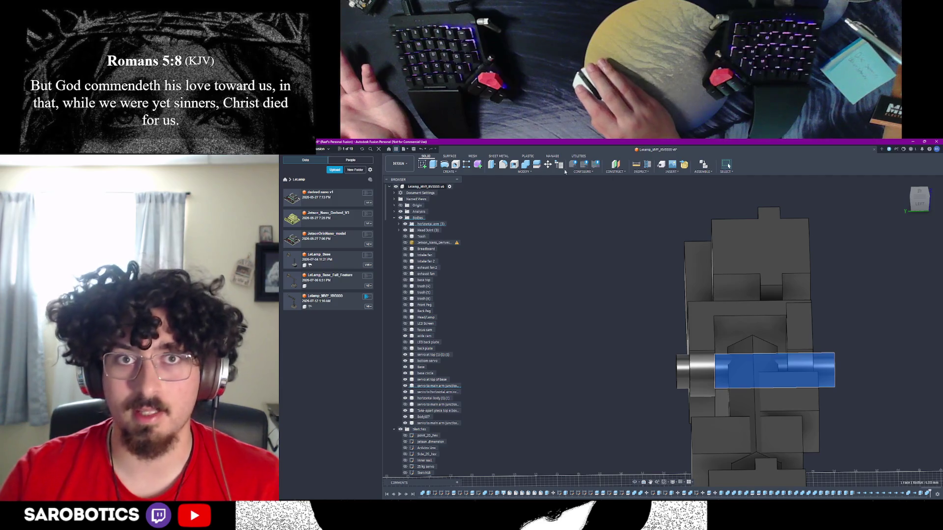
# Run another Combine with the arm junction as target body and apply it
pyautogui.press('c')
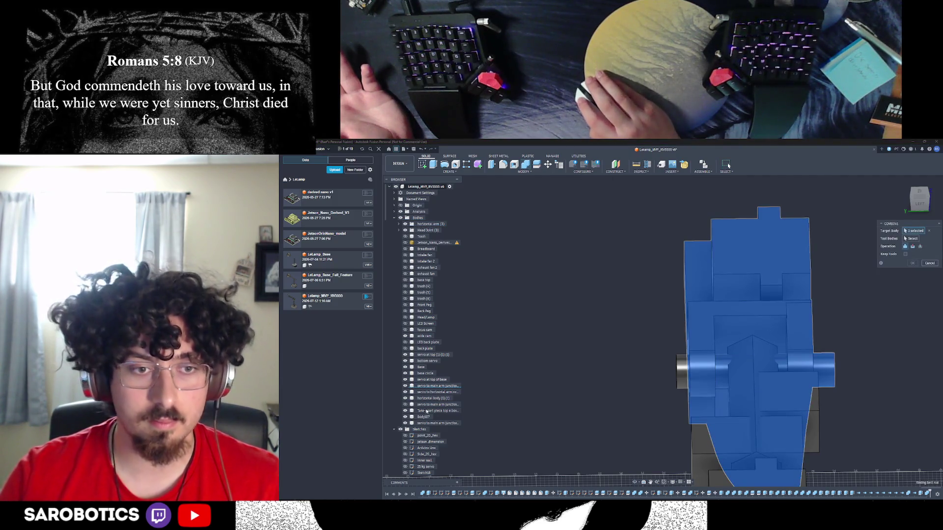
pyautogui.click(441, 391)
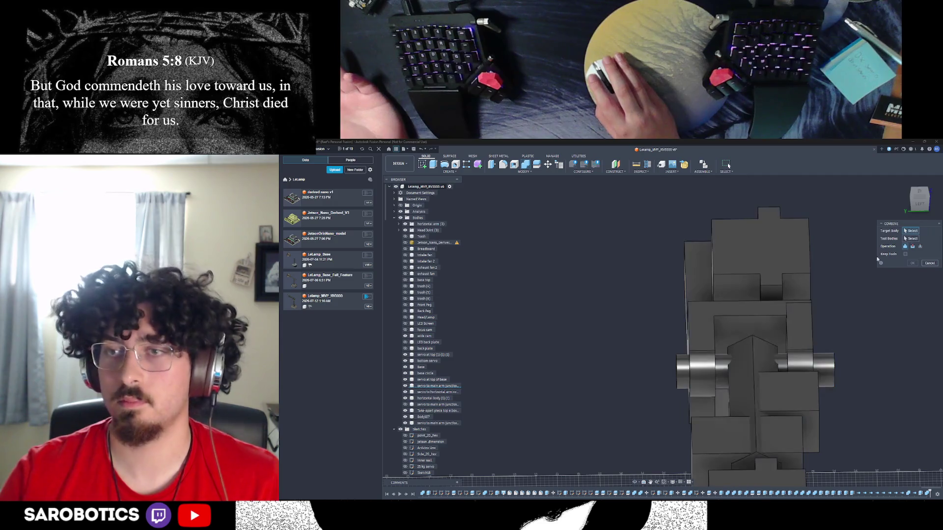
pyautogui.click(442, 387)
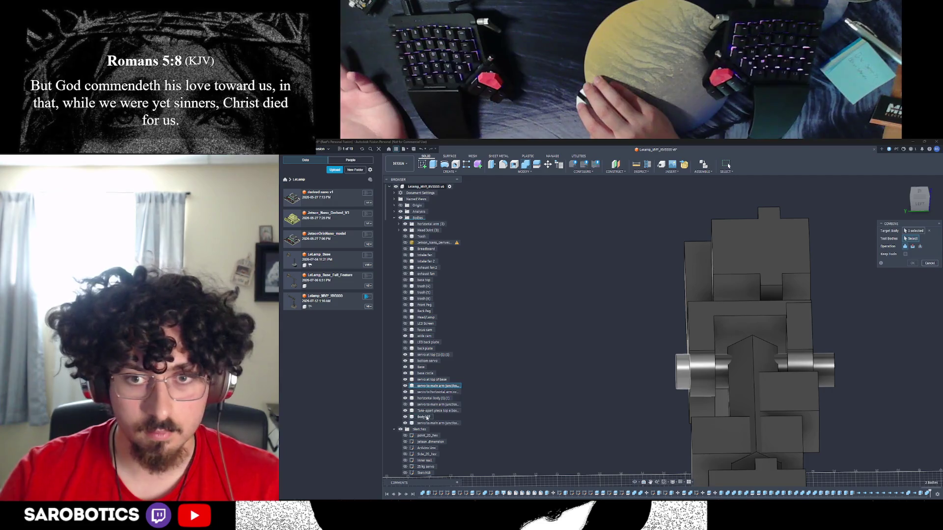
pyautogui.click(912, 264)
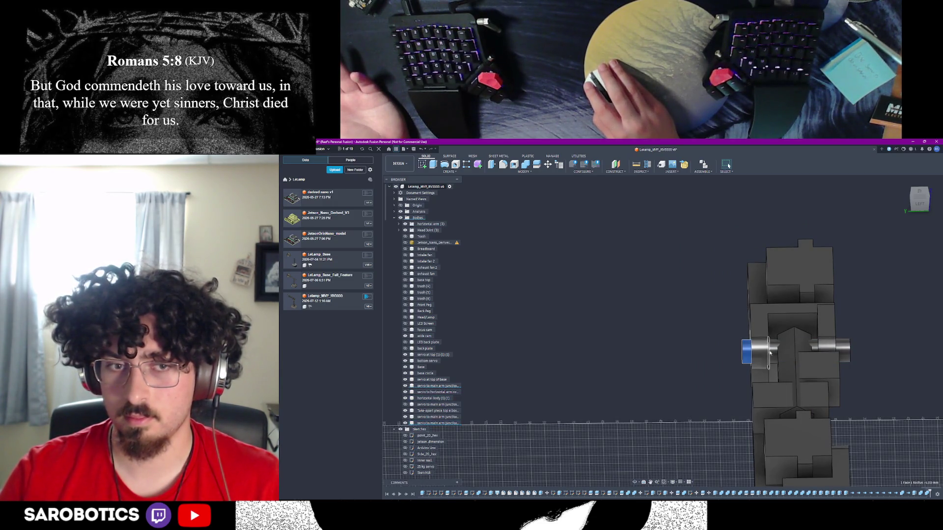
# Inspect the pin shaft and junction bodies, then expand the 'horizontal arm (3)' group in the Browser
pyautogui.click(750, 352)
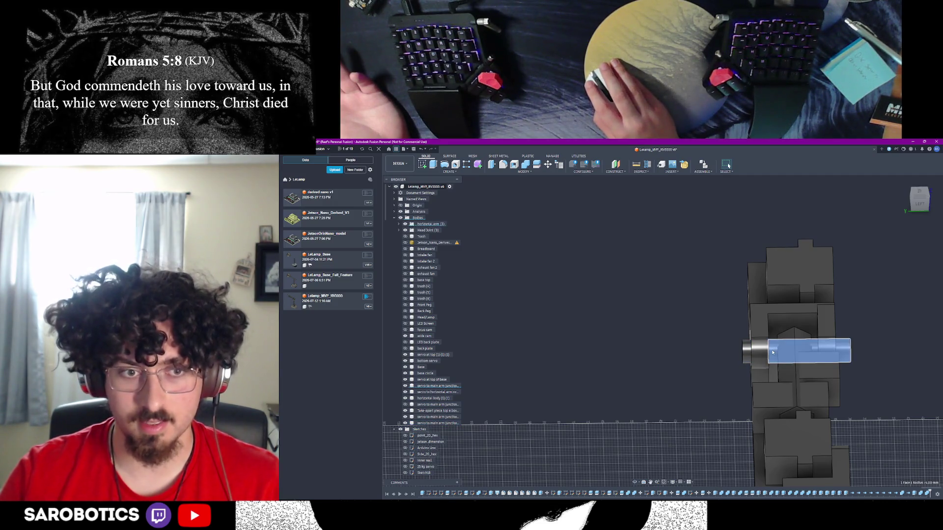
pyautogui.click(749, 353)
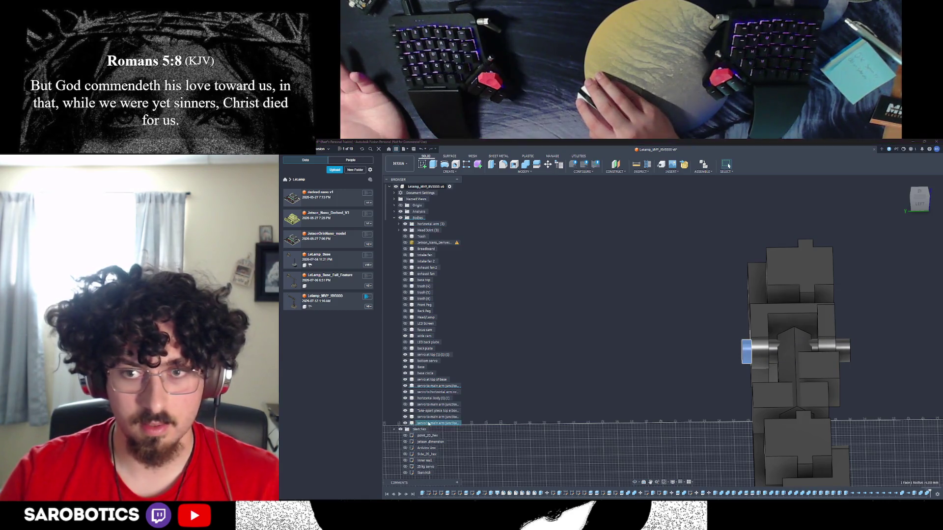
pyautogui.click(450, 387)
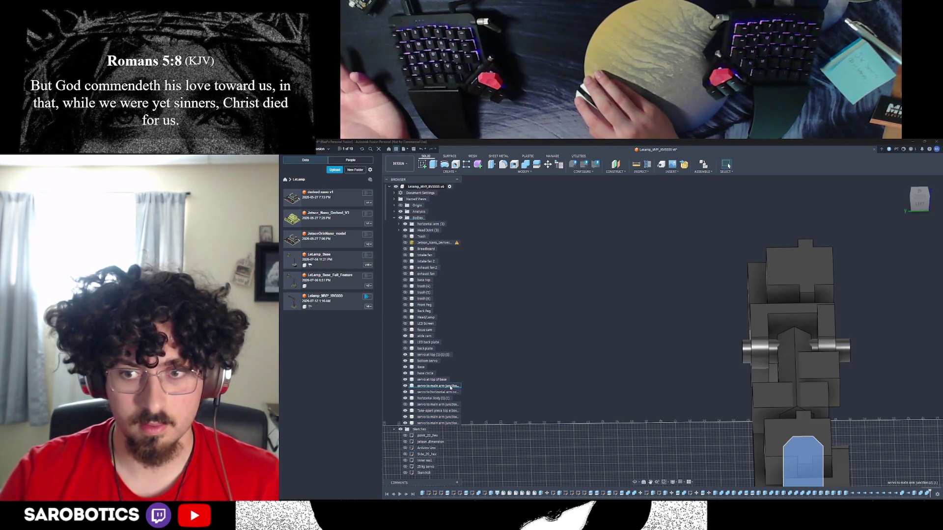
pyautogui.click(775, 357)
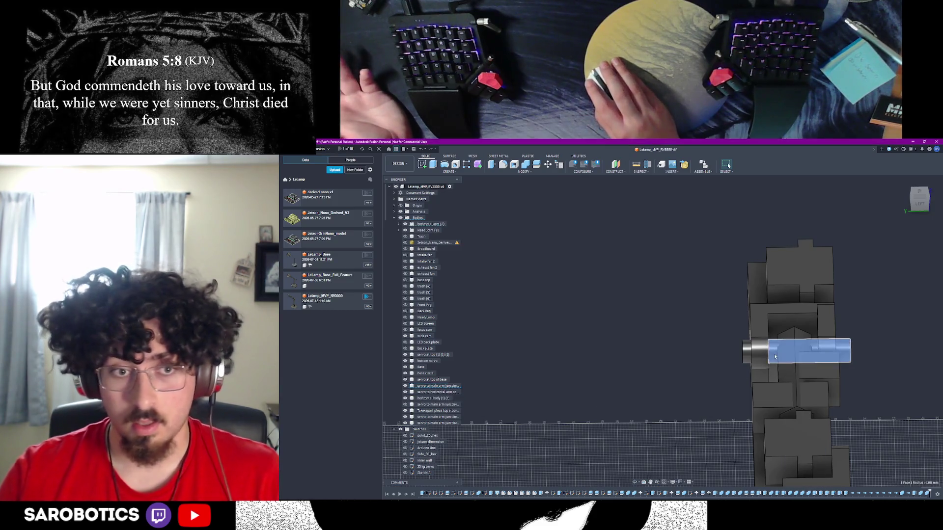
pyautogui.scroll(-2, 579, 365)
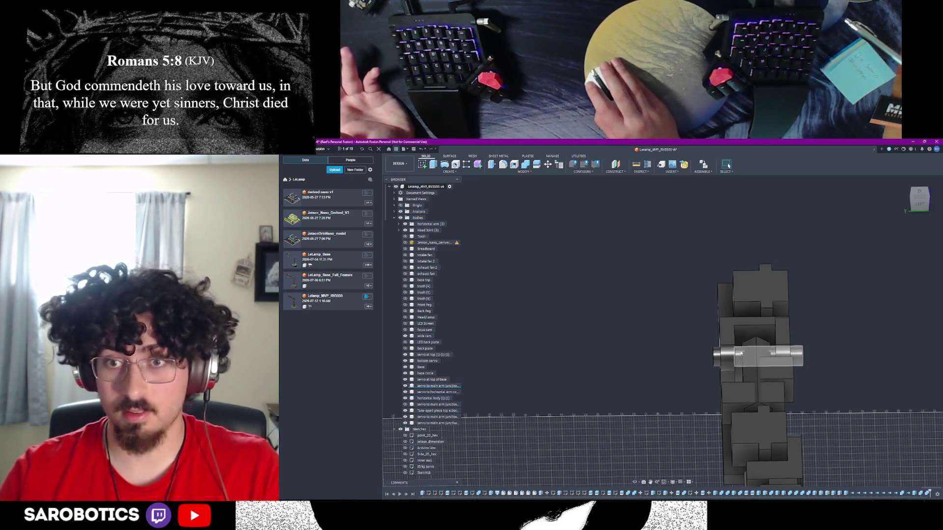
pyautogui.click(398, 224)
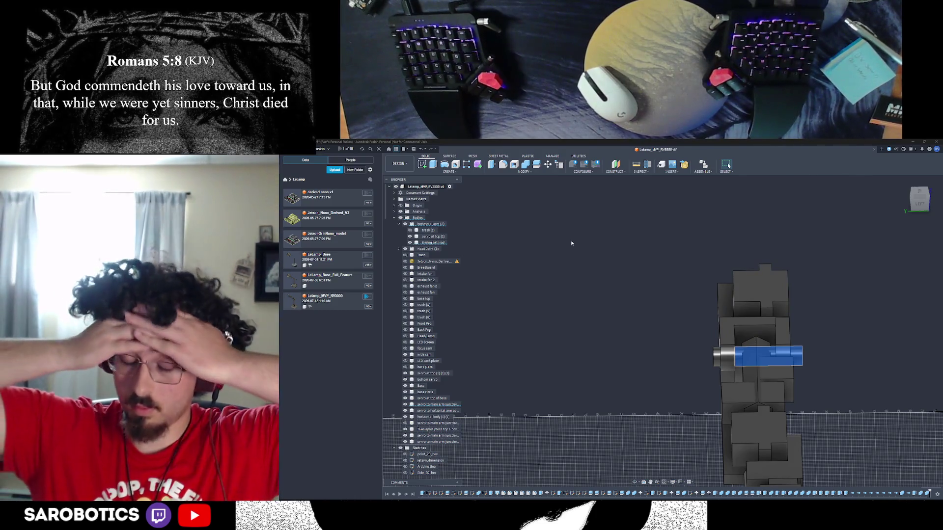
# Undo and redo the arm change, then inspect the Body107 and base circle bodies
pyautogui.click(677, 292)
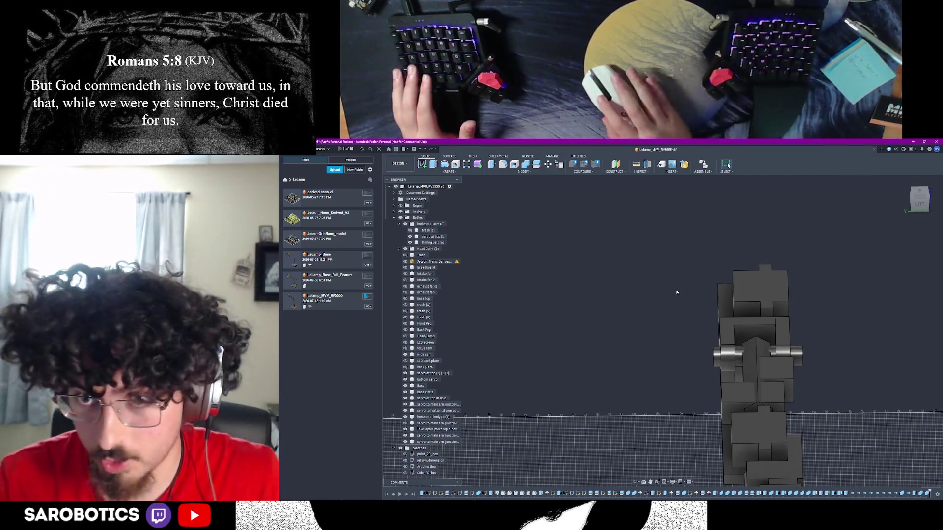
pyautogui.hotkey('ctrl', 'z')
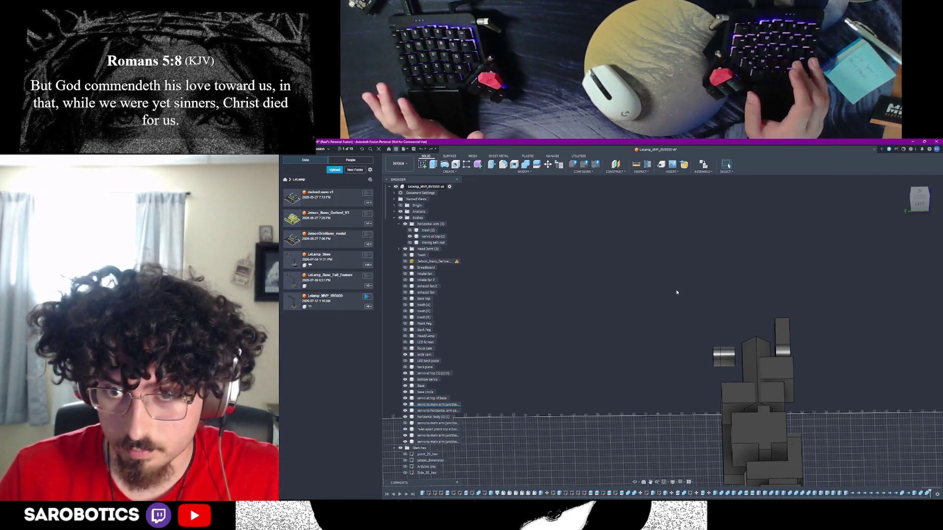
pyautogui.hotkey('ctrl', 'y')
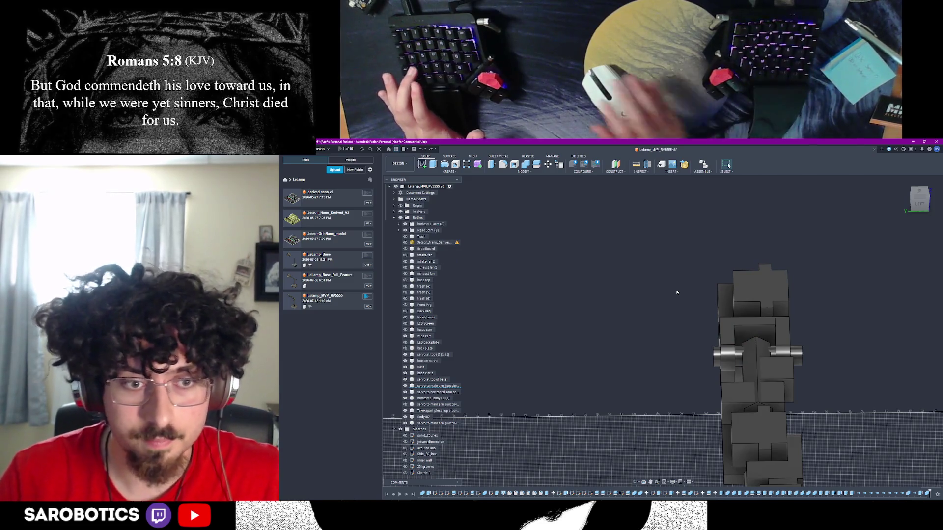
pyautogui.click(426, 418)
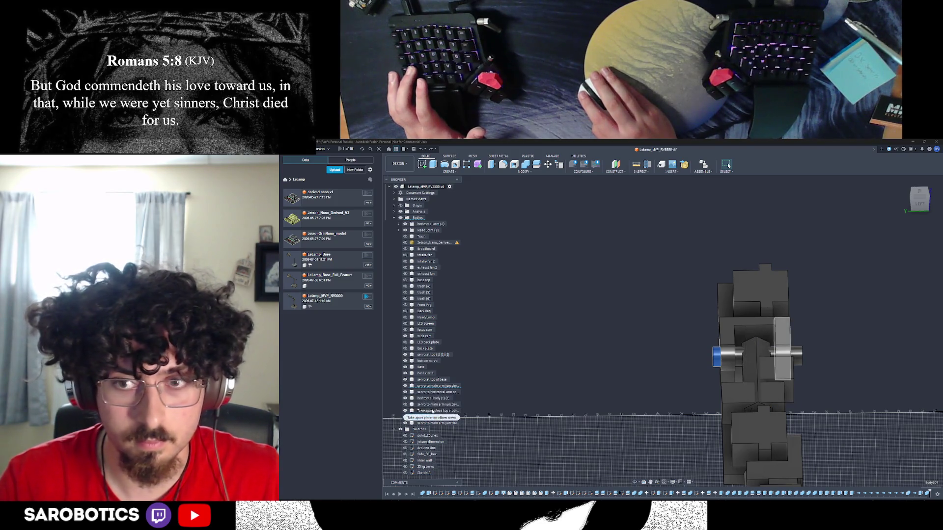
pyautogui.click(426, 374)
pyautogui.click(510, 340)
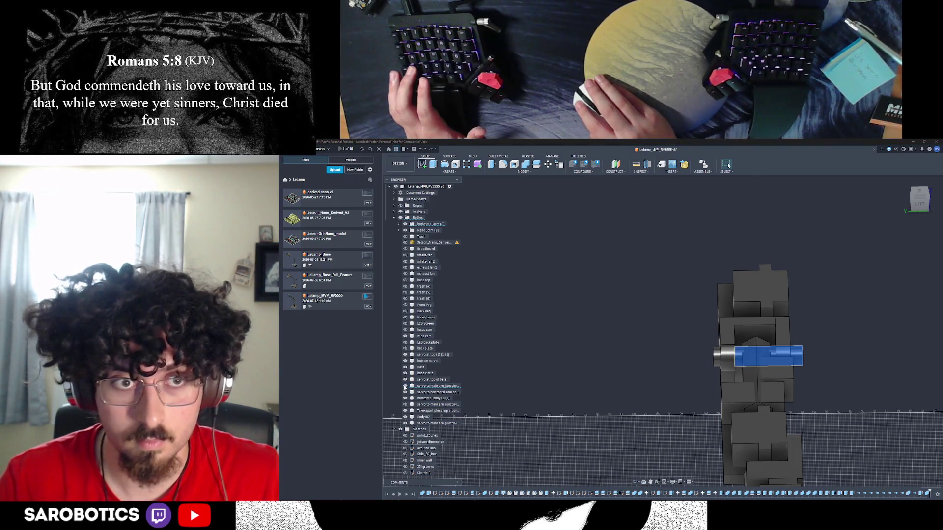
# Expand the horizontal arm group and toggle the timing belt rod's visibility to compare
pyautogui.click(399, 224)
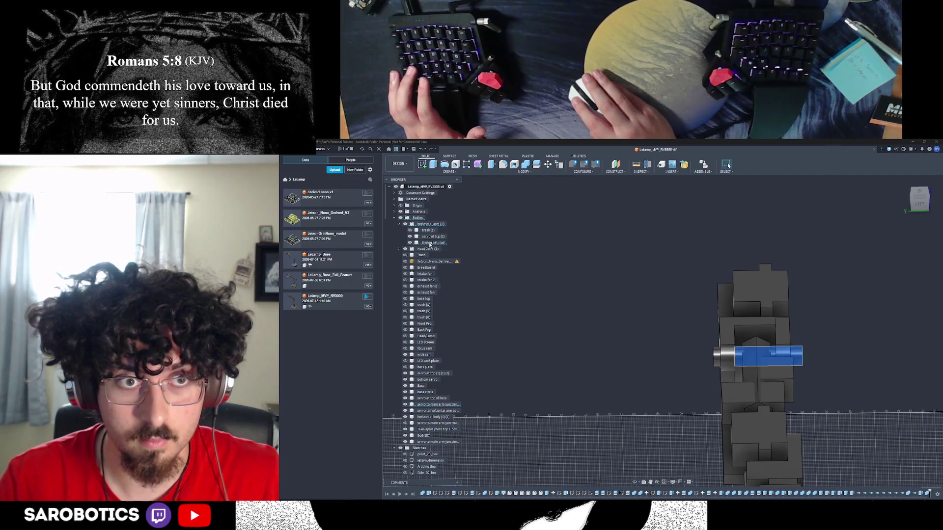
pyautogui.click(410, 243)
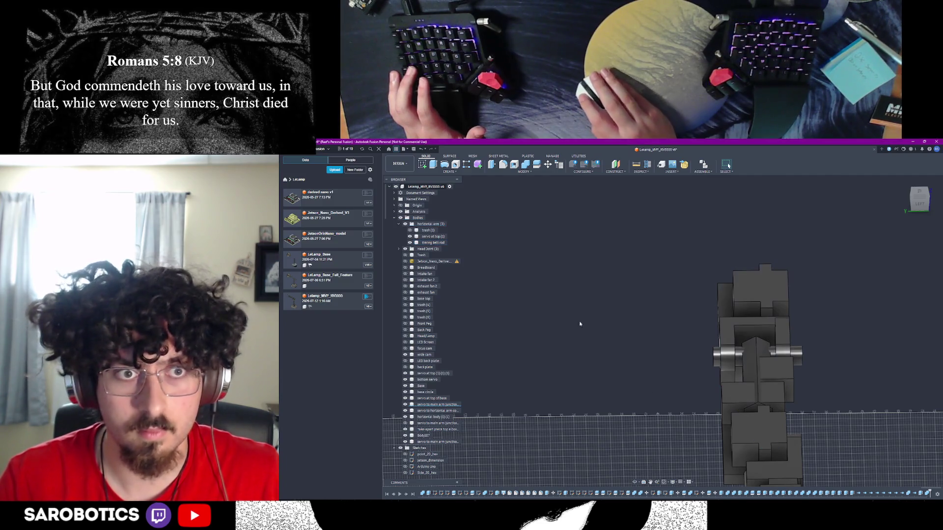
pyautogui.click(410, 242)
pyautogui.click(410, 243)
pyautogui.click(410, 243)
pyautogui.click(410, 243)
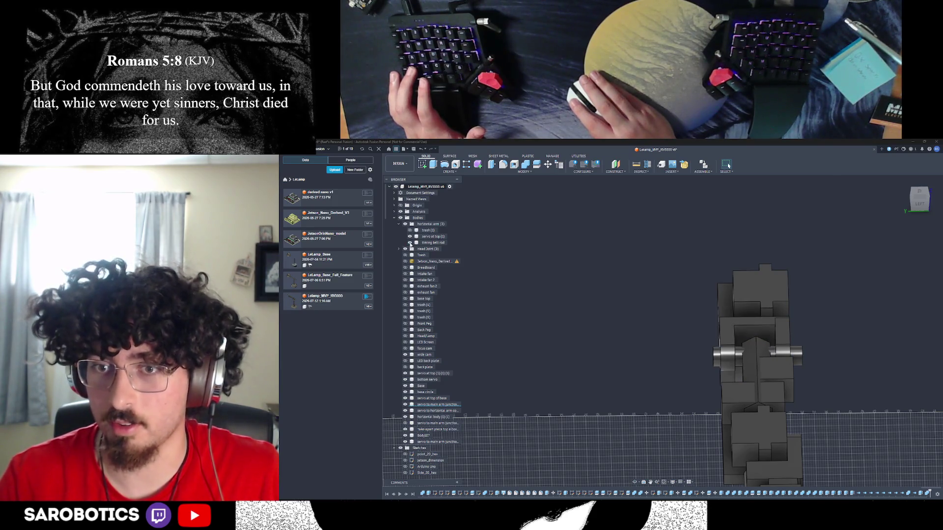
pyautogui.click(410, 243)
pyautogui.click(410, 242)
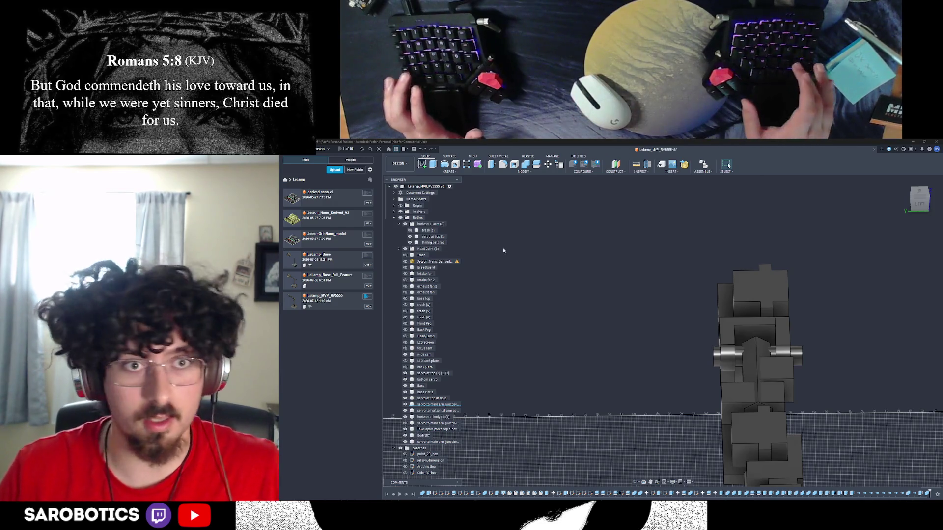
# Step through undo and redo to compare the arm with and without the servo shaft
pyautogui.hotkey('ctrl', 'z')
pyautogui.hotkey('ctrl', 'z')
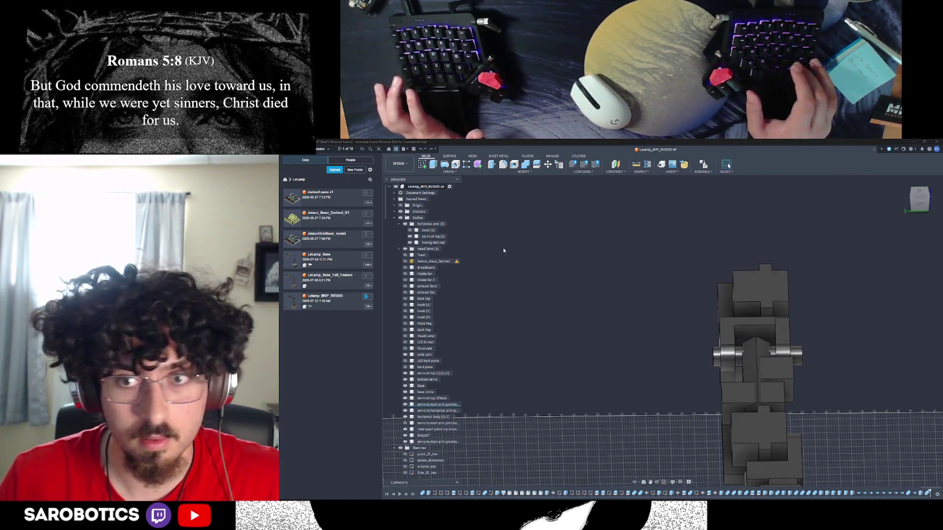
pyautogui.hotkey('ctrl', 'z')
pyautogui.hotkey('ctrl', 'y')
pyautogui.hotkey('ctrl', 'z')
pyautogui.hotkey('ctrl', 'y')
pyautogui.hotkey('ctrl', 'z')
pyautogui.hotkey('ctrl', 'y')
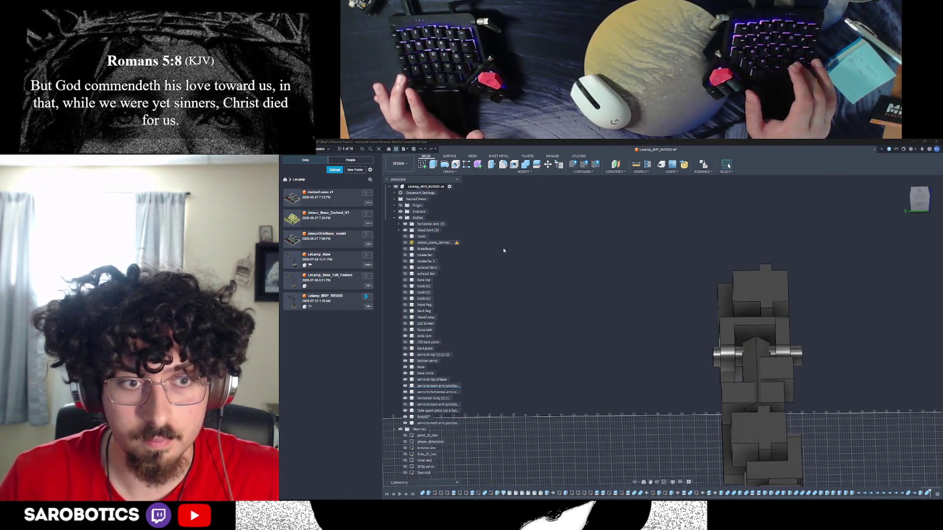
# Undo back until the stray Body107 stub is gone, leaving the timing belt rod alone
pyautogui.click(741, 359)
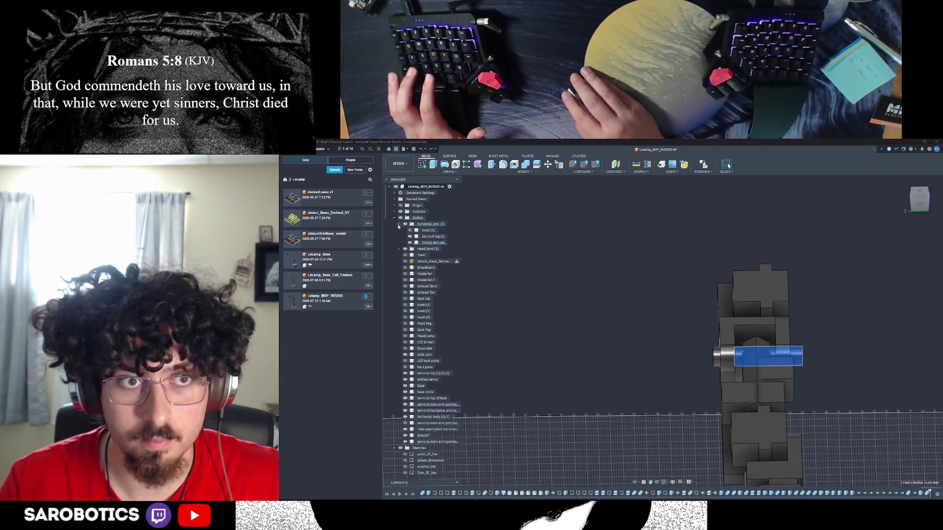
pyautogui.click(513, 259)
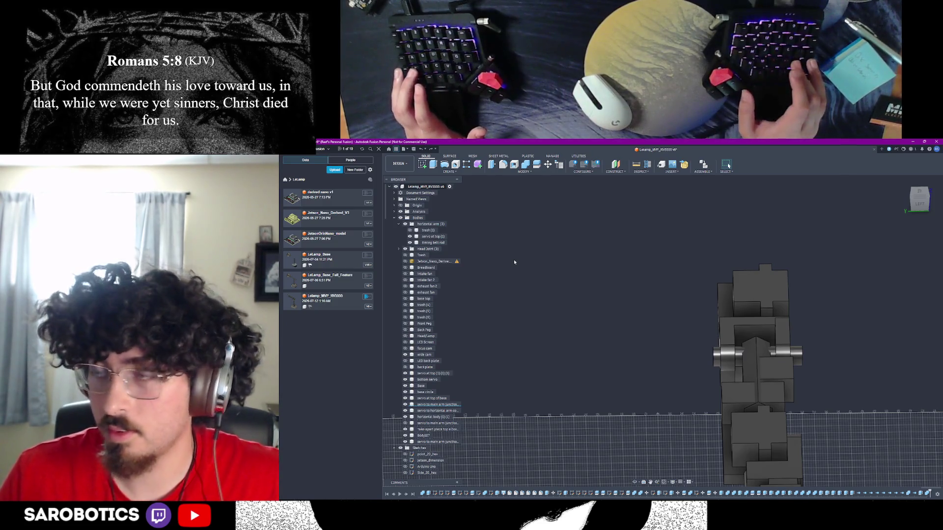
pyautogui.hotkey('ctrl', 'z')
pyautogui.click(732, 359)
pyautogui.hotkey('ctrl', 'z')
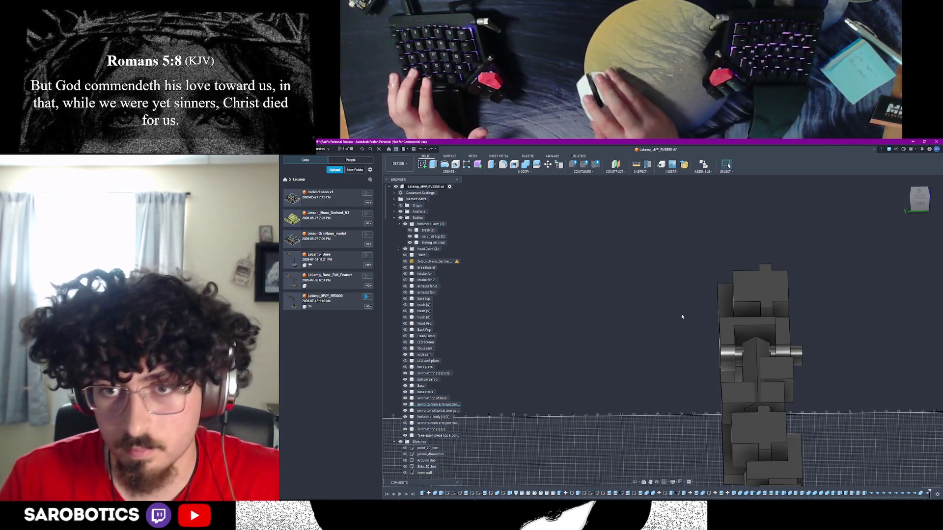
pyautogui.click(741, 366)
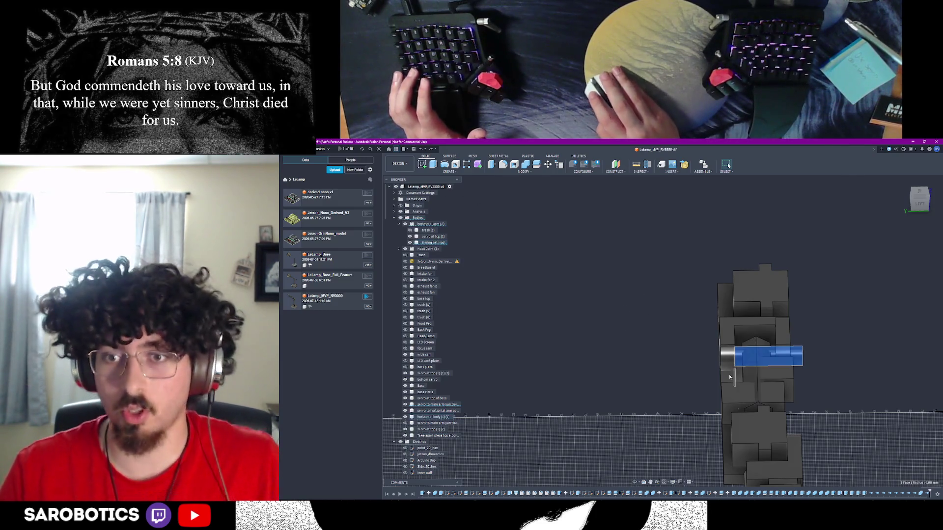
pyautogui.keyDown('shift'); pyautogui.moveTo(638, 484); pyautogui.dragTo(589, 423, button='middle'); pyautogui.keyUp('shift')
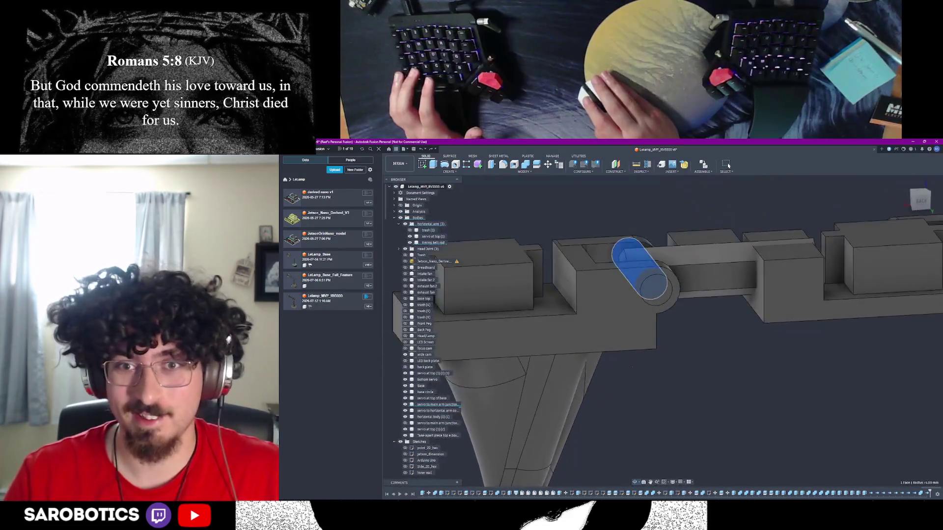
pyautogui.rightClick(762, 317)
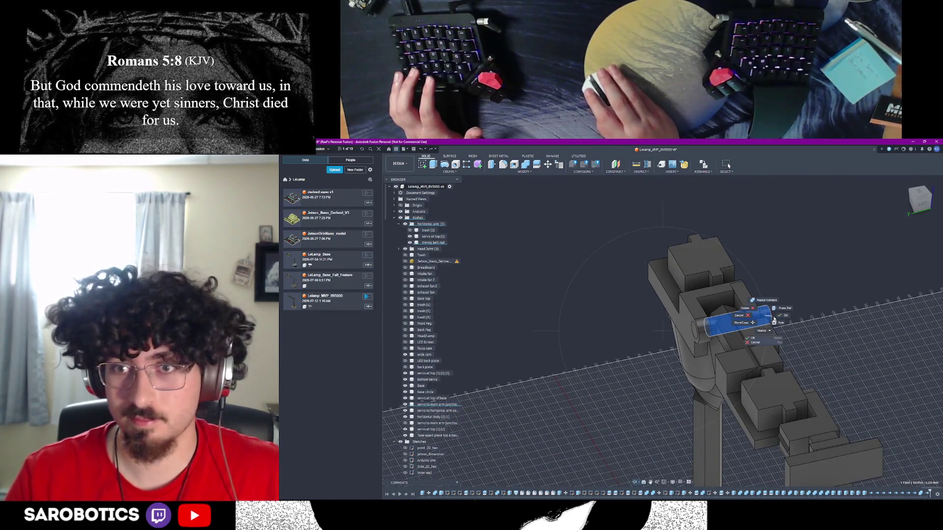
pyautogui.click(410, 243)
pyautogui.click(410, 243)
pyautogui.click(410, 243)
pyautogui.click(410, 243)
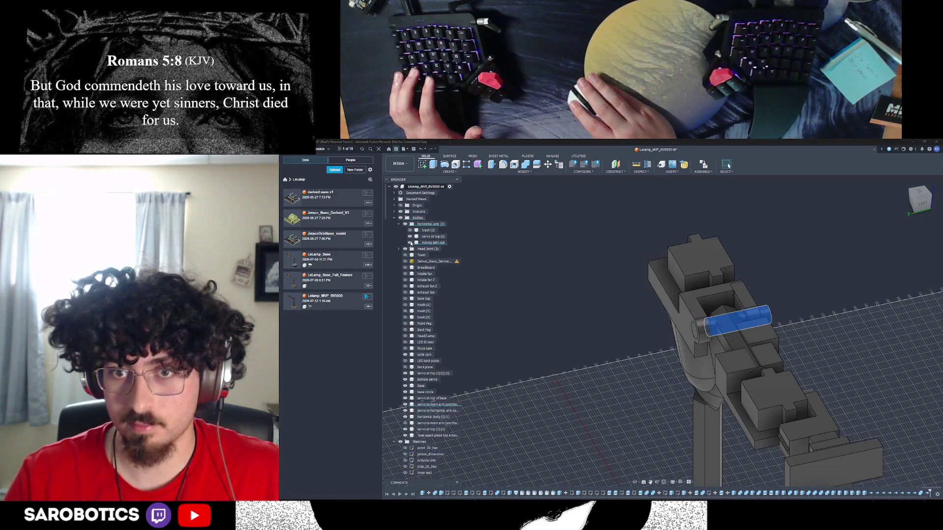
pyautogui.click(410, 243)
pyautogui.click(410, 243)
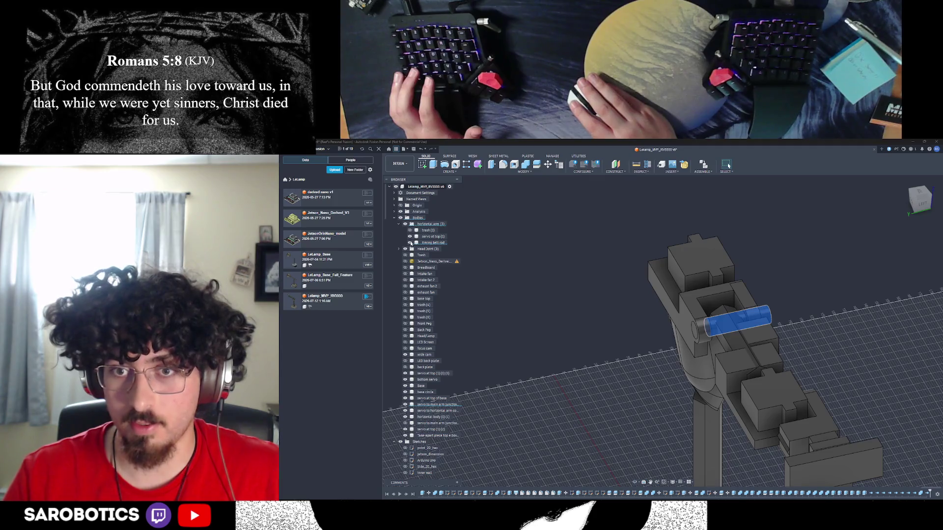
pyautogui.click(410, 243)
pyautogui.click(410, 243)
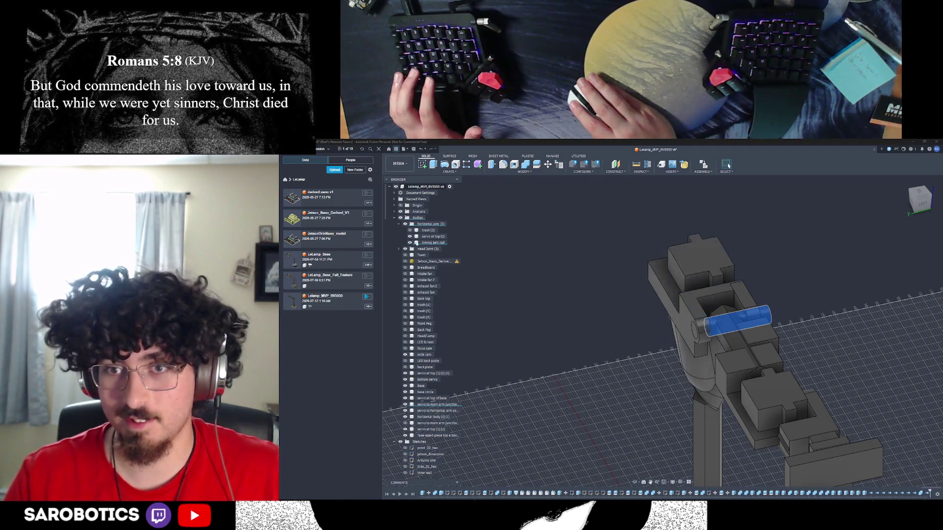
pyautogui.click(616, 315)
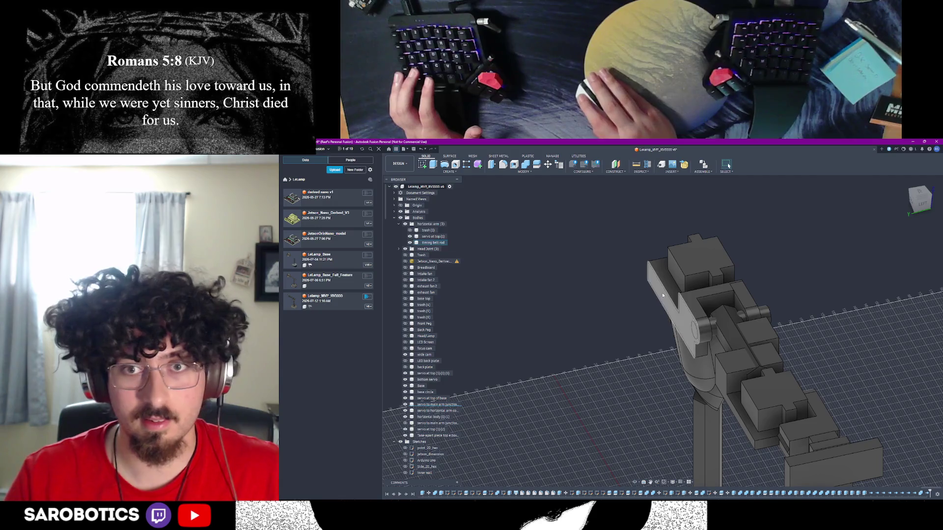
pyautogui.click(663, 296)
pyautogui.click(663, 287)
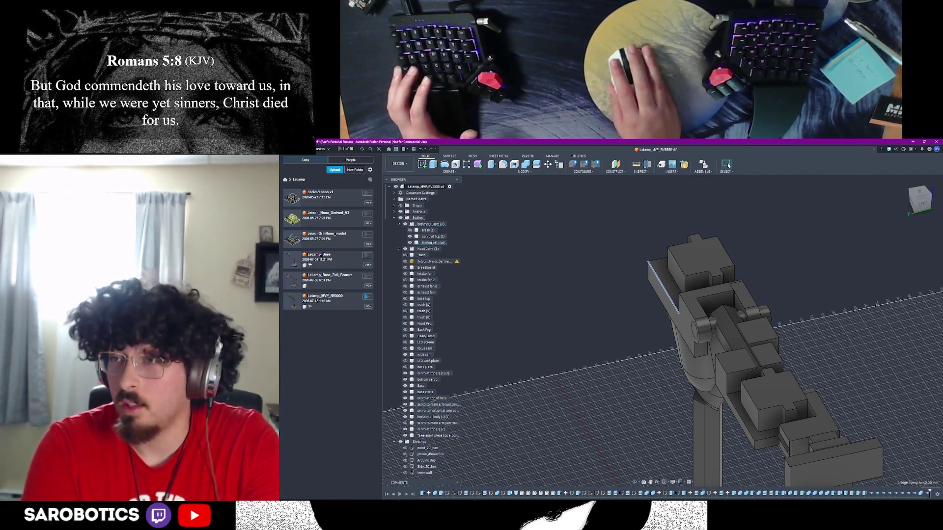
pyautogui.scroll(-3, 707, 305)
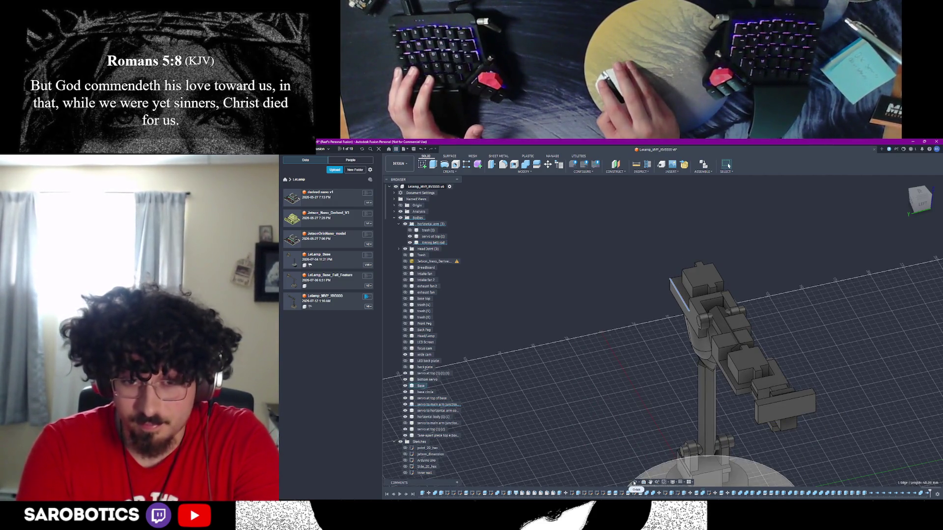
pyautogui.click(709, 296)
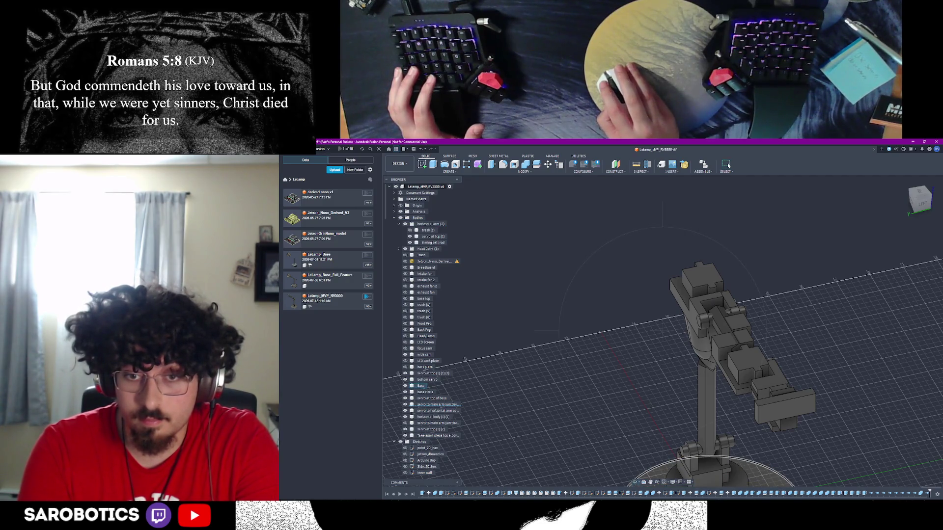
pyautogui.scroll(2, 639, 469)
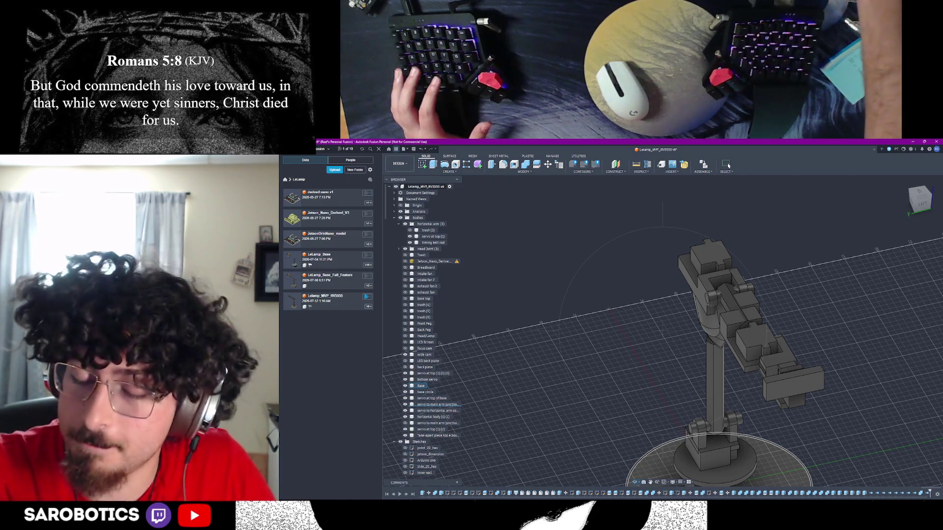
pyautogui.moveTo(722, 353)
pyautogui.keyDown('shift'); pyautogui.mouseDown(button='middle')
pyautogui.moveTo(726, 379)
pyautogui.moveTo(766, 382)
pyautogui.moveTo(786, 373)
pyautogui.moveTo(796, 344)
pyautogui.moveTo(776, 324)
pyautogui.moveTo(737, 364)
pyautogui.moveTo(707, 319)
pyautogui.moveTo(722, 359)
pyautogui.mouseUp(button='middle'); pyautogui.keyUp('shift')
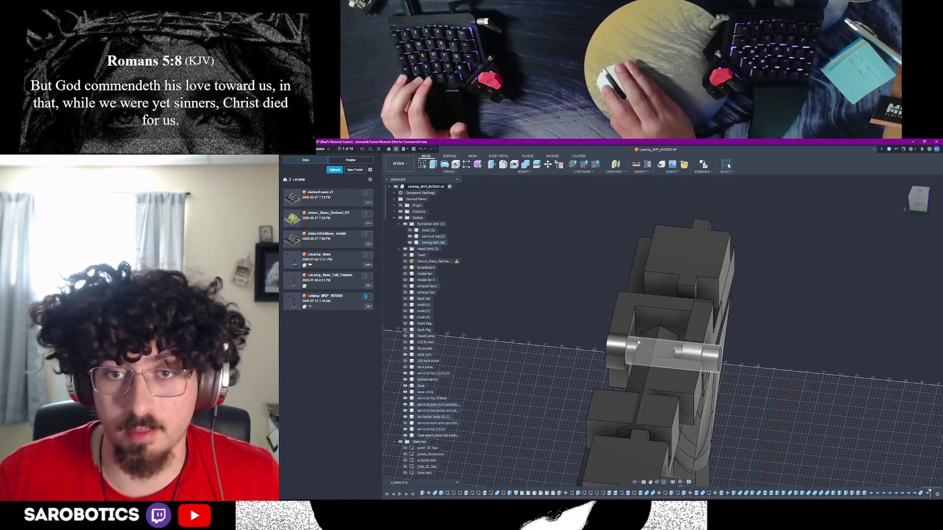
# Split the arm body using the timing belt rod
pyautogui.click(722, 359)
pyautogui.click(724, 359)
pyautogui.click(708, 358)
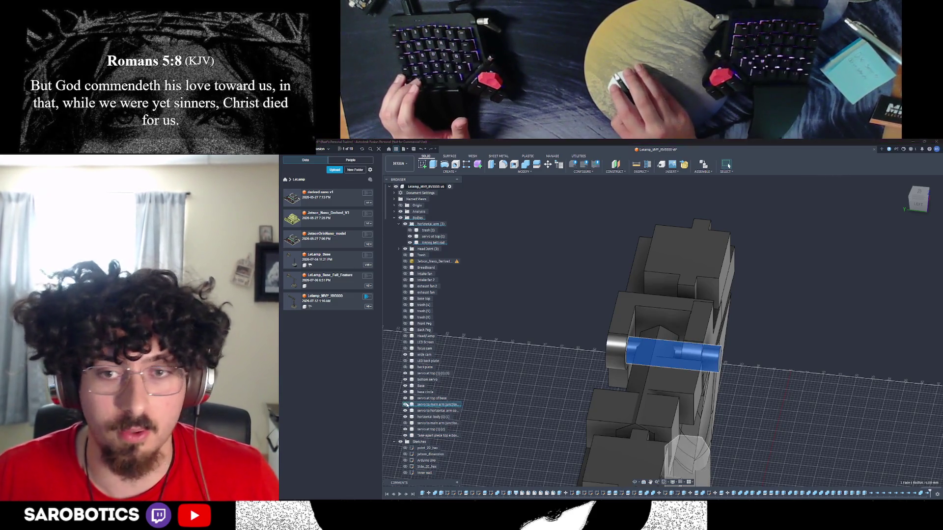
pyautogui.scroll(-3, 572, 322)
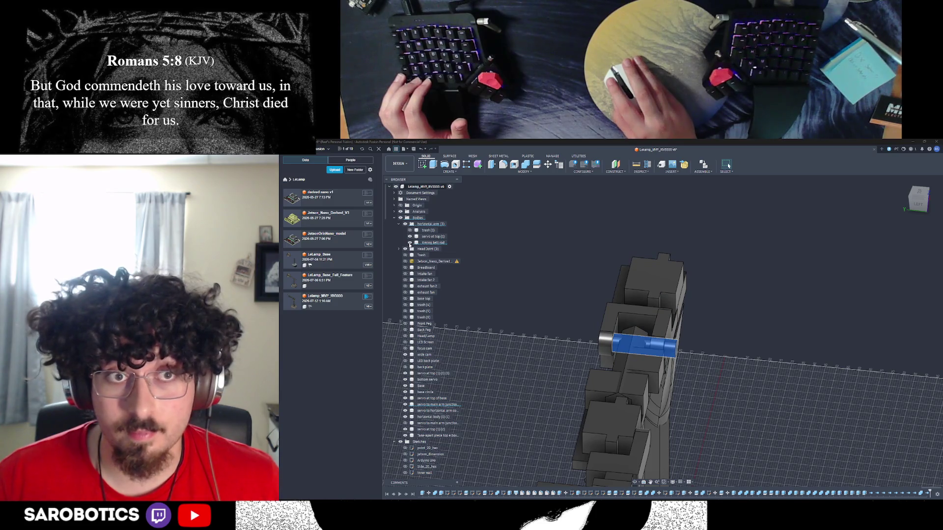
pyautogui.press('s')
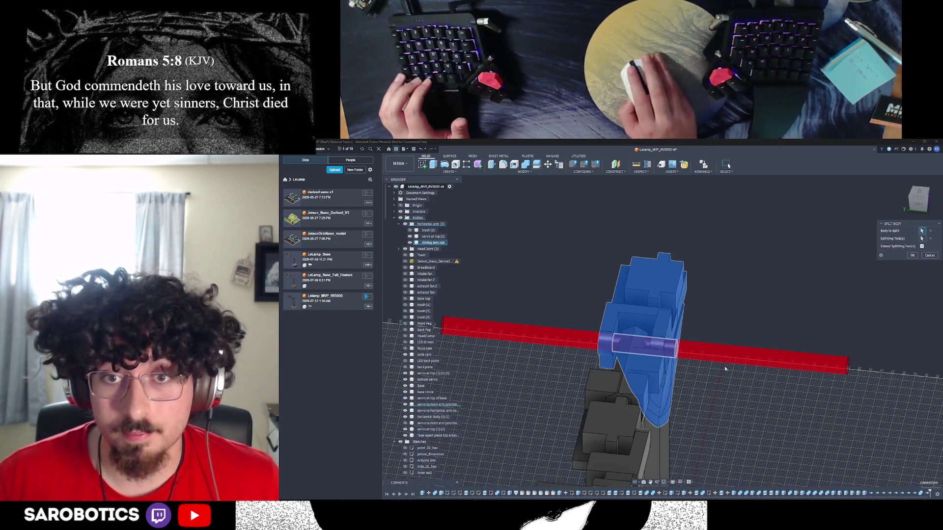
pyautogui.click(911, 255)
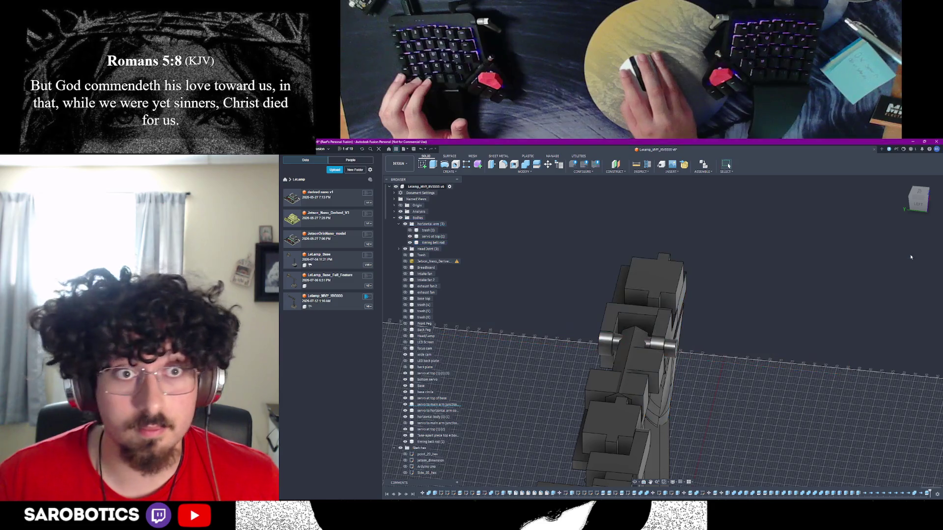
# Show the timing belt rod again and delete the stray 'servo at top (1)(2)' body
pyautogui.click(434, 244)
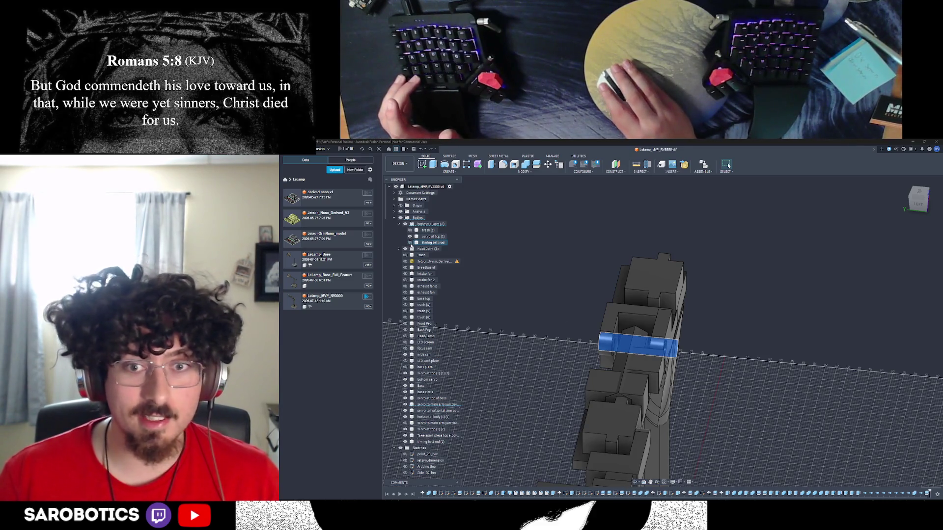
pyautogui.click(555, 282)
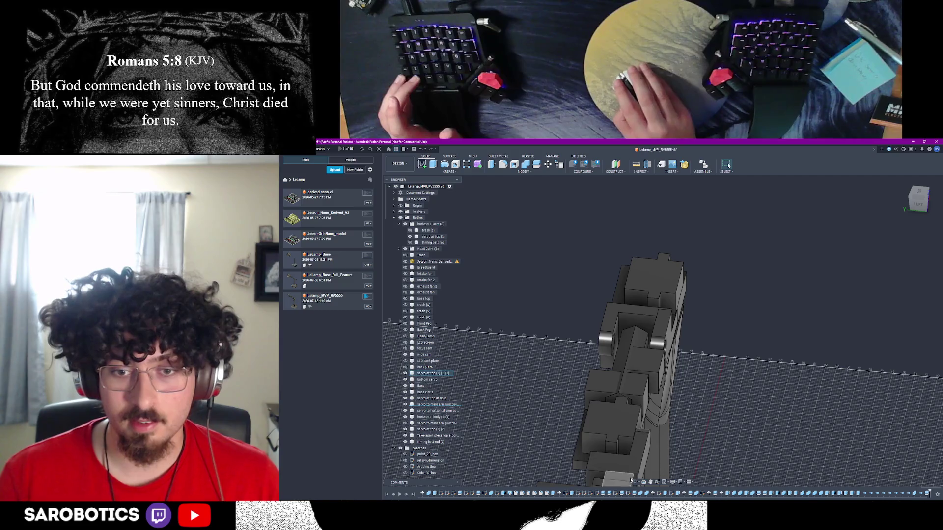
pyautogui.moveTo(593, 403)
pyautogui.keyDown('shift'); pyautogui.mouseDown(button='middle')
pyautogui.moveTo(614, 388)
pyautogui.moveTo(610, 374)
pyautogui.mouseUp(button='middle'); pyautogui.keyUp('shift')
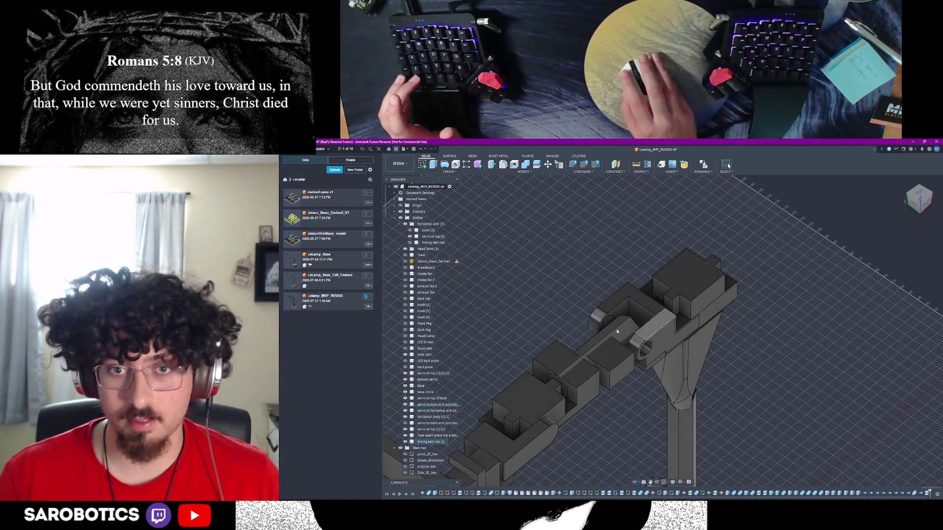
pyautogui.click(410, 243)
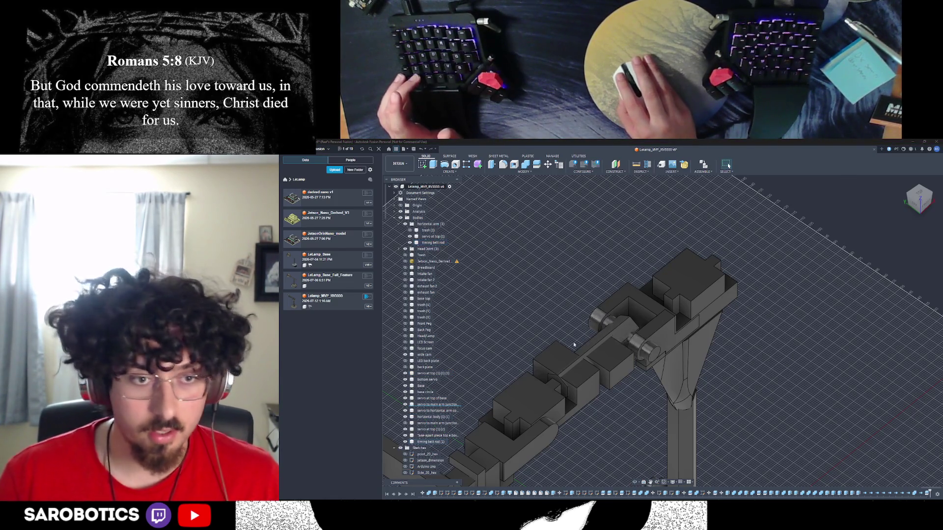
pyautogui.rightClick(427, 430)
pyautogui.click(440, 377)
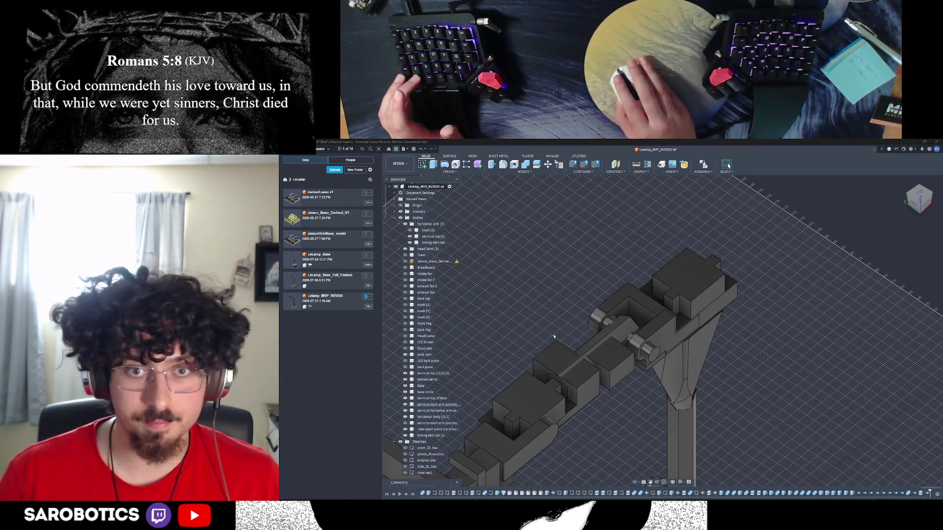
pyautogui.click(637, 483)
pyautogui.moveTo(639, 344)
pyautogui.mouseDown()
pyautogui.moveTo(589, 344)
pyautogui.moveTo(663, 339)
pyautogui.moveTo(496, 391)
pyautogui.mouseUp()
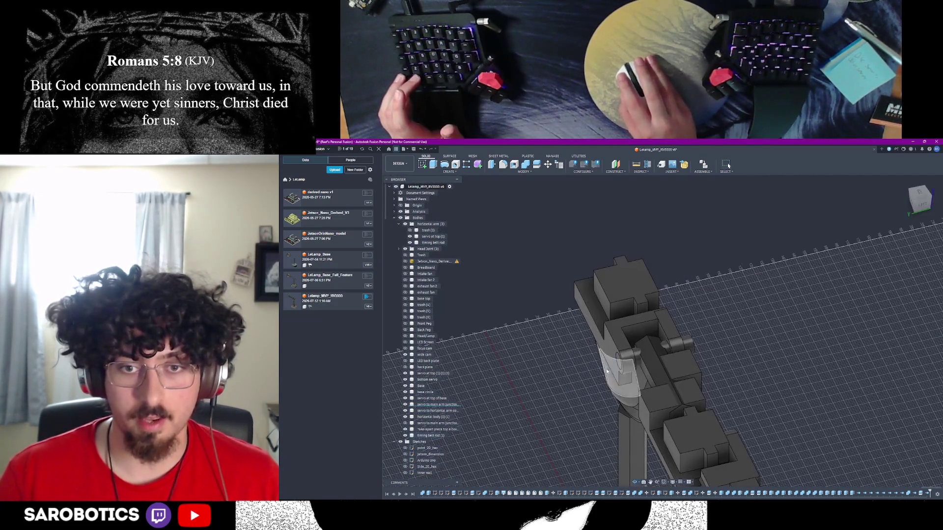
# Collapse the Sketches list and turn the model to a straight front view
pyautogui.scroll(-3, 427, 421)
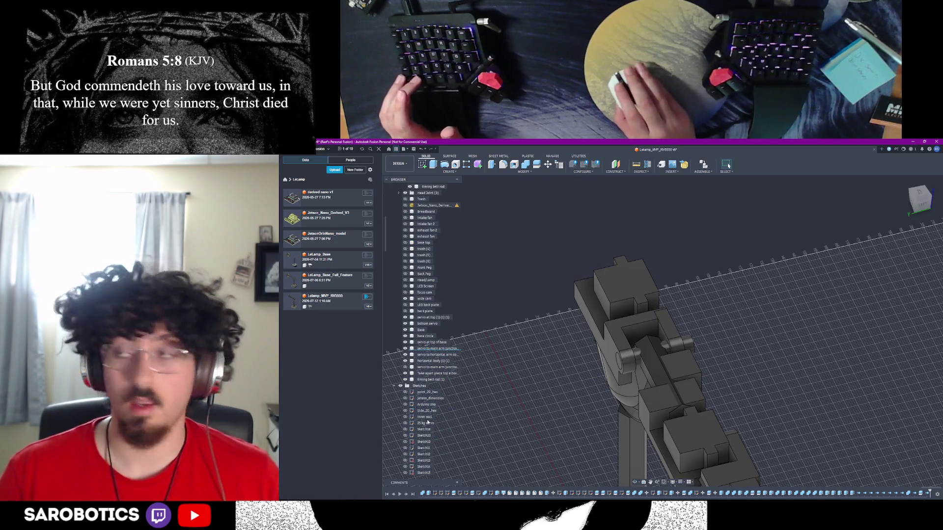
pyautogui.click(395, 386)
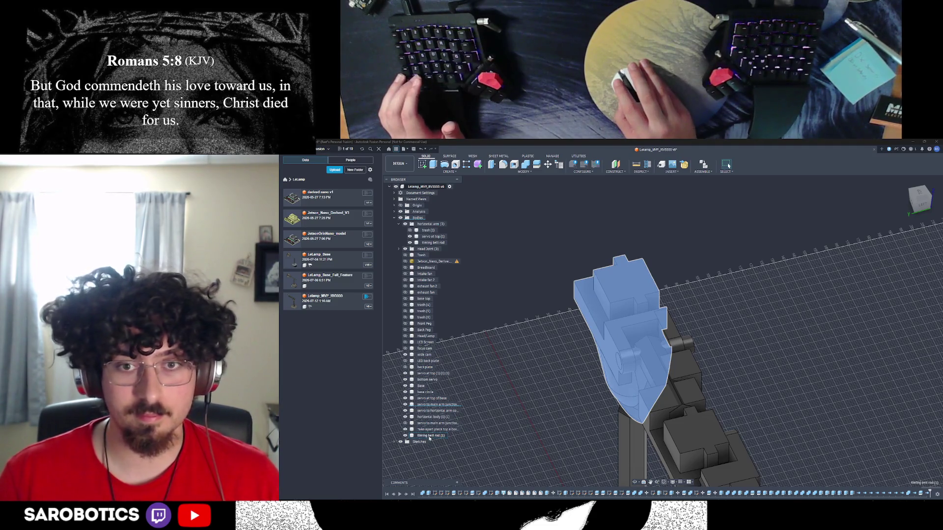
pyautogui.click(437, 405)
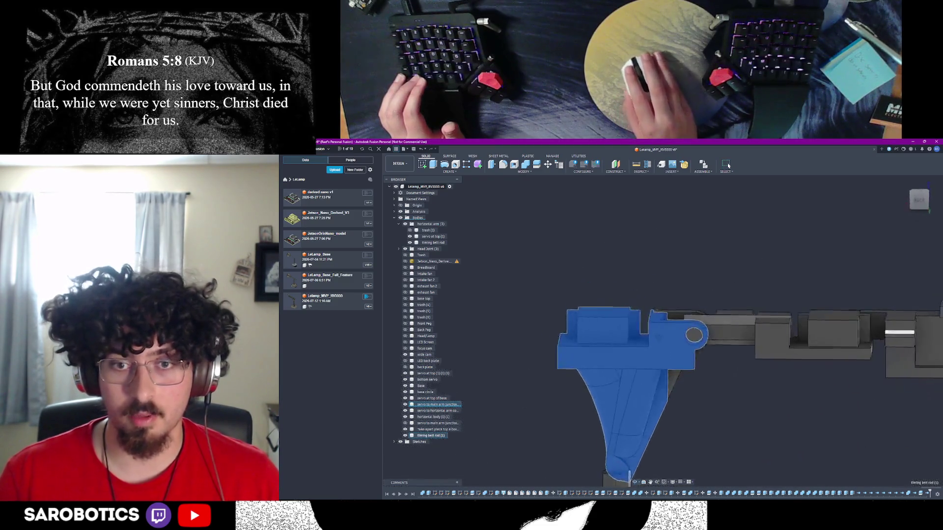
pyautogui.keyDown('shift'); pyautogui.moveTo(728, 165); pyautogui.dragTo(728, 166, button='middle'); pyautogui.keyUp('shift')
pyautogui.keyDown('shift'); pyautogui.moveTo(637, 469); pyautogui.dragTo(652, 382, button='middle'); pyautogui.keyUp('shift')
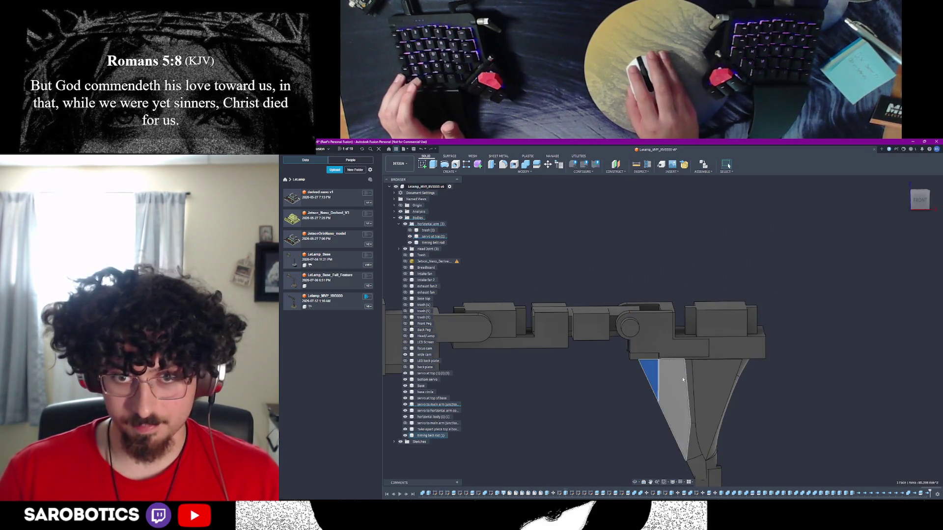
# Inspect the holder edge, the servo at top (1) body and the base wedge face
pyautogui.click(654, 375)
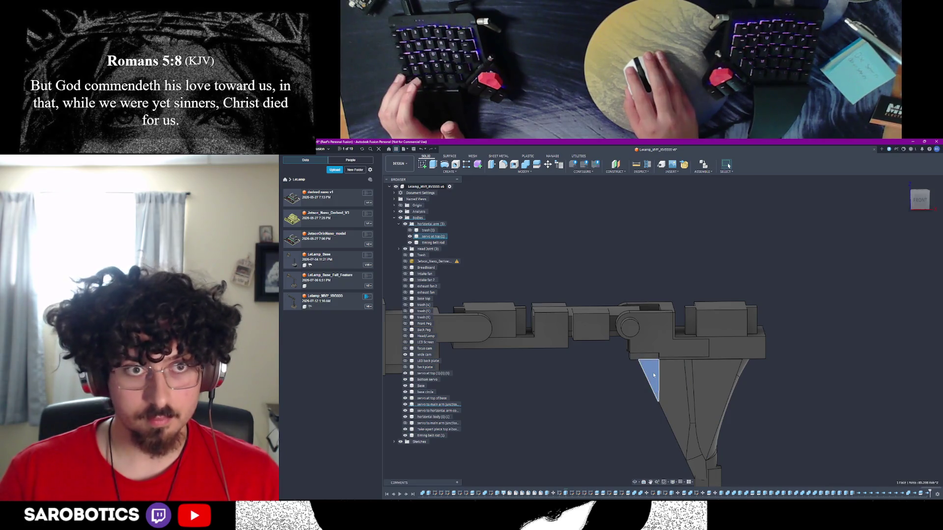
pyautogui.click(412, 238)
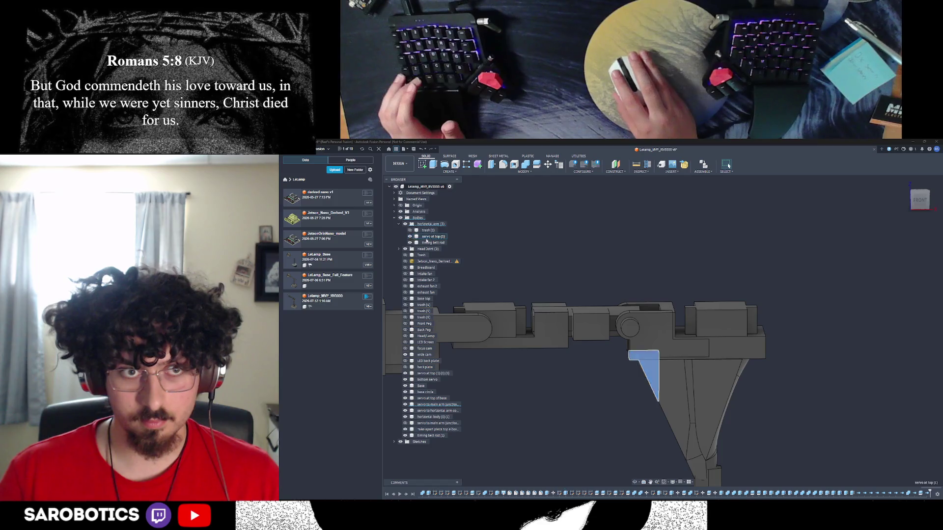
pyautogui.scroll(-3, 535, 388)
pyautogui.scroll(1, 535, 388)
pyautogui.moveTo(729, 166)
pyautogui.keyDown('shift'); pyautogui.mouseDown(button='middle')
pyautogui.moveTo(702, 172)
pyautogui.moveTo(728, 166)
pyautogui.mouseUp(button='middle'); pyautogui.keyUp('shift')
pyautogui.scroll(5, 605, 360)
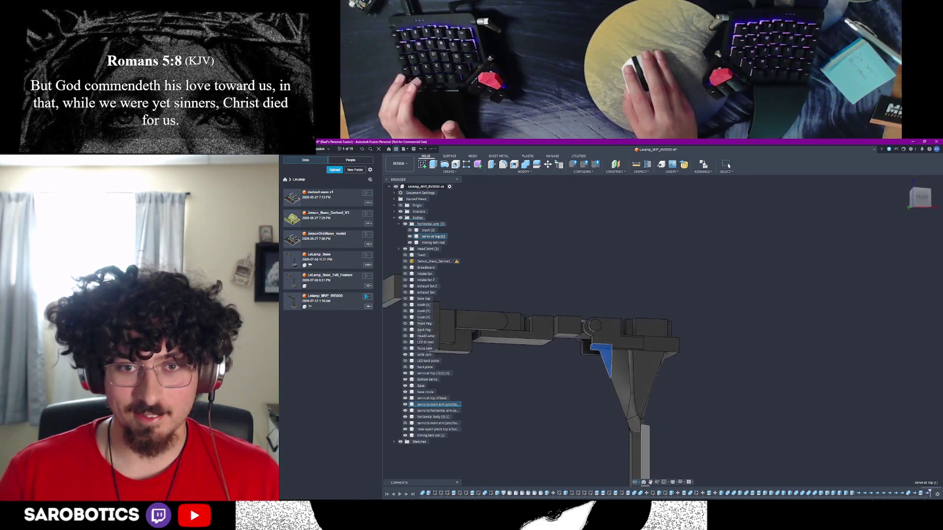
pyautogui.keyDown('shift'); pyautogui.moveTo(605, 360); pyautogui.dragTo(517, 389, button='middle'); pyautogui.keyUp('shift')
pyautogui.click(516, 389)
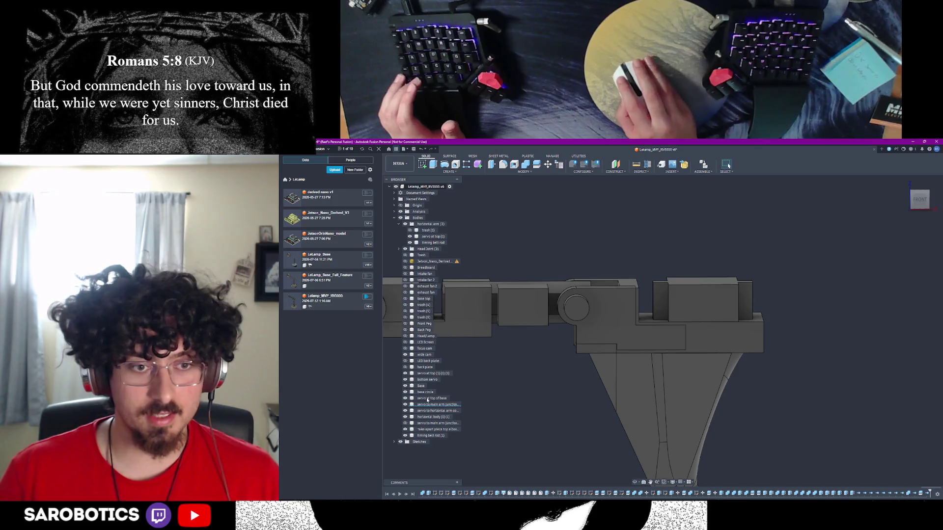
pyautogui.click(627, 401)
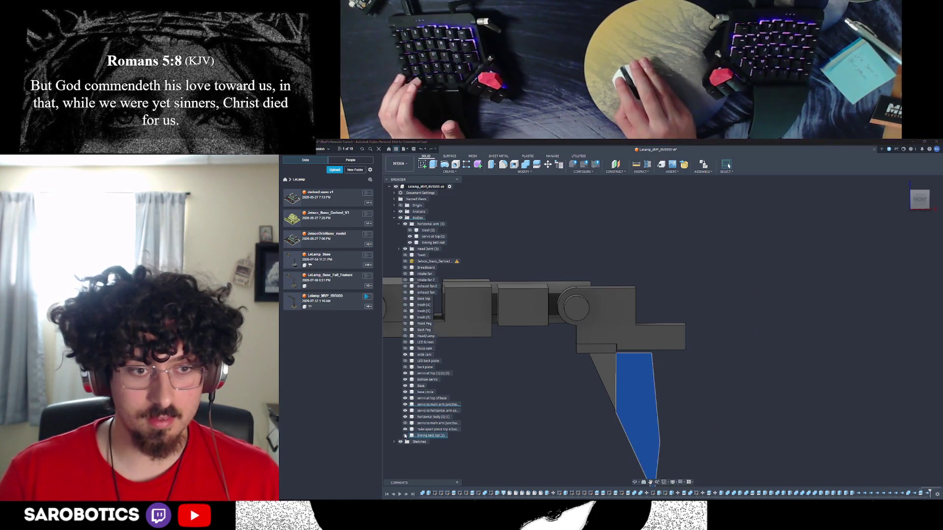
# Join servo at top (1) into the timing belt rod (1) body with Combine
pyautogui.rightClick(424, 436)
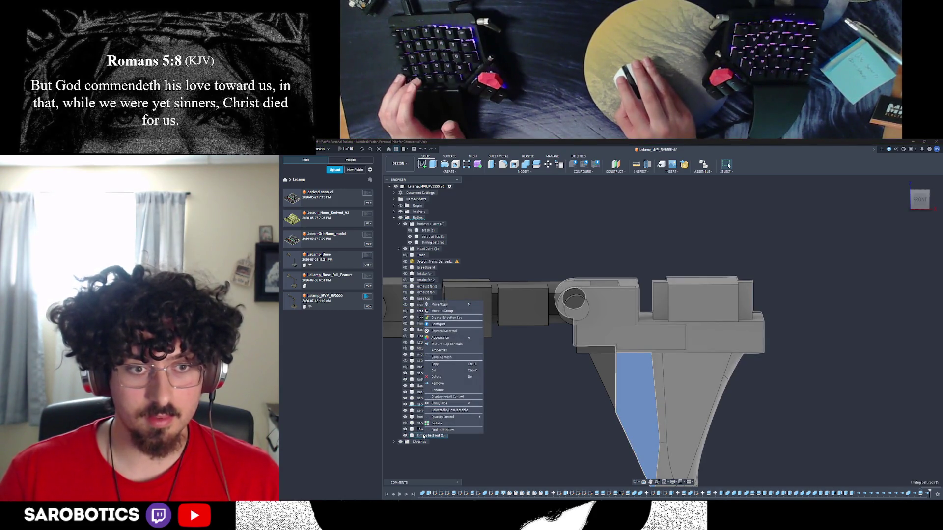
pyautogui.press('Escape')
pyautogui.click(525, 165)
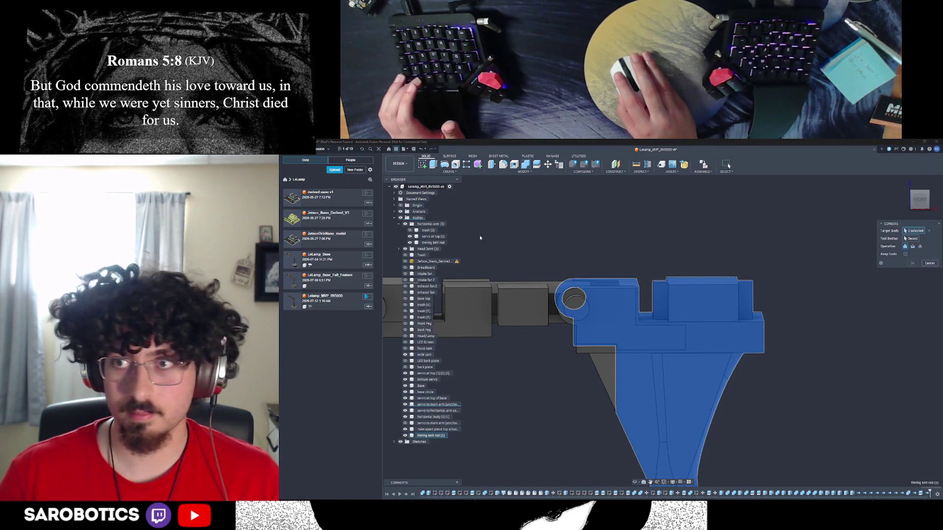
pyautogui.click(430, 237)
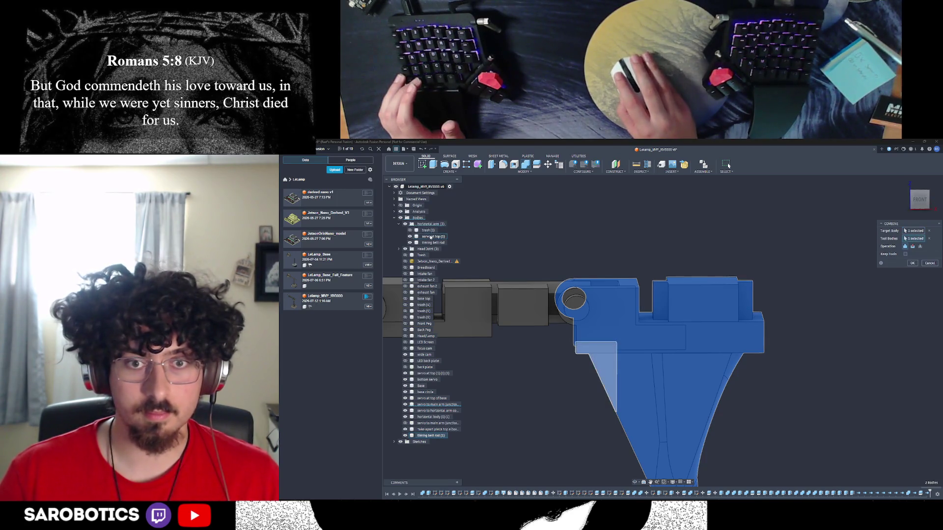
pyautogui.click(912, 264)
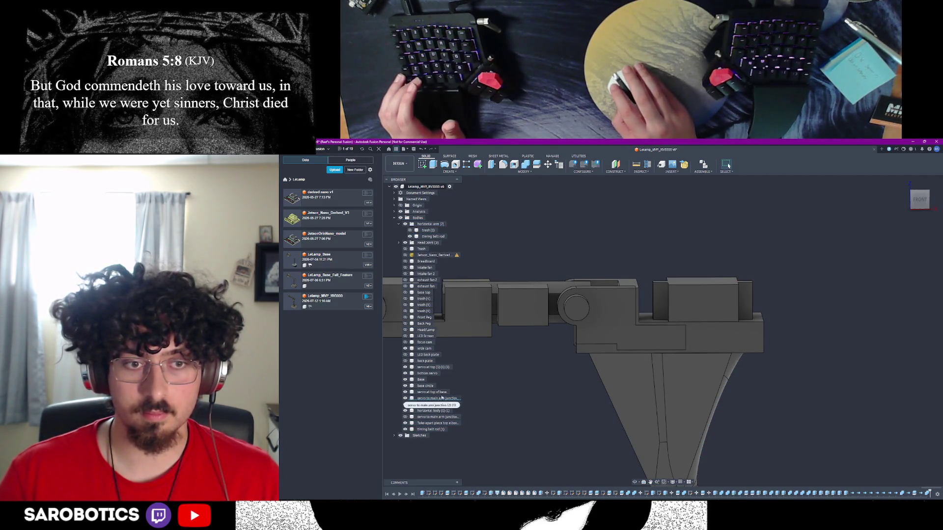
# Check the base and arm faces, briefly hiding and reshowing the base cone and top block
pyautogui.click(615, 370)
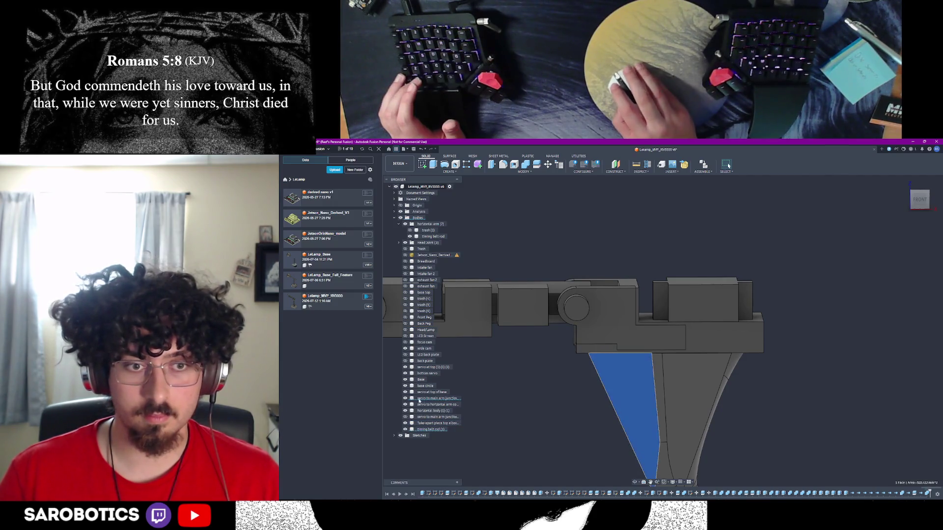
pyautogui.click(724, 338)
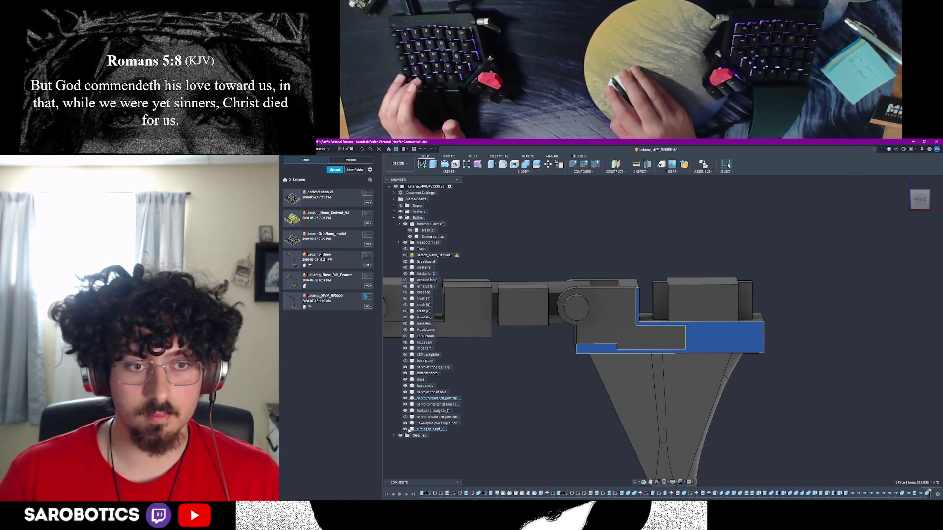
pyautogui.click(406, 430)
pyautogui.click(406, 431)
pyautogui.rightClick(434, 429)
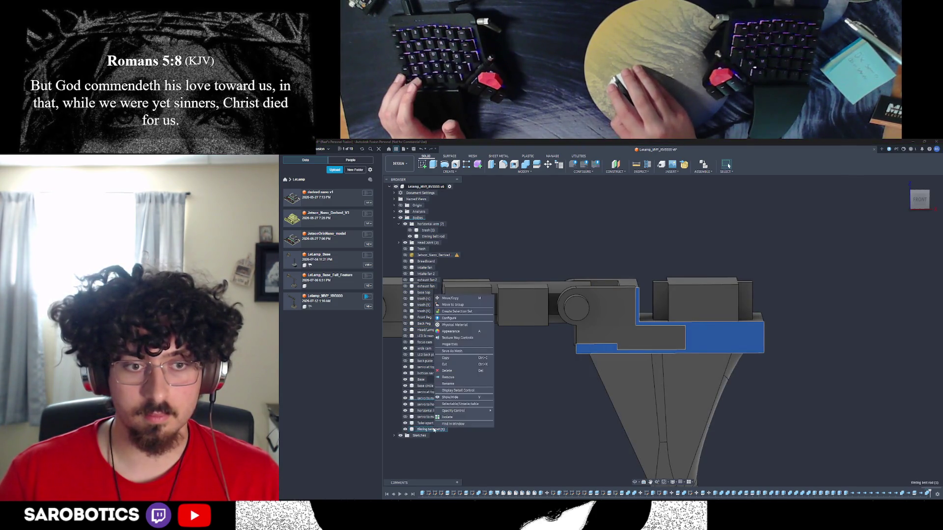
pyautogui.click(447, 383)
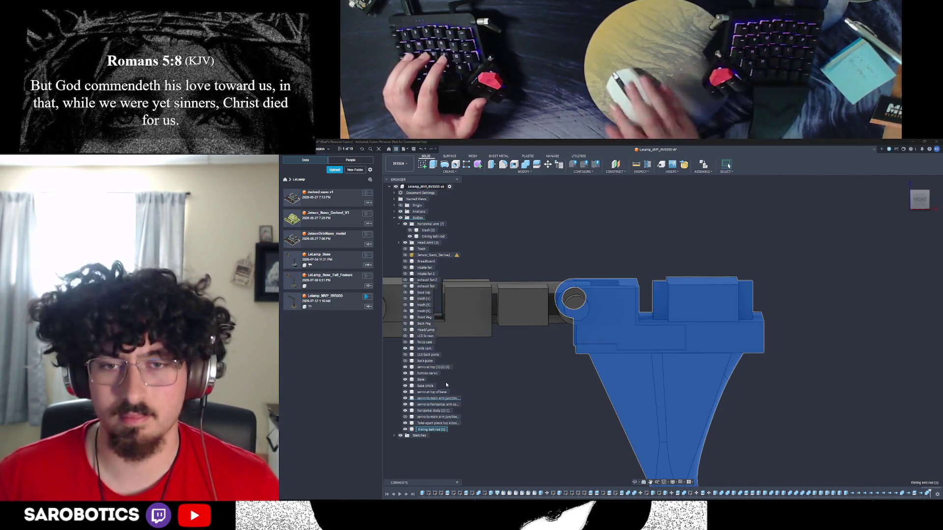
# Orbit to an isometric view of the holder and close the Scripts and Add-Ins window
pyautogui.keyDown('shift'); pyautogui.moveTo(636, 487); pyautogui.dragTo(632, 393, button='middle'); pyautogui.keyUp('shift')
pyautogui.rightClick(632, 379)
pyautogui.click(647, 379)
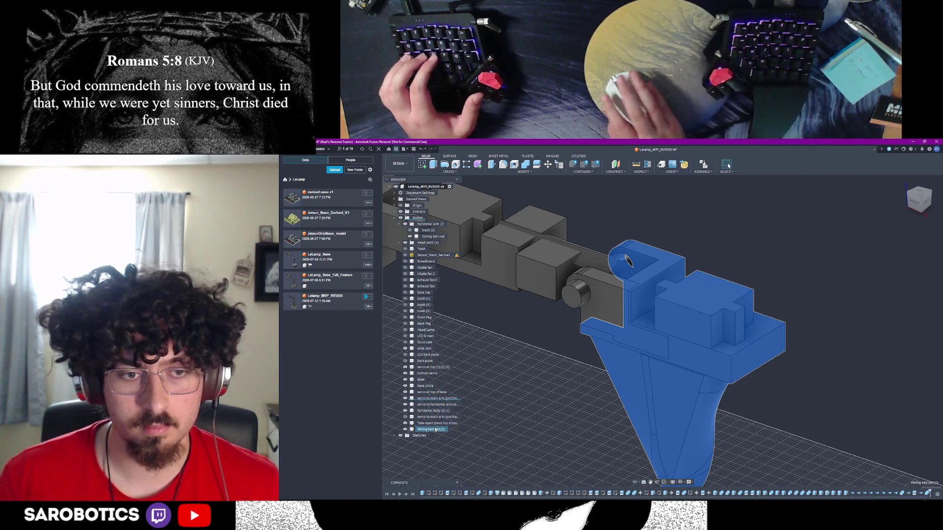
pyautogui.hotkey('shift', 's')
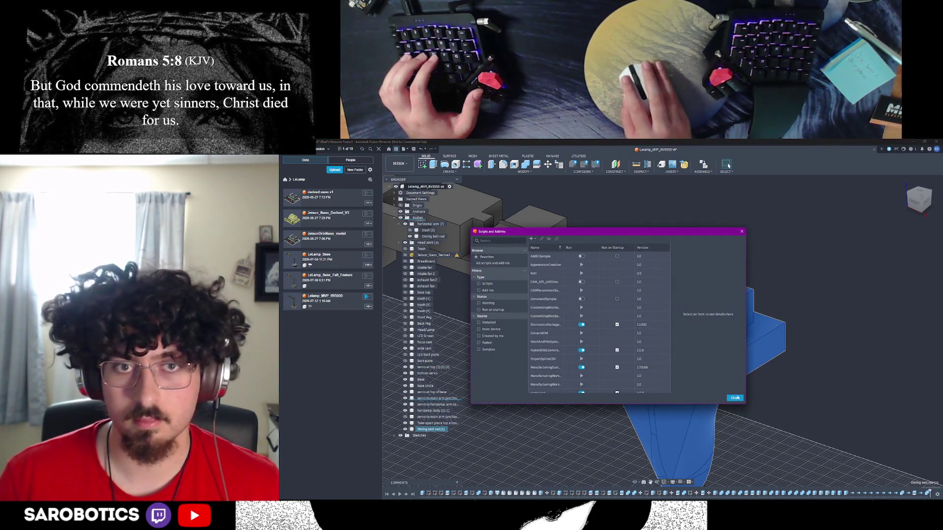
pyautogui.click(735, 398)
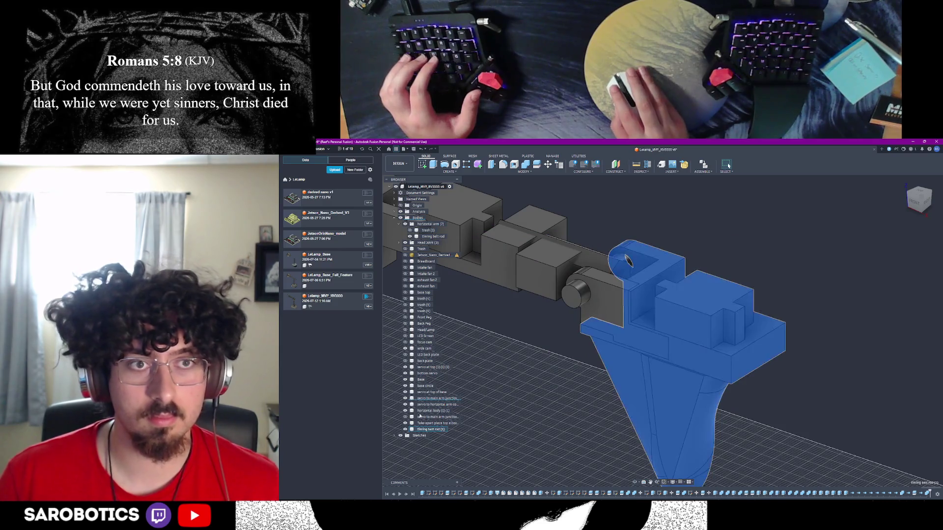
# Rename timing belt rod (1) to 'Elbow Servo Holder' and move it into the horizontal arm group
pyautogui.rightClick(435, 431)
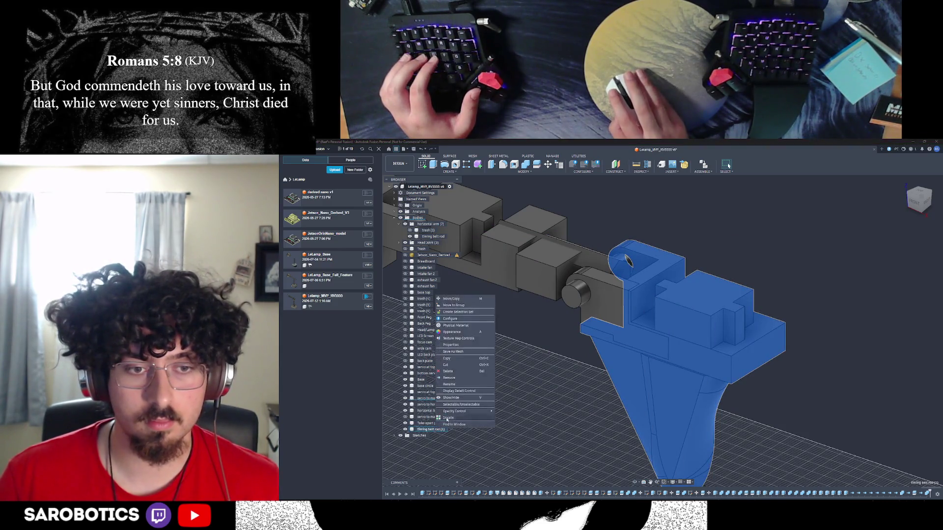
pyautogui.click(454, 385)
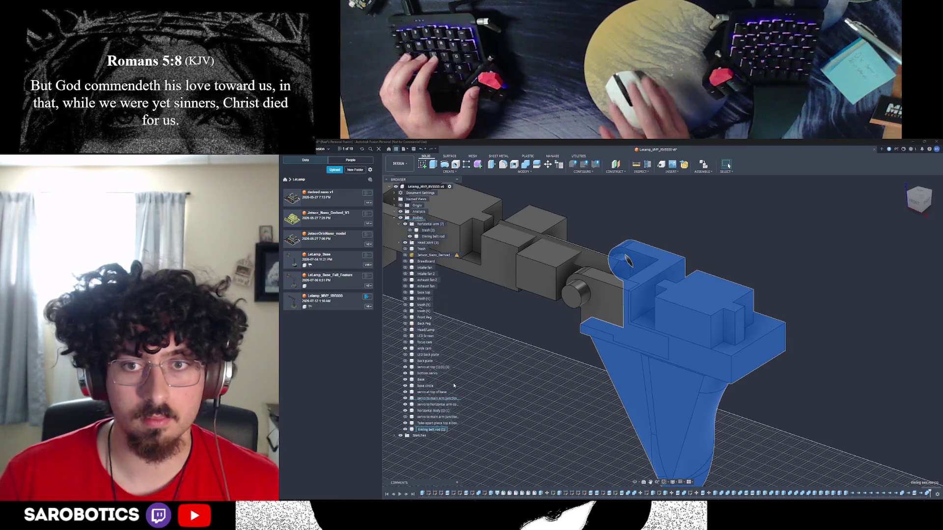
pyautogui.write('Elbow Se')
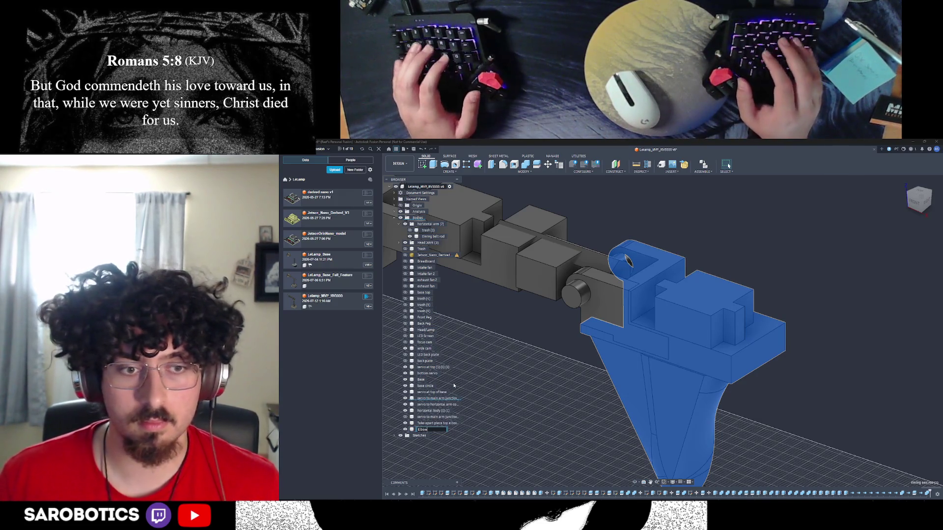
pyautogui.write('rvo')
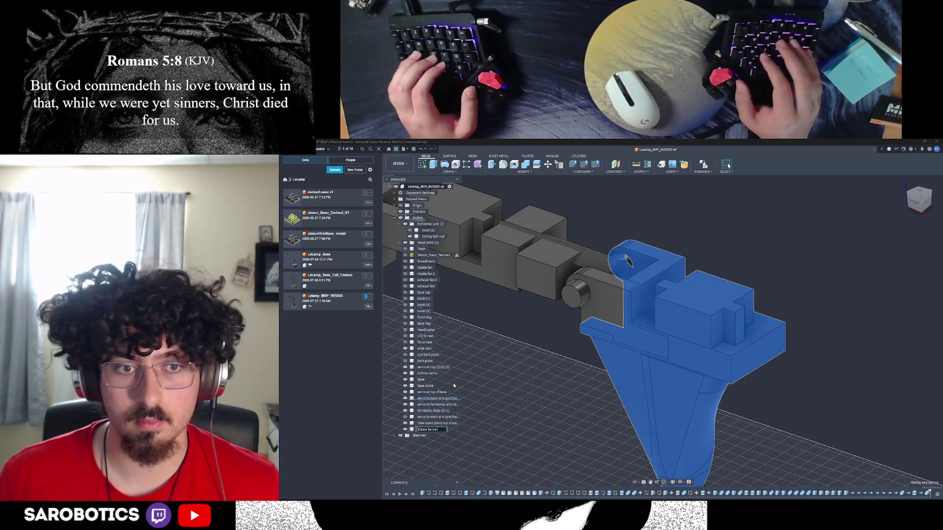
pyautogui.write(' Holder')
pyautogui.press('Return')
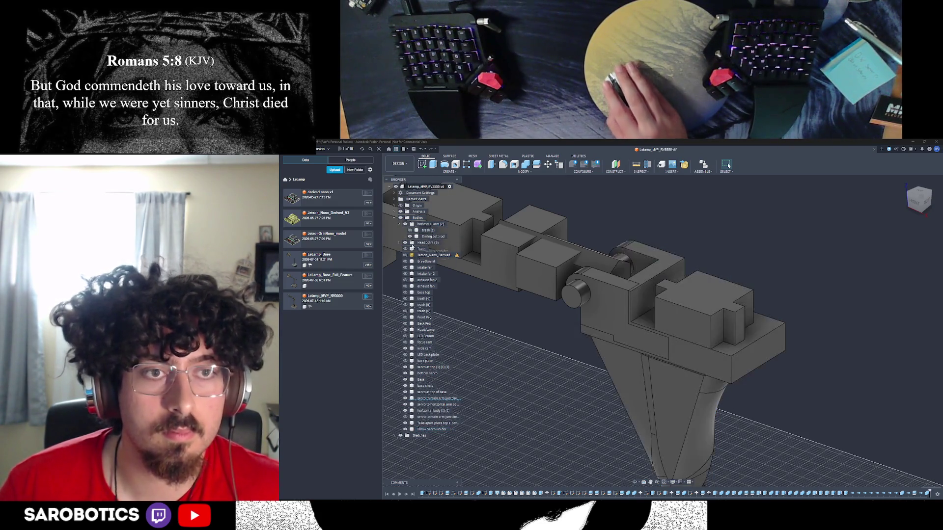
pyautogui.moveTo(418, 225); pyautogui.dragTo(429, 227)
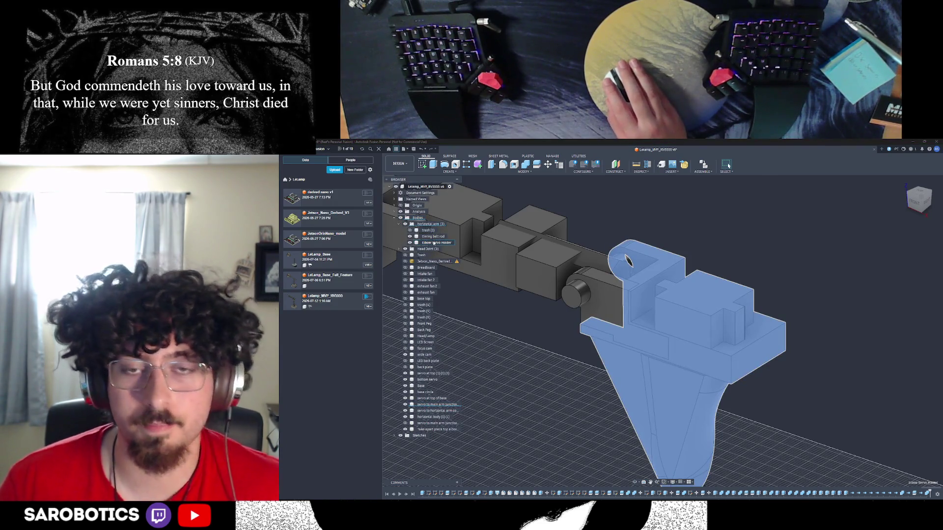
# Remove the trash (1) body via its right-click menu, then select trash (6)
pyautogui.click(626, 257)
pyautogui.press('Escape')
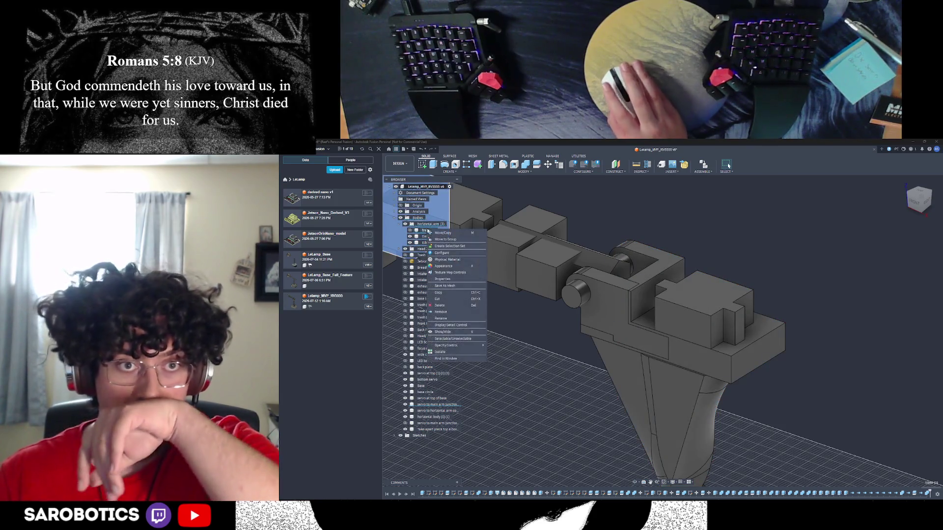
pyautogui.scroll(-4, 628, 470)
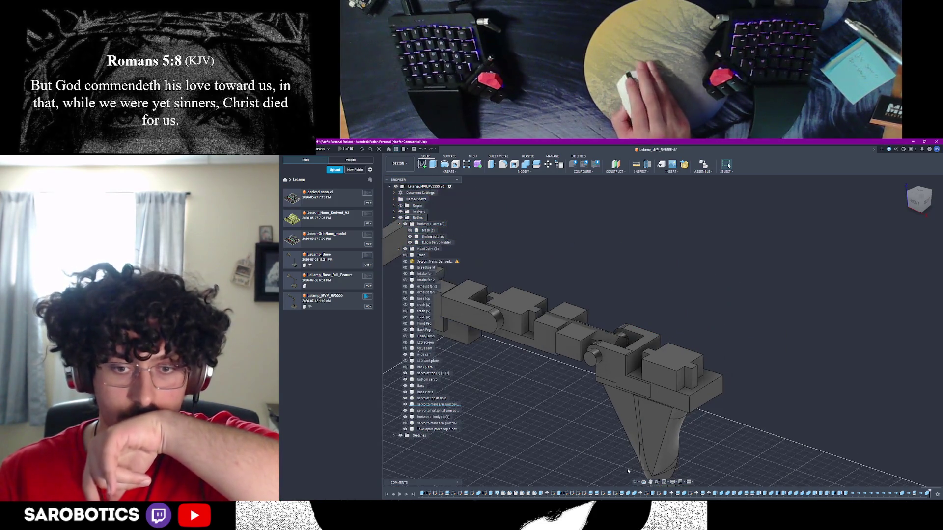
pyautogui.click(422, 231)
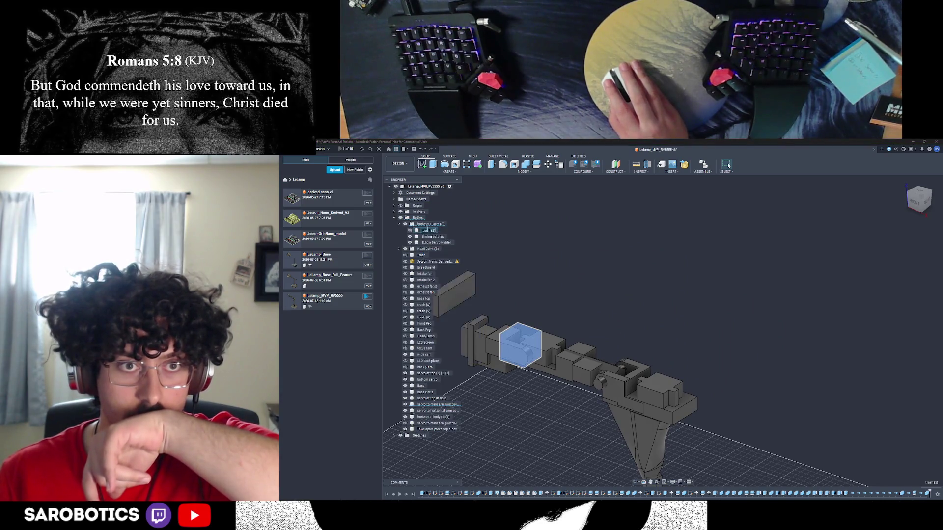
pyautogui.rightClick(426, 232)
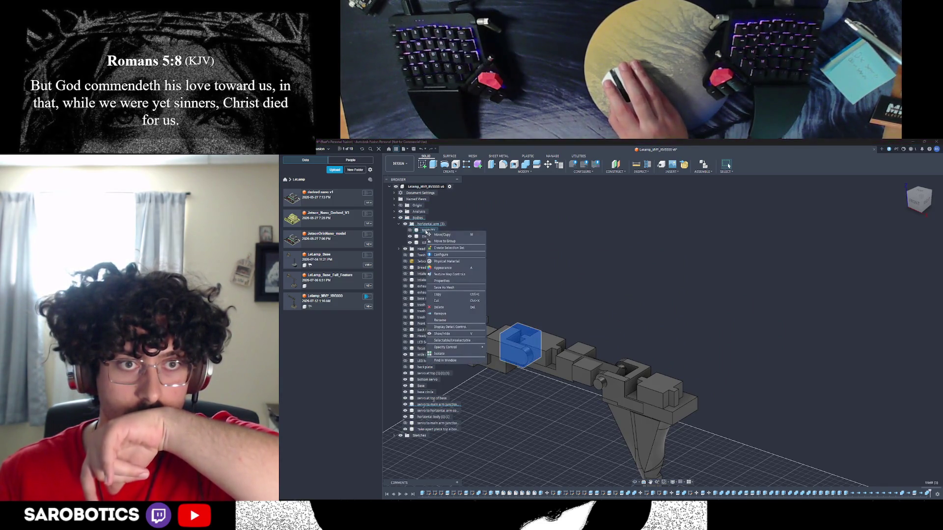
pyautogui.press('Escape')
pyautogui.press('Escape')
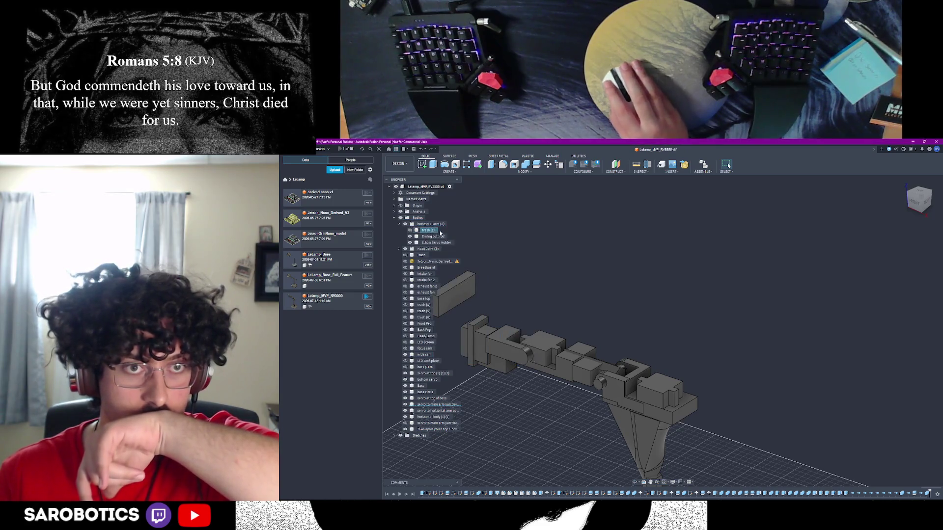
pyautogui.rightClick(430, 231)
pyautogui.click(453, 311)
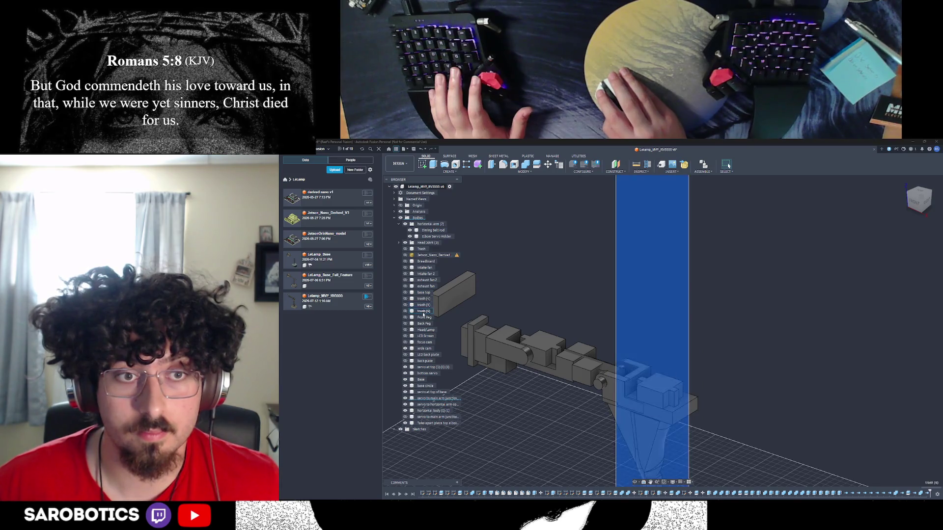
pyautogui.click(423, 313)
# Delete the leftover trash (5) and trash (6) bodies
pyautogui.keyDown('ctrl'); pyautogui.click(424, 305); pyautogui.keyUp('ctrl')
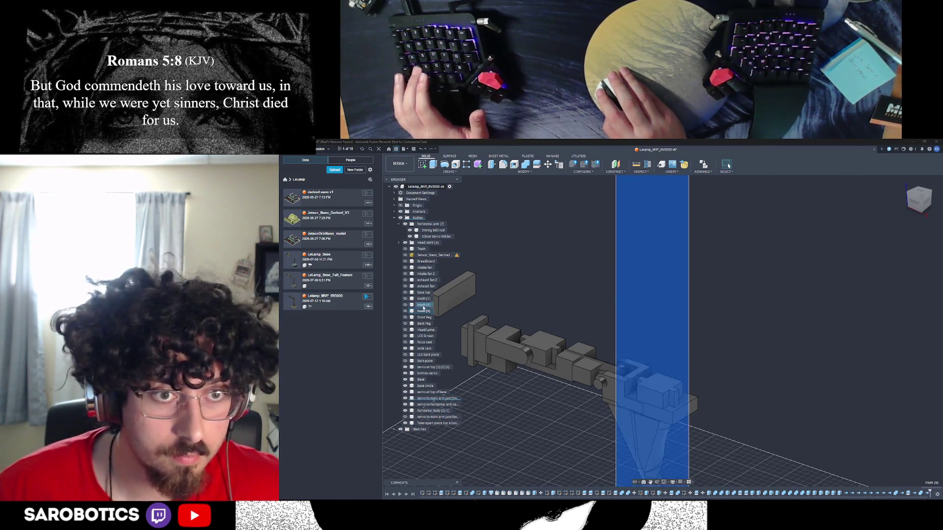
pyautogui.rightClick(423, 302)
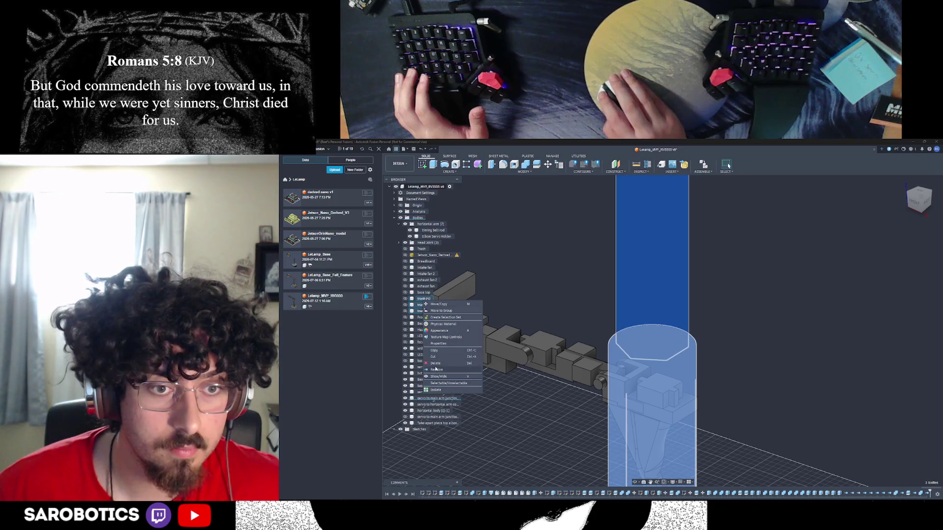
pyautogui.click(438, 369)
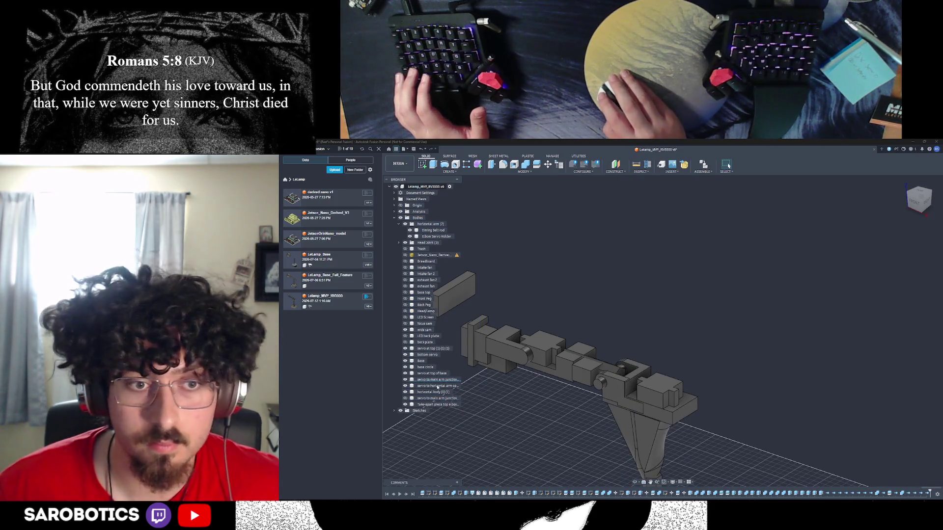
# Remove the Front Peg and Back Peg bodies from the Browser
pyautogui.click(419, 301)
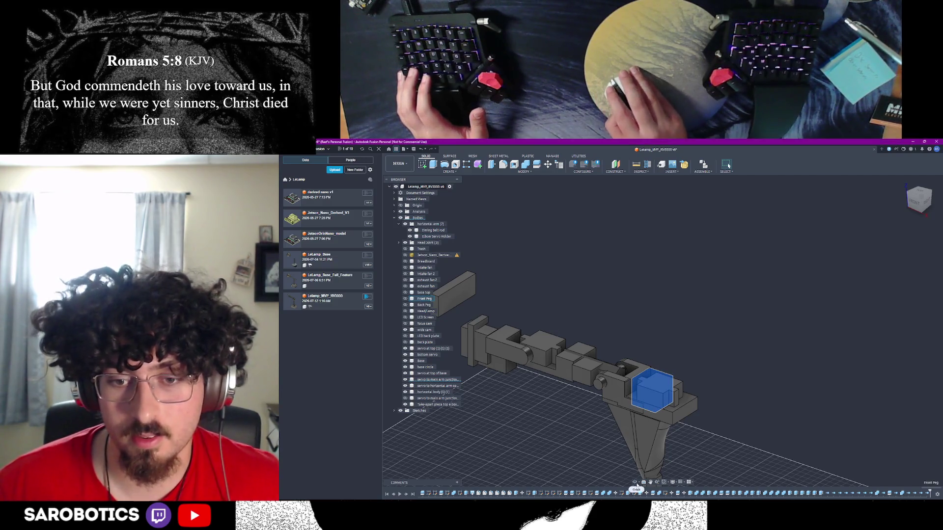
pyautogui.rightClick(424, 299)
pyautogui.click(438, 382)
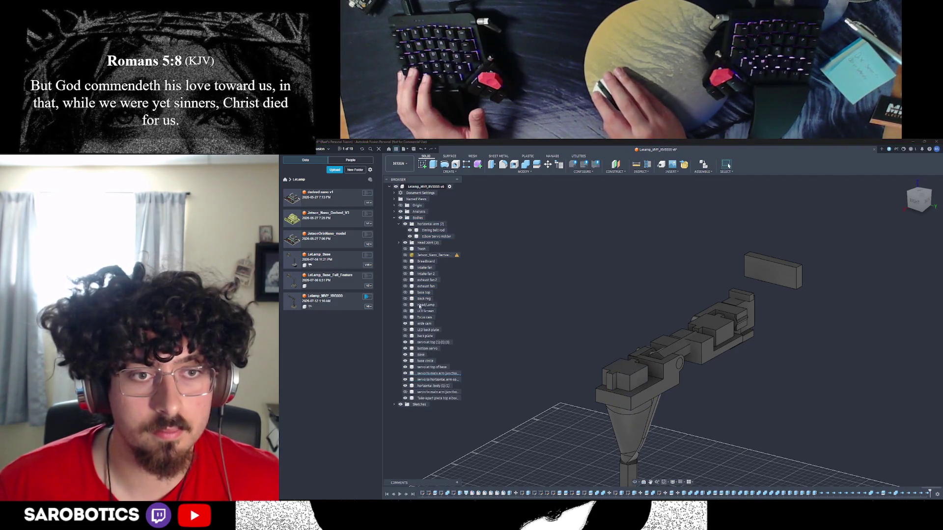
pyautogui.click(423, 299)
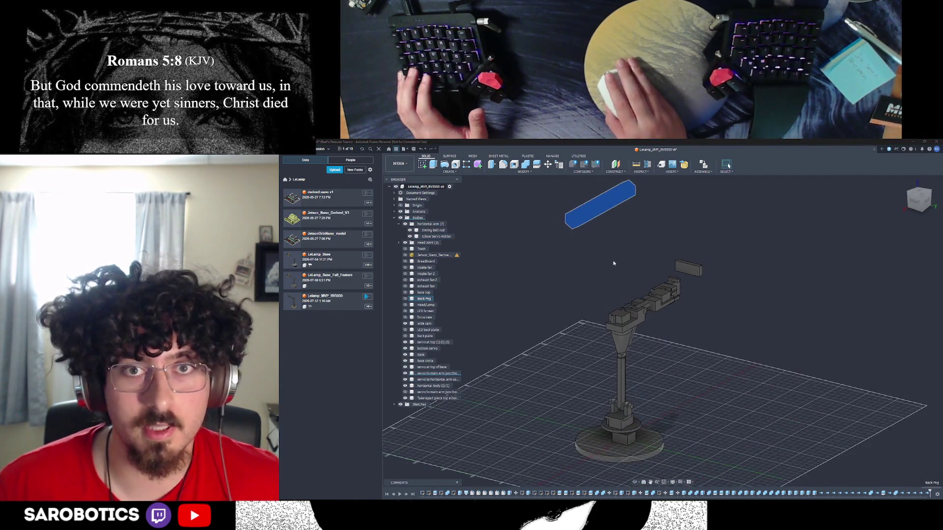
pyautogui.rightClick(421, 299)
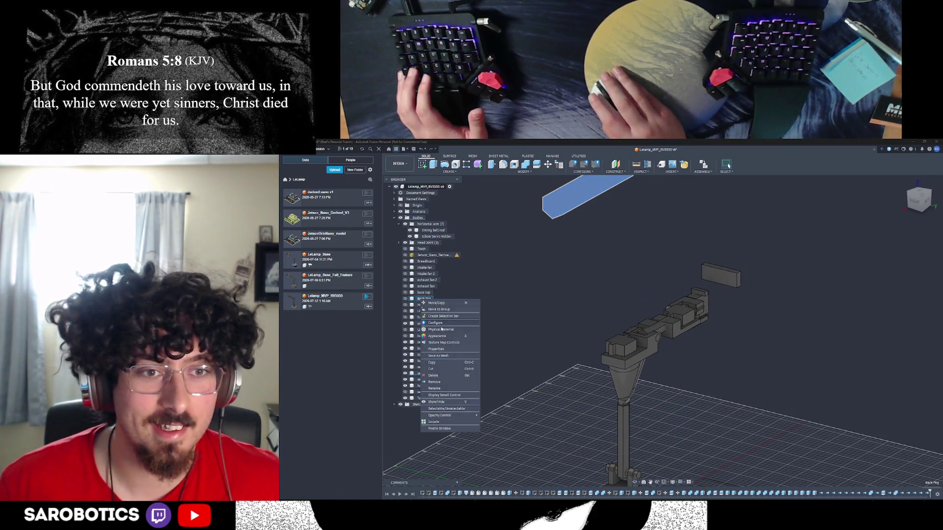
pyautogui.click(437, 382)
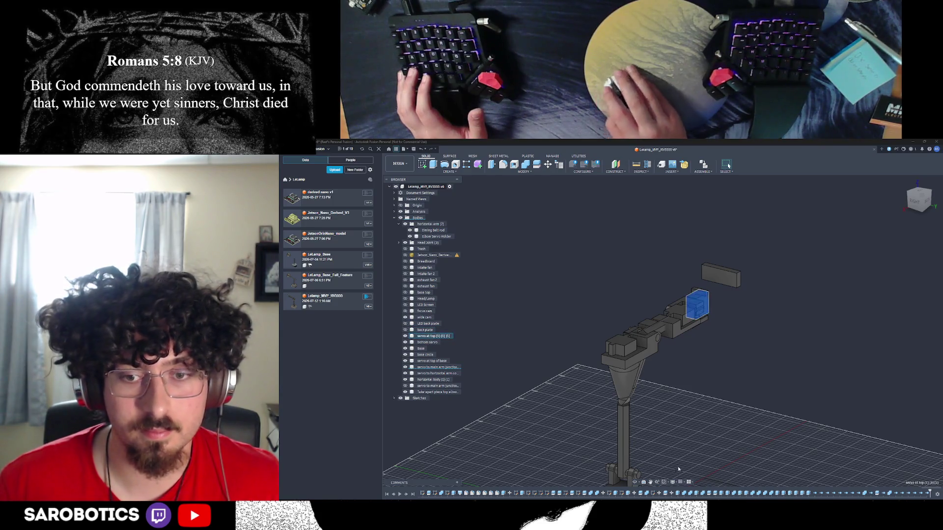
# Rename the 'servo at top' body to 'camera servo'
pyautogui.click(428, 336)
pyautogui.click(635, 483)
pyautogui.moveTo(663, 334)
pyautogui.mouseDown()
pyautogui.moveTo(736, 334)
pyautogui.moveTo(614, 334)
pyautogui.moveTo(638, 334)
pyautogui.mouseUp()
pyautogui.rightClick(432, 338)
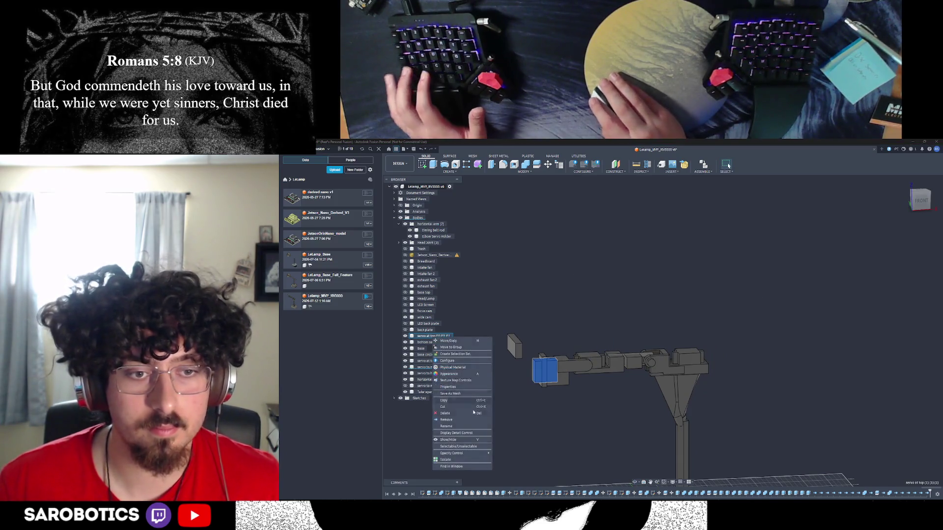
pyautogui.click(449, 427)
pyautogui.write('camera')
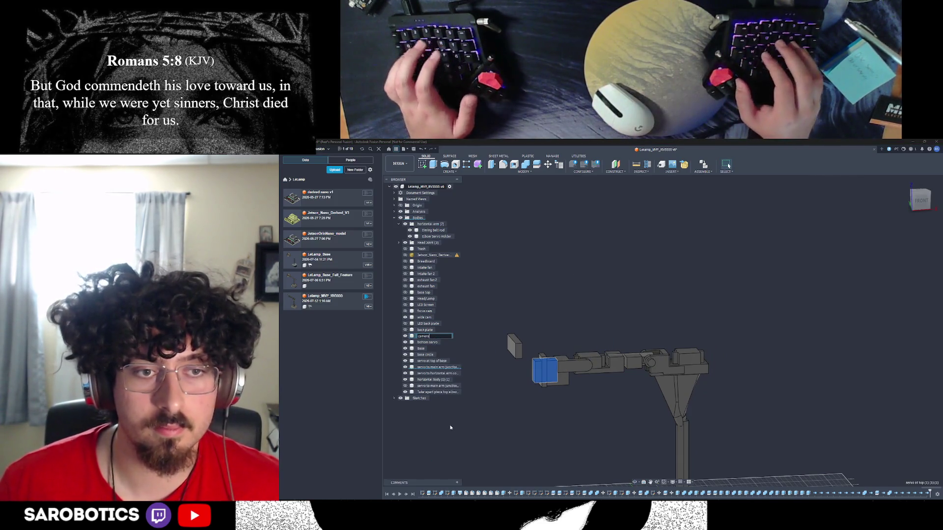
pyautogui.write(' servo')
pyautogui.press('Return')
# Remove the remaining Trash body from the model
pyautogui.doubleClick(442, 363)
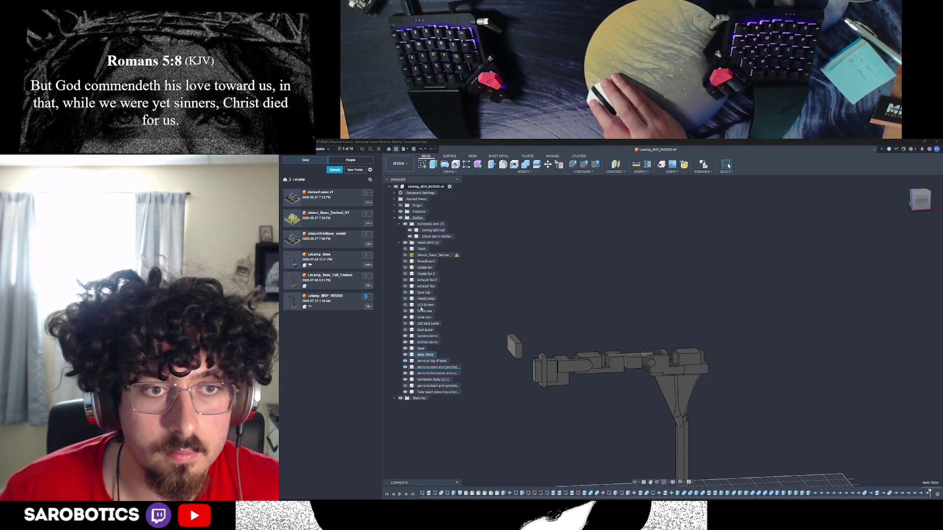
pyautogui.click(424, 281)
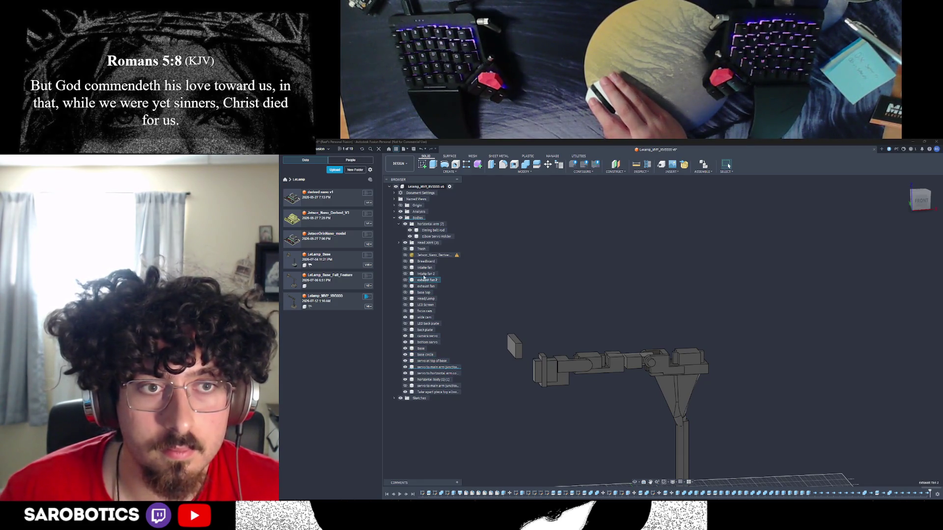
pyautogui.rightClick(426, 250)
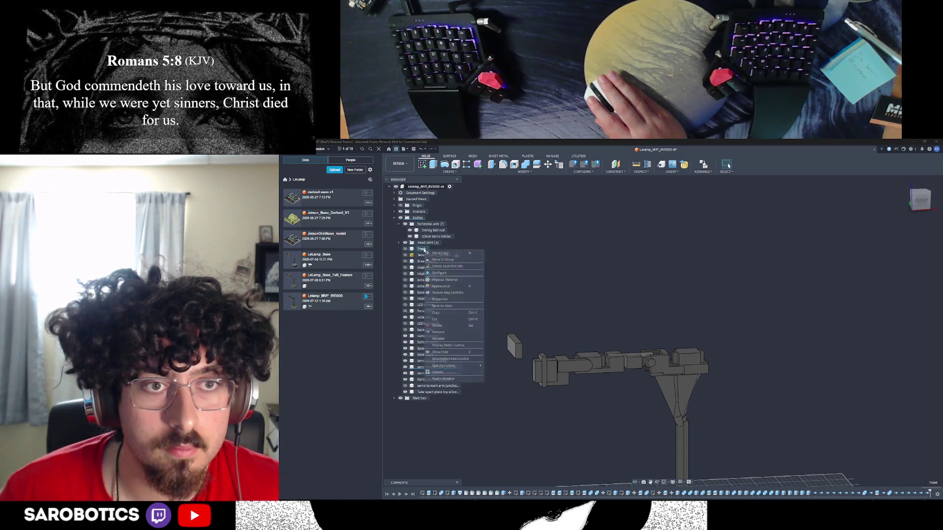
pyautogui.click(445, 331)
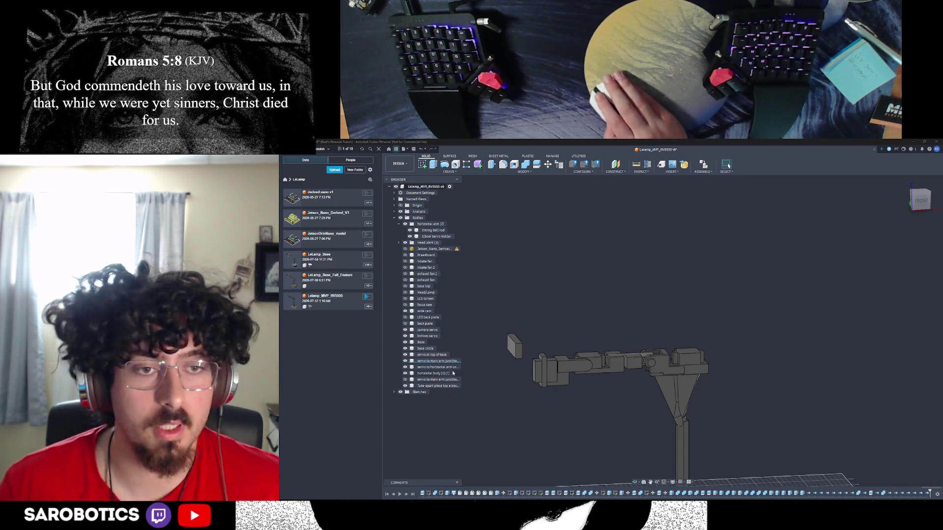
pyautogui.scroll(-3, 457, 298)
pyautogui.click(432, 231)
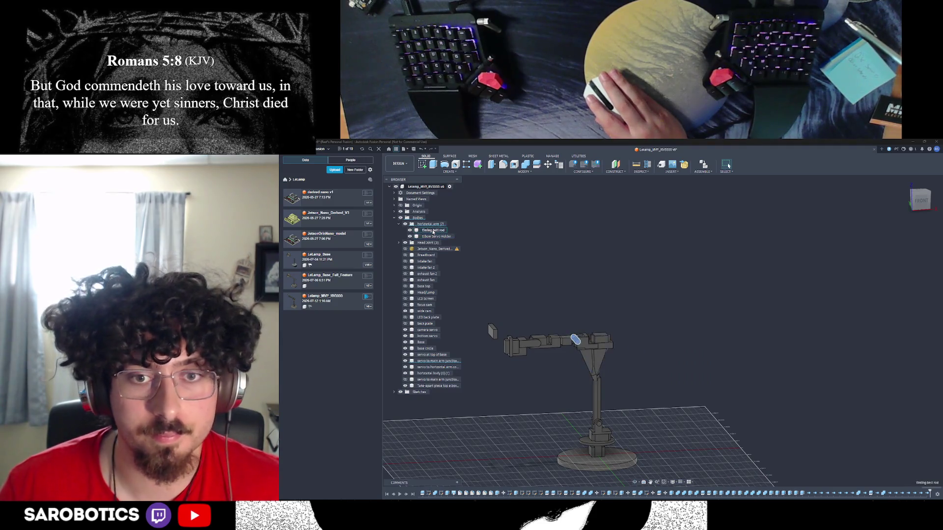
# Orbit and zoom to a close, elevated view of the elbow joint and timing belt rod
pyautogui.scroll(2, 553, 359)
pyautogui.click(635, 484)
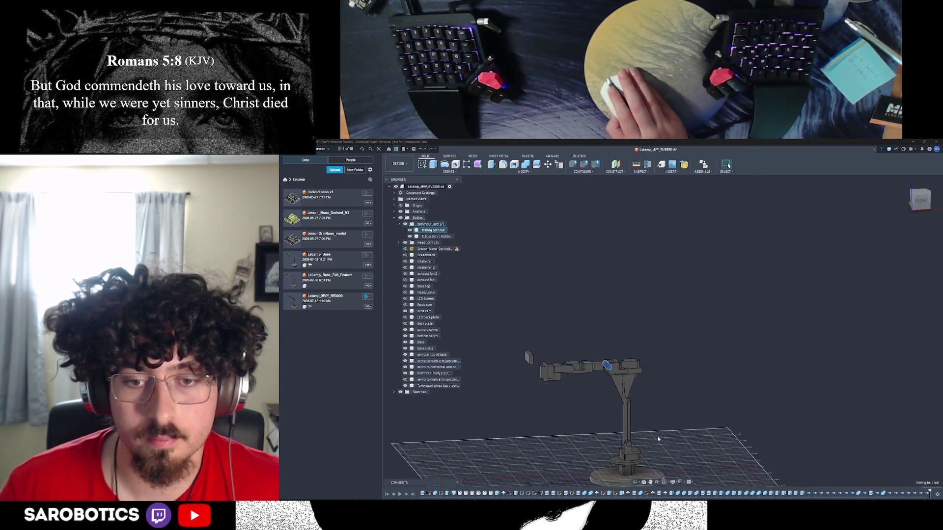
pyautogui.scroll(5, 630, 368)
pyautogui.moveTo(728, 165); pyautogui.dragTo(728, 166)
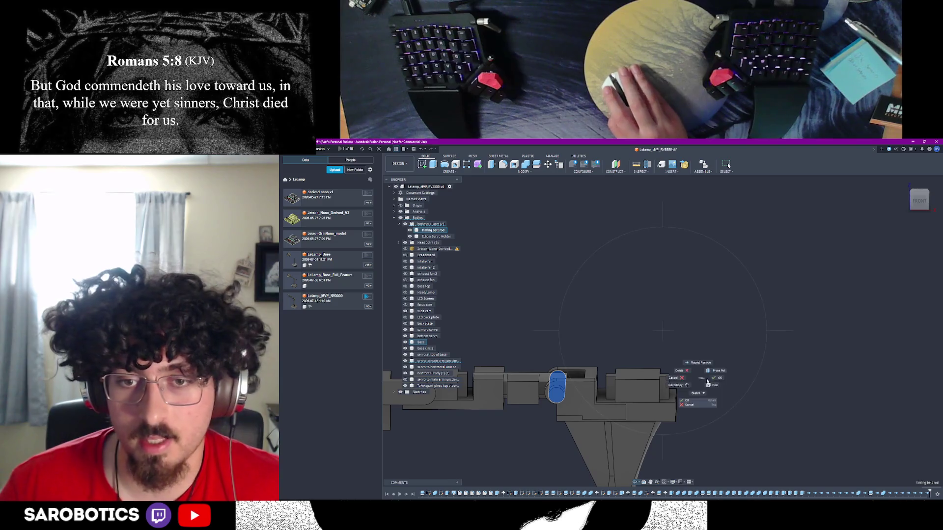
pyautogui.keyDown('shift'); pyautogui.moveTo(728, 165); pyautogui.dragTo(728, 165, button='middle'); pyautogui.keyUp('shift')
pyautogui.moveTo(638, 393)
pyautogui.keyDown('shift'); pyautogui.mouseDown(button='middle')
pyautogui.moveTo(658, 392)
pyautogui.moveTo(682, 366)
pyautogui.moveTo(633, 388)
pyautogui.mouseUp(button='middle'); pyautogui.keyUp('shift')
pyautogui.scroll(3, 668, 373)
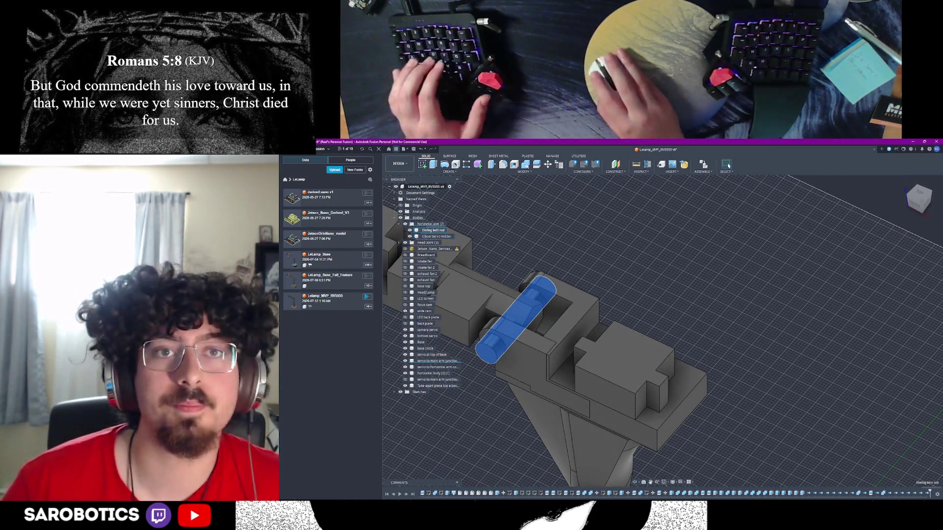
pyautogui.hotkey('shift', 's')
# Split the Elbow Servo Holder with its top face, then again with the disc
pyautogui.click(651, 370)
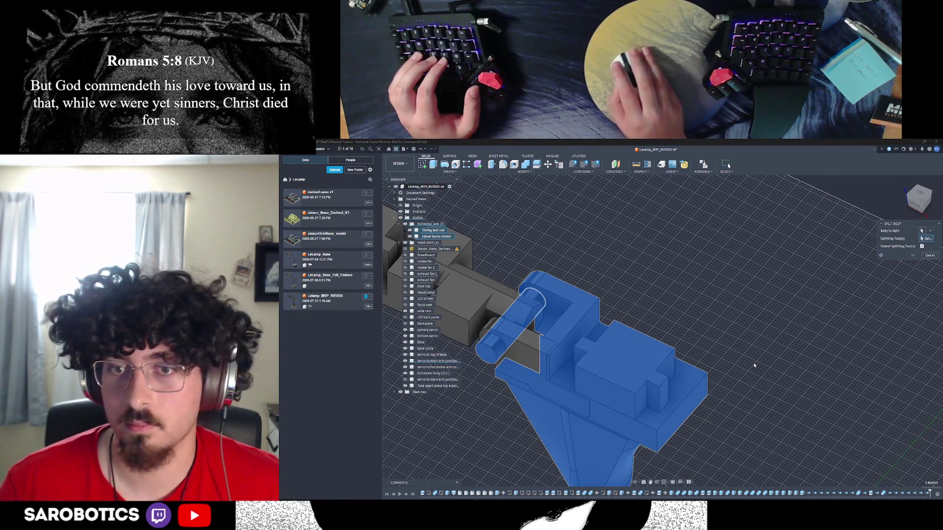
pyautogui.click(690, 378)
pyautogui.click(922, 247)
pyautogui.moveTo(921, 250)
pyautogui.keyDown('shift'); pyautogui.mouseDown(button='middle')
pyautogui.moveTo(609, 256)
pyautogui.moveTo(693, 403)
pyautogui.mouseUp(button='middle'); pyautogui.keyUp('shift')
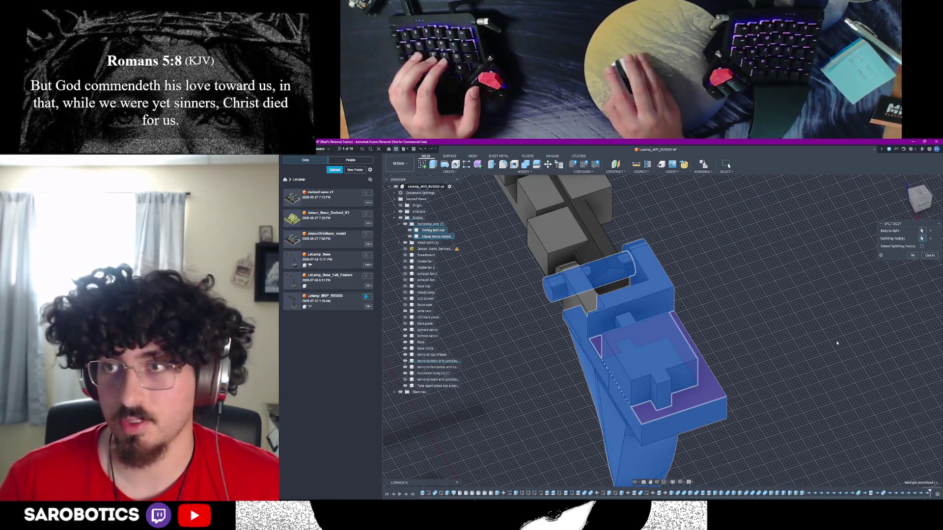
pyautogui.click(912, 255)
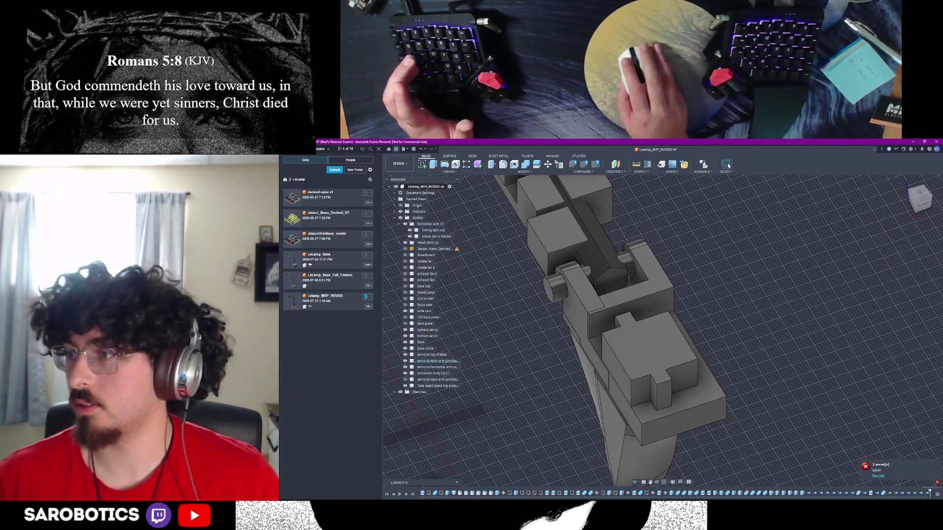
pyautogui.press('Return')
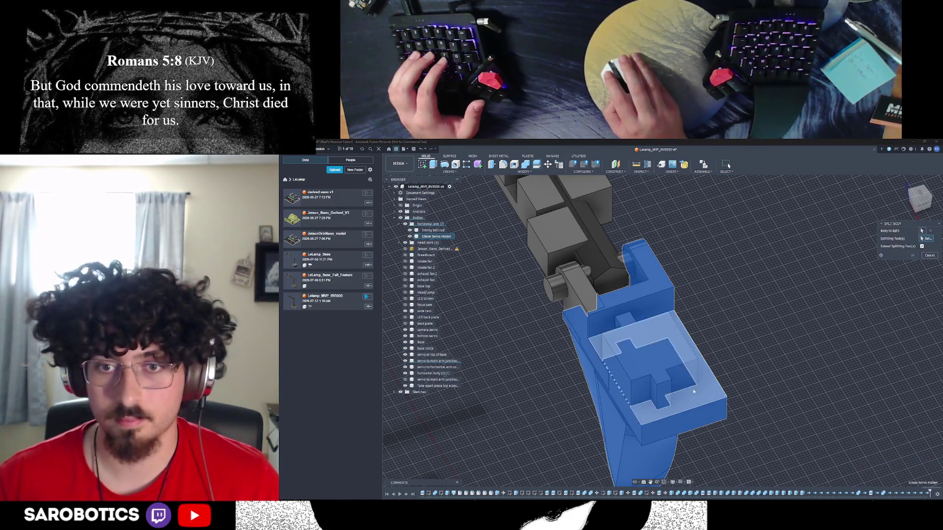
pyautogui.click(736, 381)
pyautogui.click(909, 257)
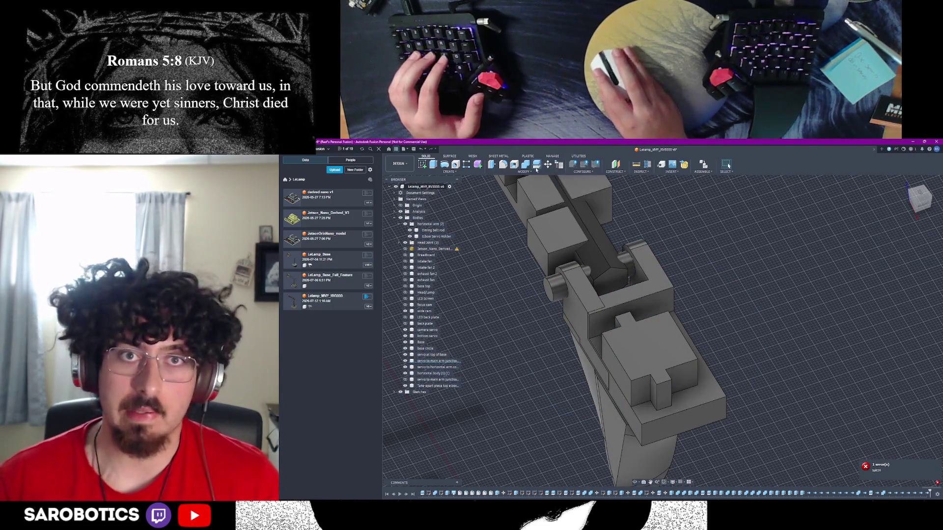
# Split the Elbow Servo Holder at its top face to separate the servo block
pyautogui.press('Return')
pyautogui.click(698, 386)
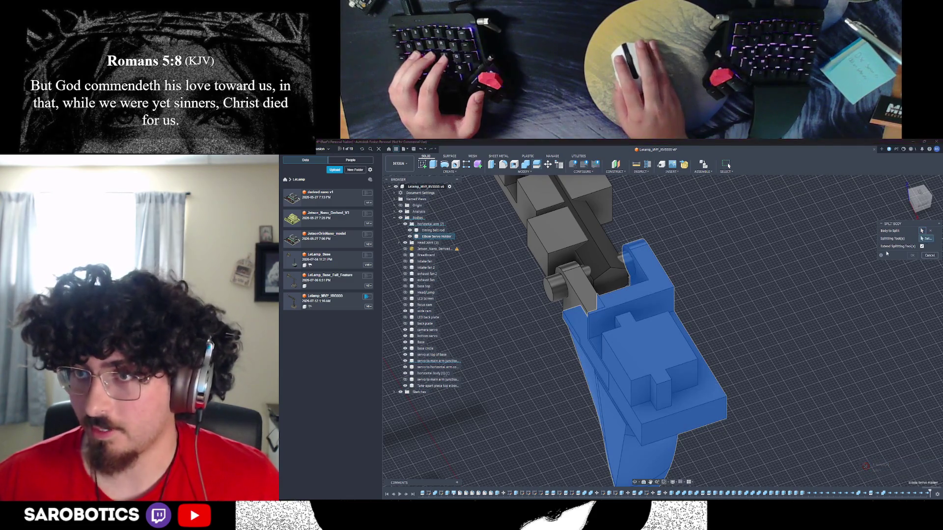
pyautogui.click(700, 388)
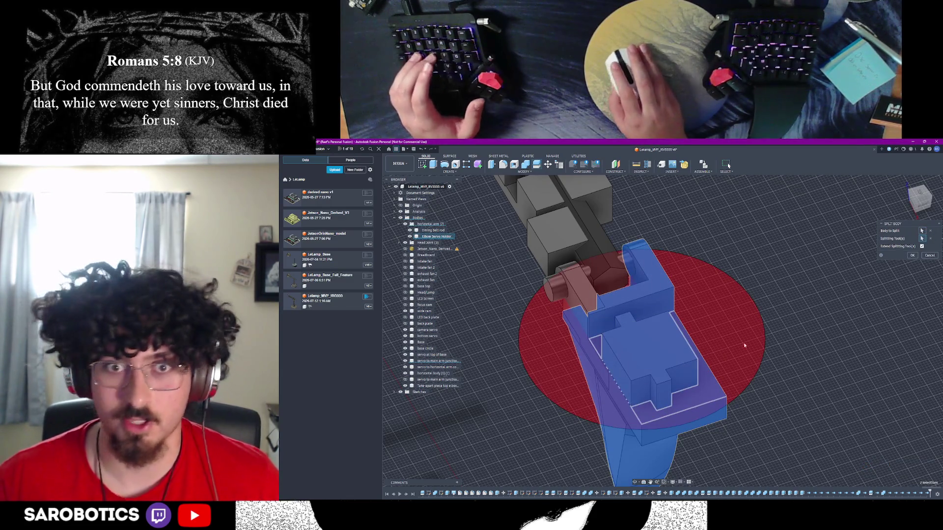
pyautogui.click(922, 203)
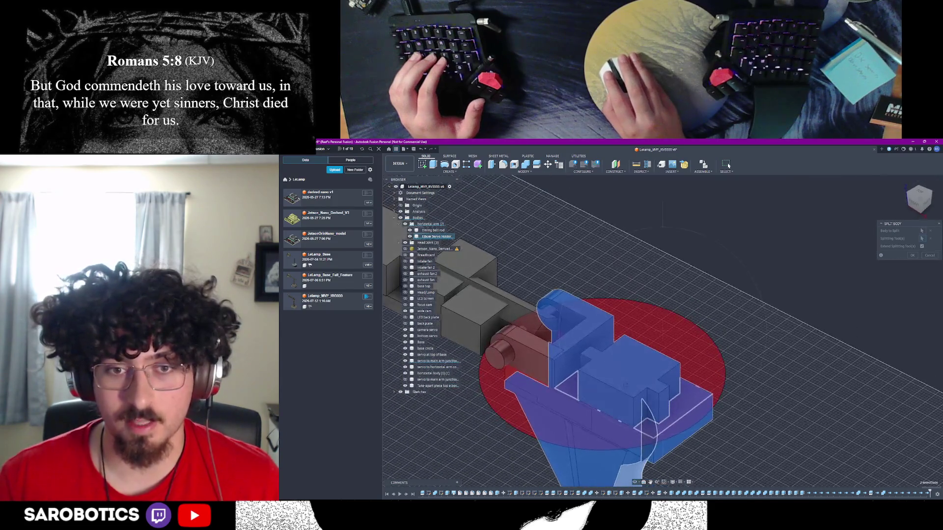
pyautogui.press('Return')
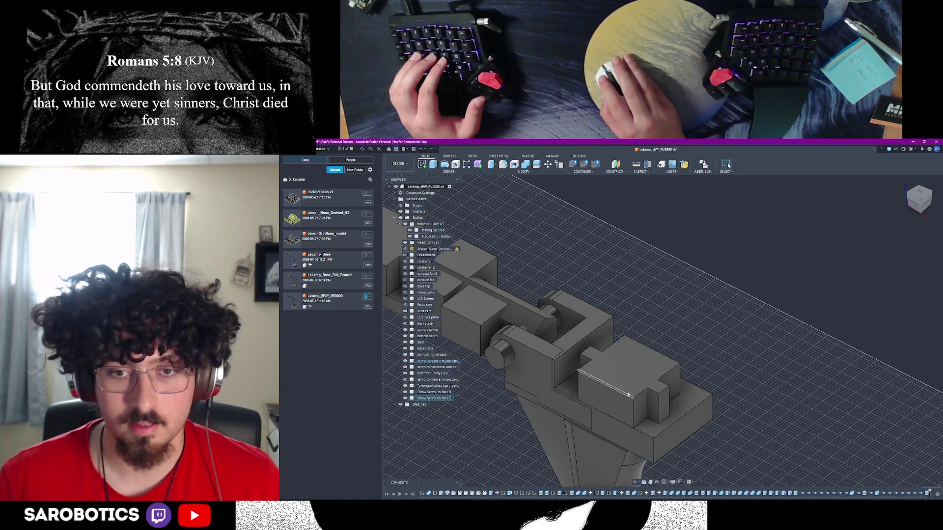
pyautogui.click(646, 378)
pyautogui.keyDown('shift'); pyautogui.moveTo(646, 378); pyautogui.dragTo(623, 401, button='middle'); pyautogui.keyUp('shift')
# Rename Elbow Servo Holder (2) to 'elbow servo'
pyautogui.click(623, 402)
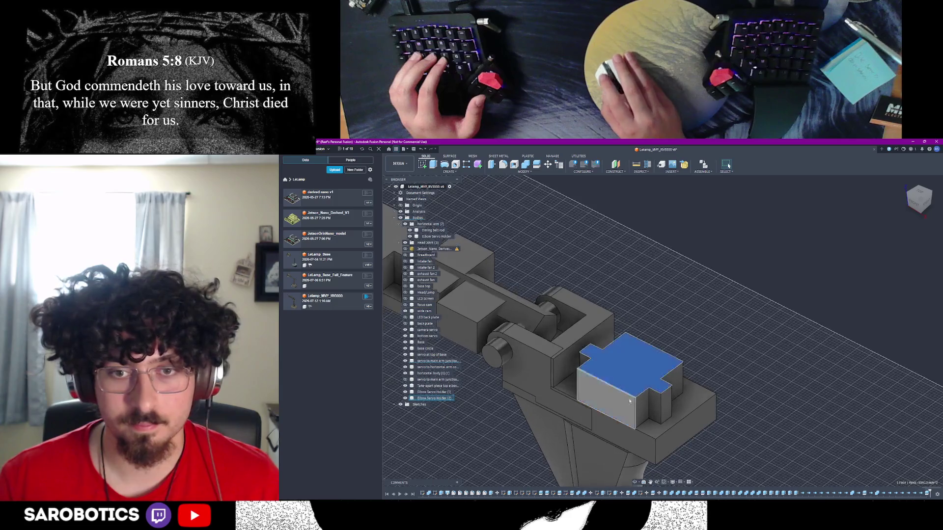
pyautogui.rightClick(426, 398)
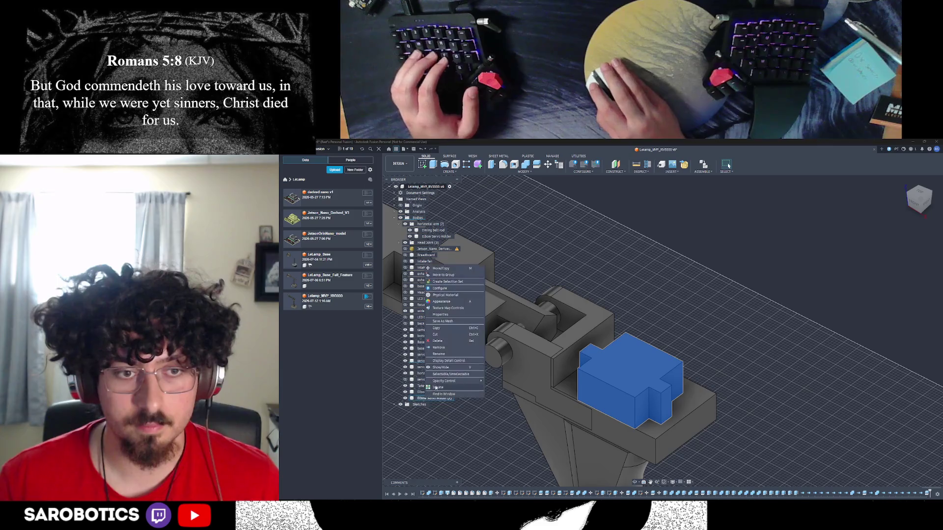
pyautogui.click(438, 354)
pyautogui.write('elbo')
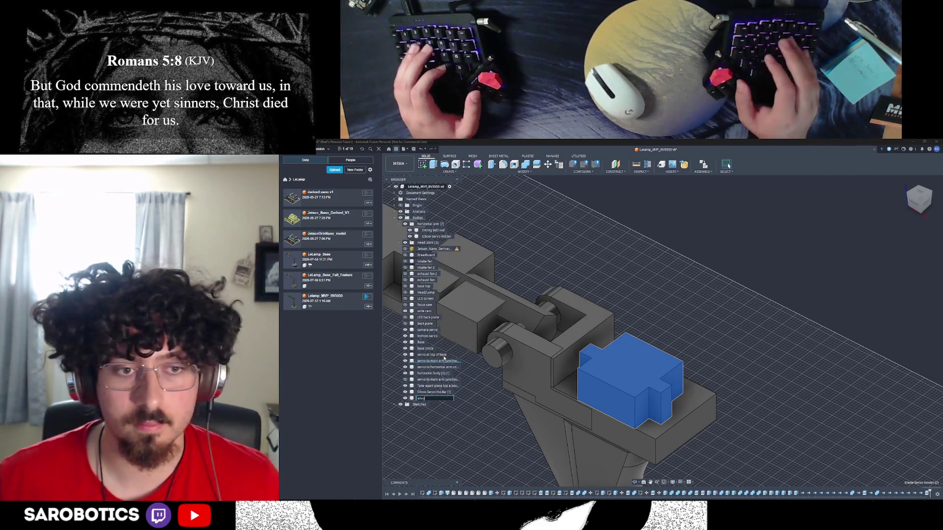
pyautogui.write('w servo')
pyautogui.press('Return')
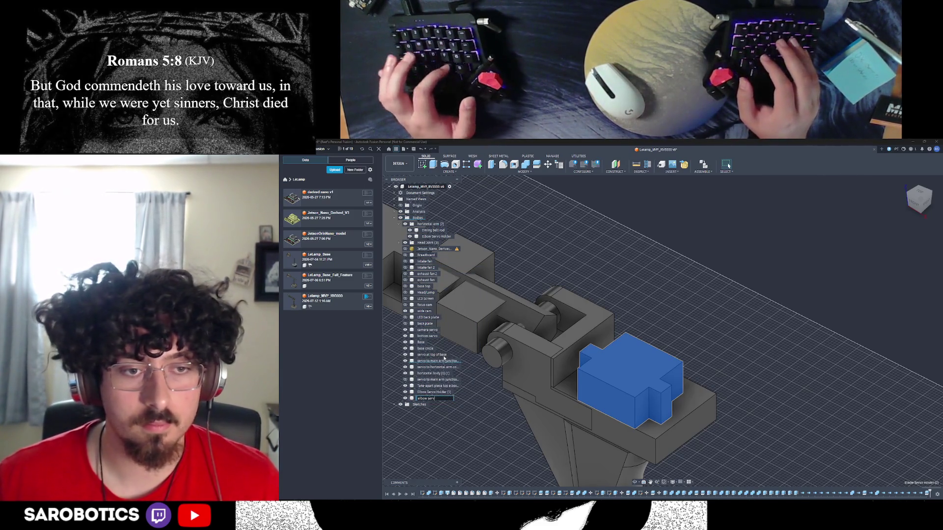
# Join Elbow Servo Holder (1) into the Elbow Servo Holder body with Combine
pyautogui.click(444, 393)
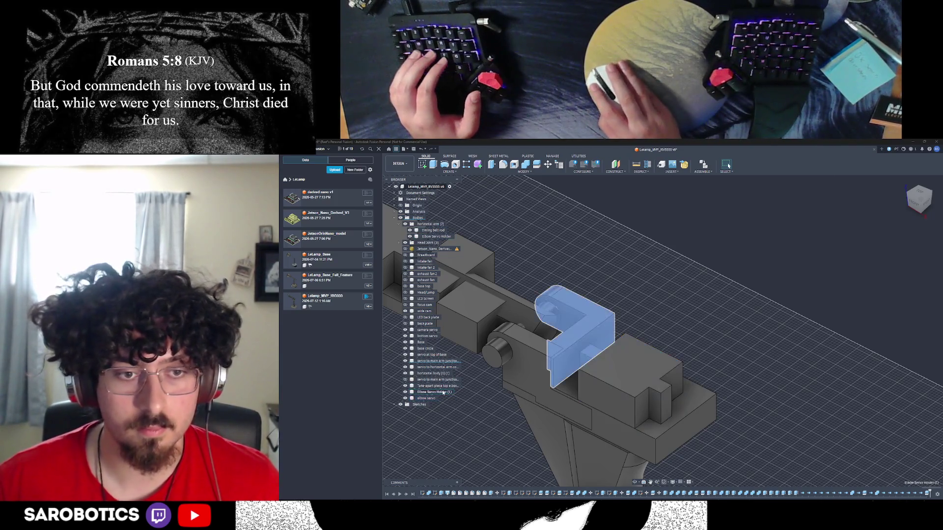
pyautogui.click(443, 392)
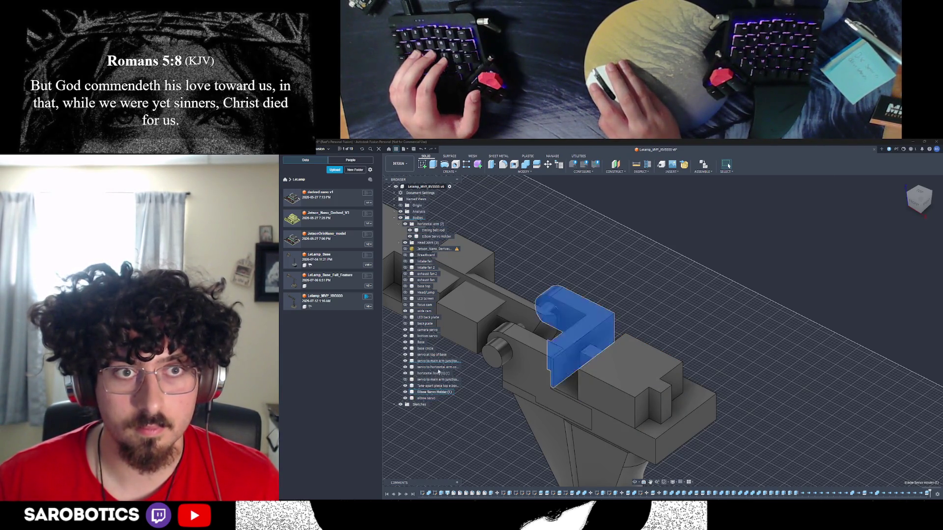
pyautogui.click(433, 237)
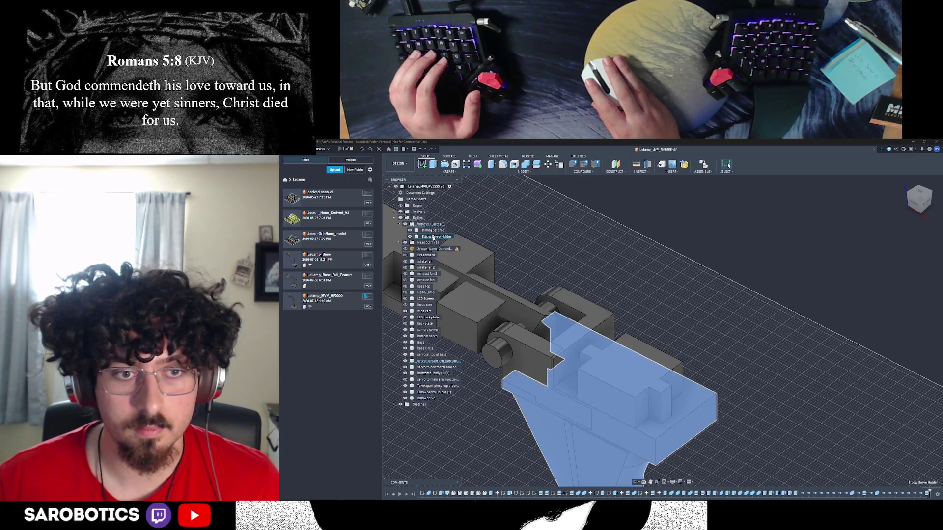
pyautogui.click(434, 237)
pyautogui.click(526, 165)
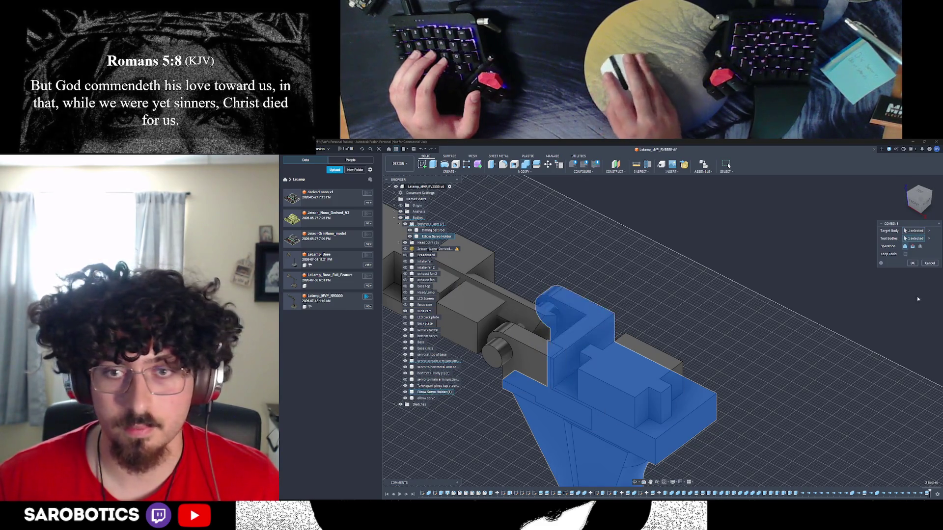
pyautogui.click(911, 263)
pyautogui.scroll(-2, 614, 442)
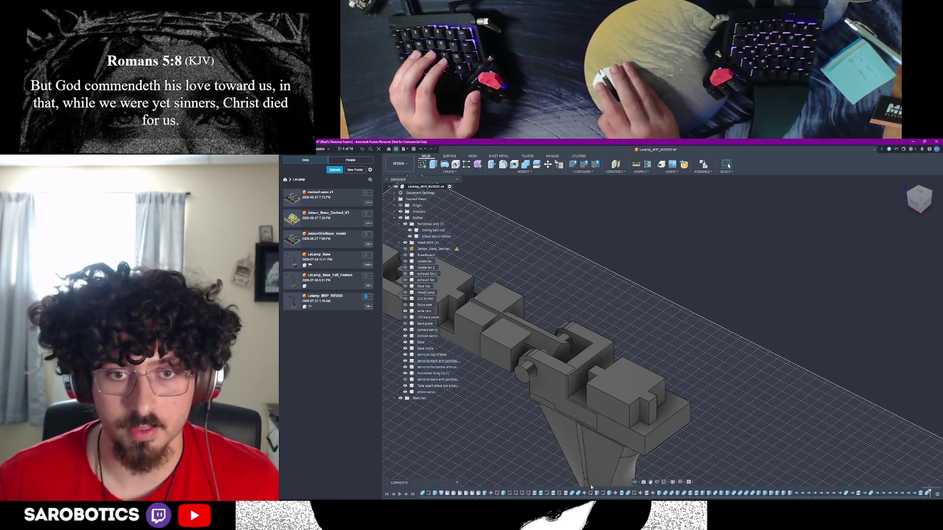
# Orbit around the arm to inspect the merged Elbow Servo Holder and servo block
pyautogui.keyDown('shift'); pyautogui.moveTo(635, 483); pyautogui.dragTo(729, 165, button='middle'); pyautogui.keyUp('shift')
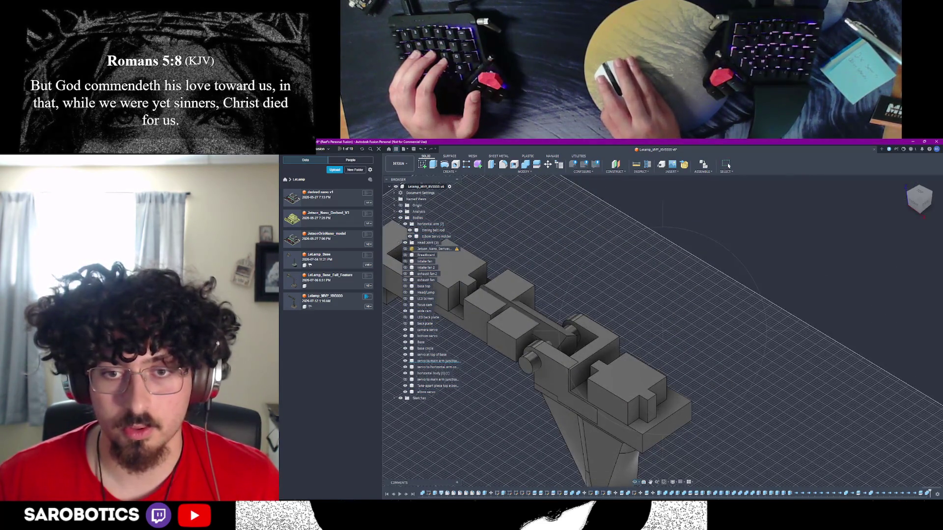
pyautogui.click(569, 386)
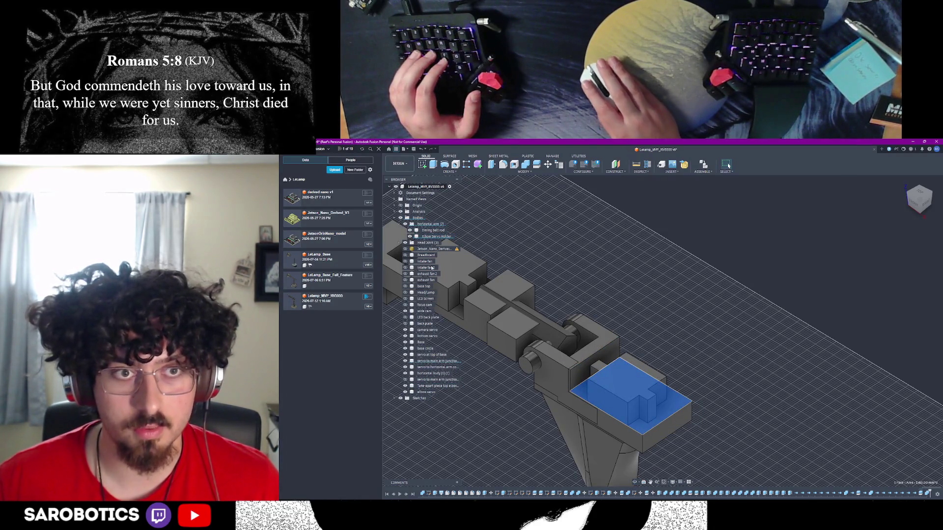
pyautogui.click(437, 236)
pyautogui.keyDown('shift'); pyautogui.moveTo(678, 422); pyautogui.dragTo(715, 422, button='middle'); pyautogui.keyUp('shift')
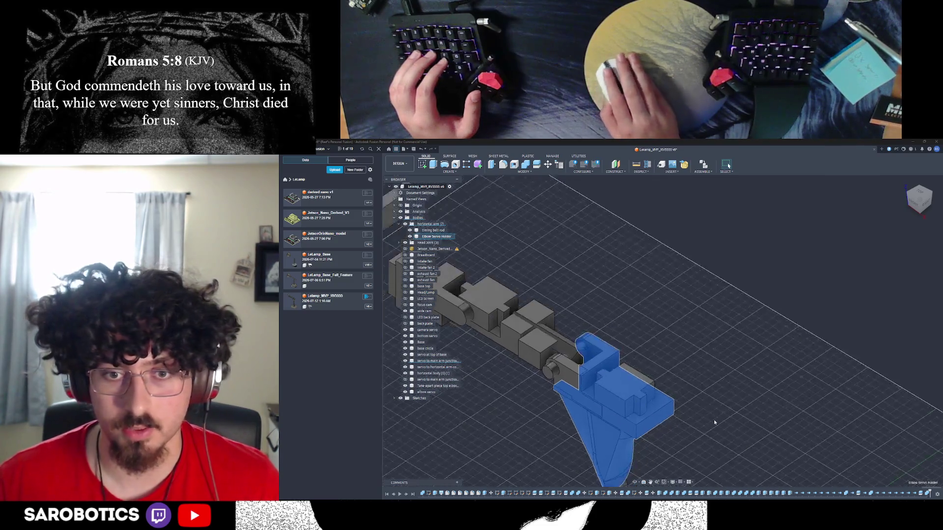
pyautogui.scroll(3, 715, 422)
pyautogui.click(728, 166)
pyautogui.keyDown('shift'); pyautogui.moveTo(653, 393); pyautogui.dragTo(628, 421, button='middle'); pyautogui.keyUp('shift')
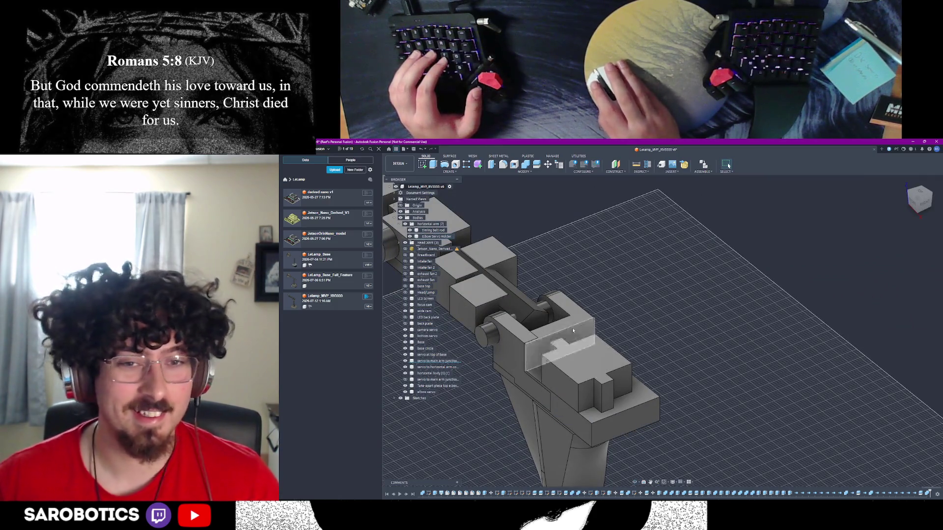
# Split the elbow servo block with the chosen splitting tool, creating elbow servo (1)
pyautogui.click(587, 373)
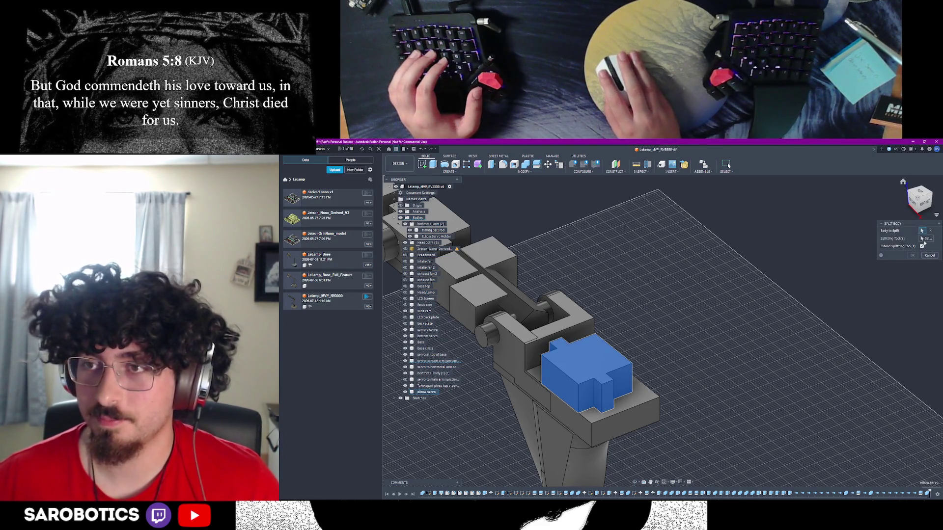
pyautogui.click(636, 378)
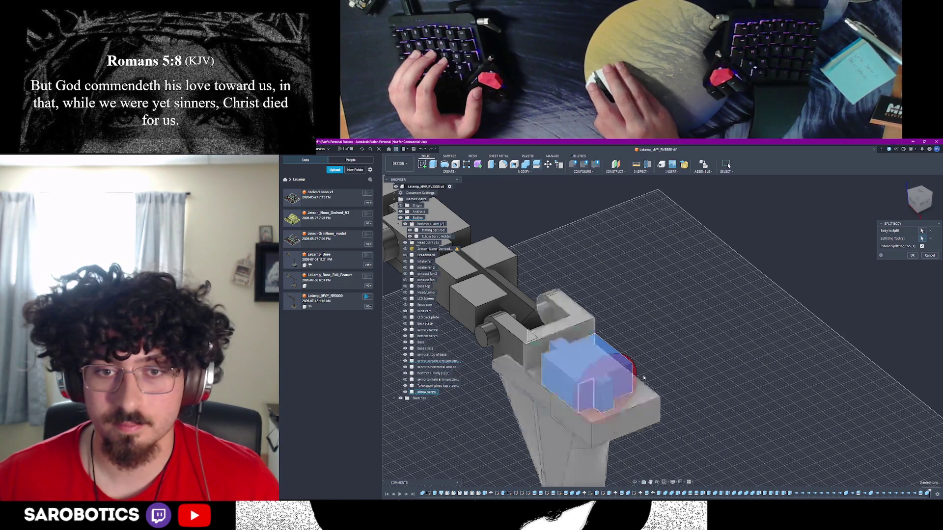
pyautogui.click(912, 255)
pyautogui.moveTo(636, 484)
pyautogui.mouseDown()
pyautogui.moveTo(646, 324)
pyautogui.moveTo(673, 275)
pyautogui.mouseUp()
pyautogui.moveTo(728, 165); pyautogui.dragTo(729, 166)
pyautogui.click(697, 315)
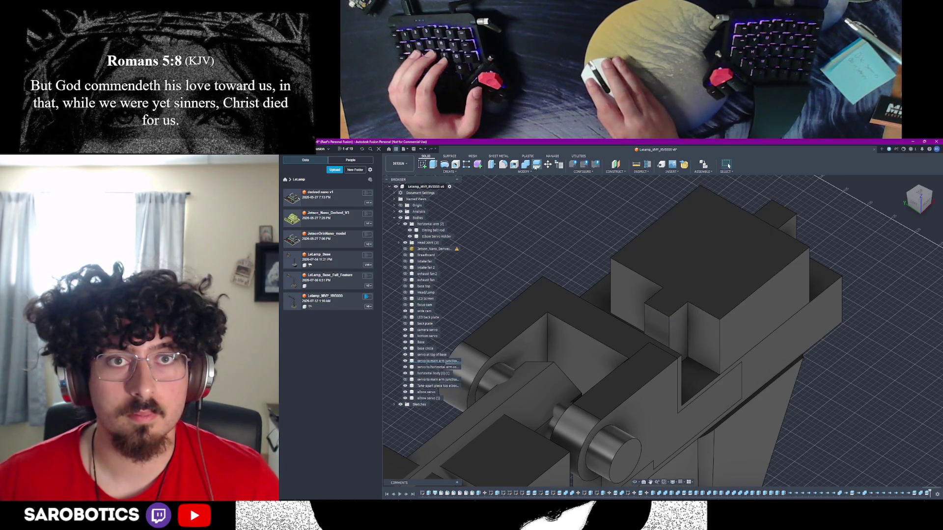
# Split a second small post off the elbow servo at its face
pyautogui.press('s')
pyautogui.click(628, 310)
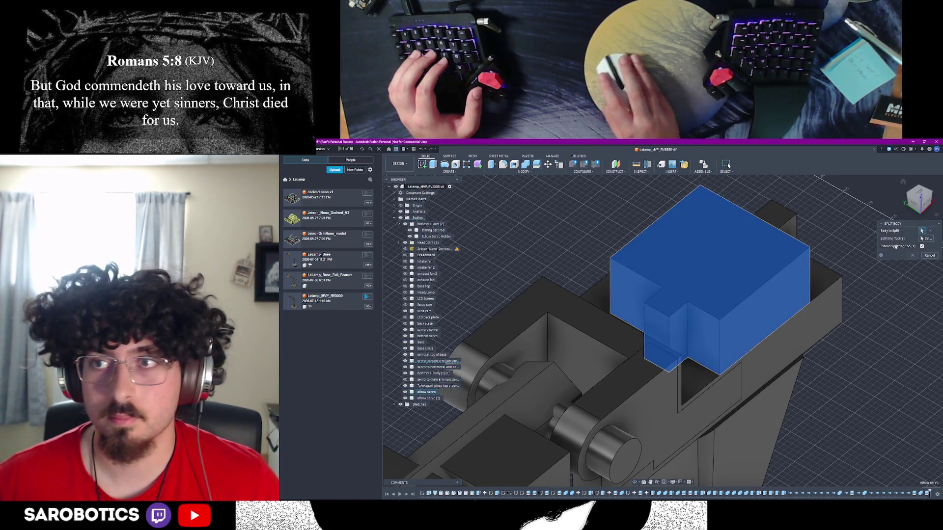
pyautogui.click(628, 310)
pyautogui.press('Return')
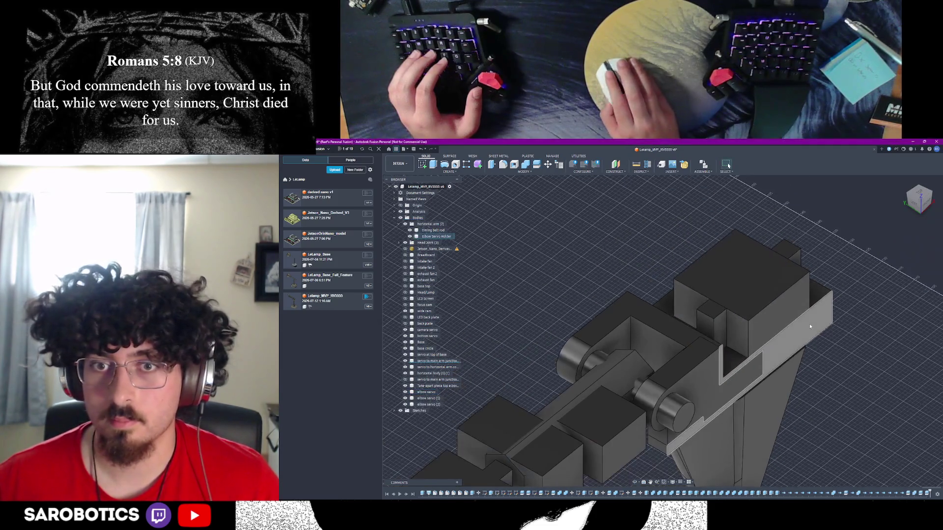
pyautogui.click(635, 483)
pyautogui.moveTo(639, 373); pyautogui.dragTo(746, 332)
pyautogui.click(729, 165)
# Hide the large elbow servo block and rename the posts 'elbow servo screw in 1' and '2'
pyautogui.click(653, 284)
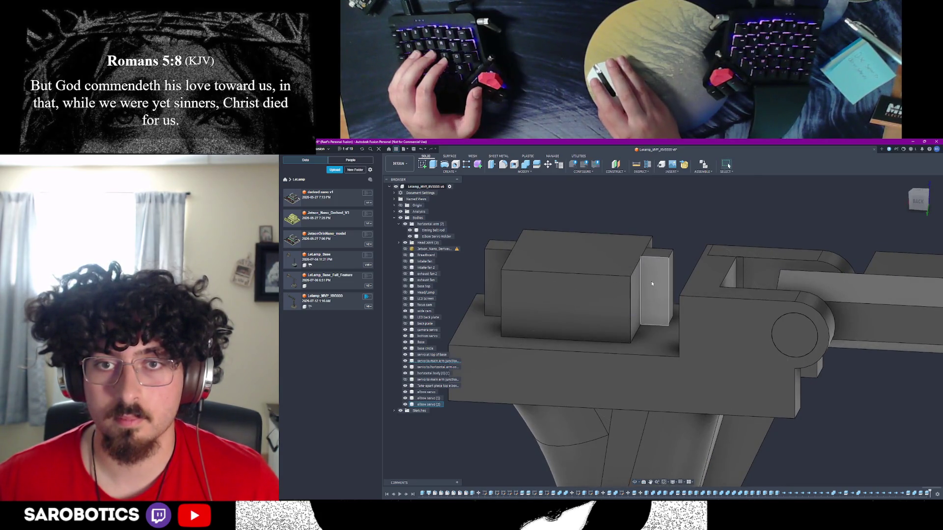
pyautogui.click(553, 278)
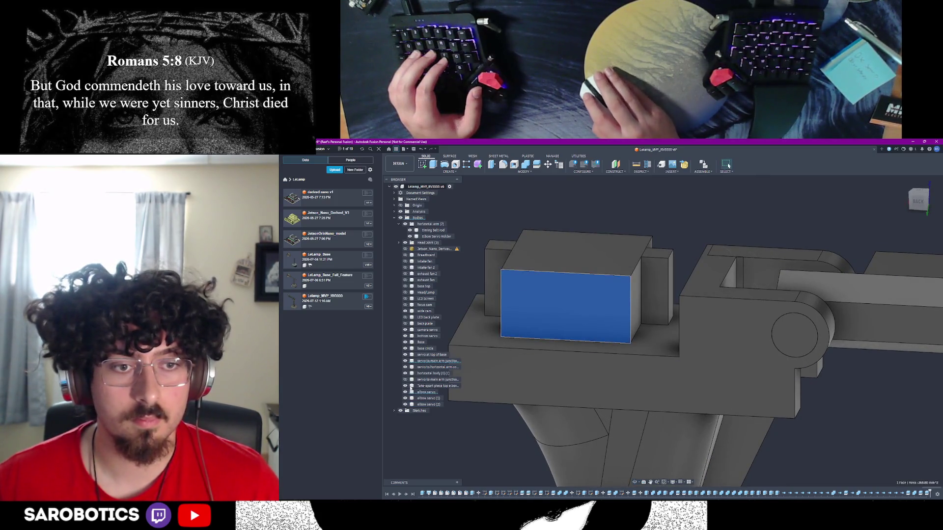
pyautogui.click(405, 392)
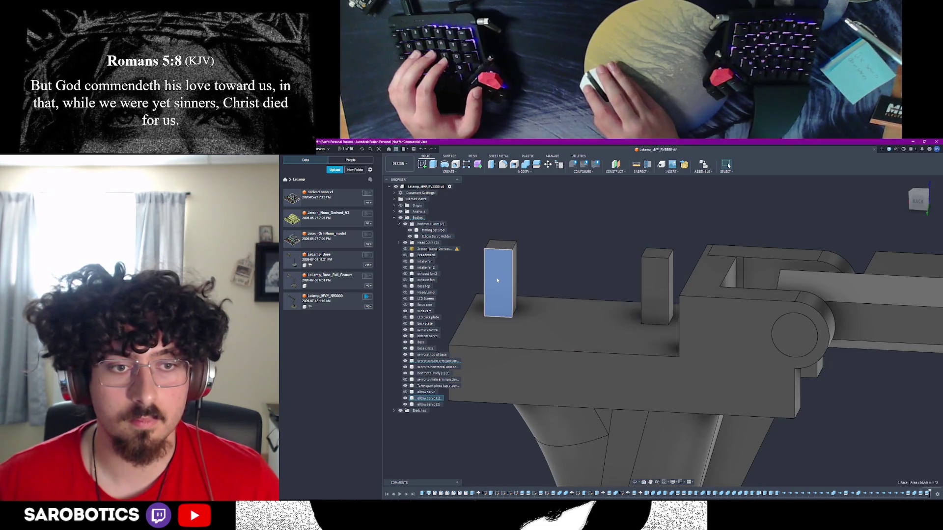
pyautogui.rightClick(428, 400)
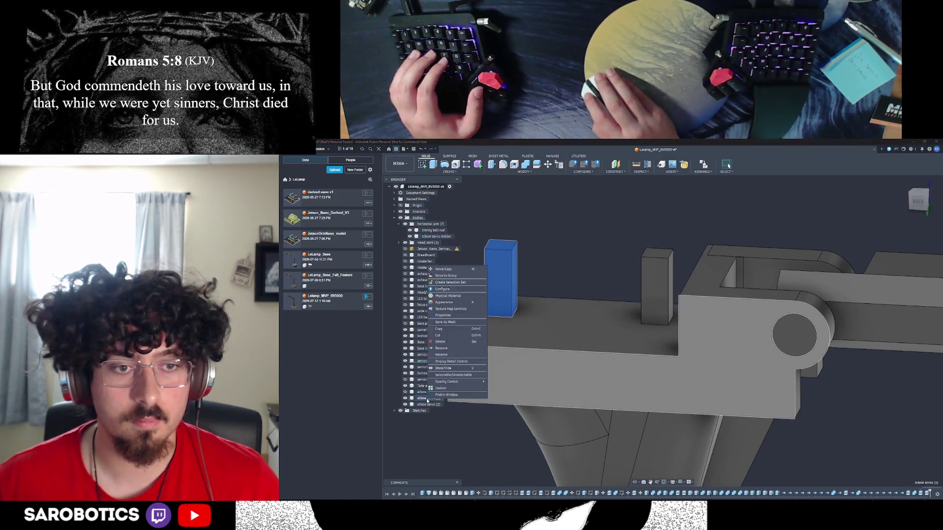
pyautogui.click(441, 354)
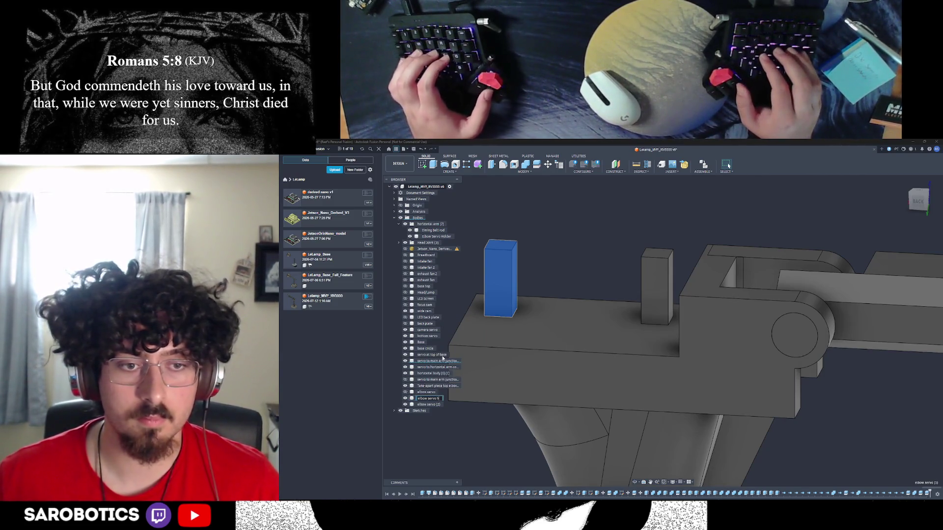
pyautogui.rightClick(432, 405)
pyautogui.click(446, 361)
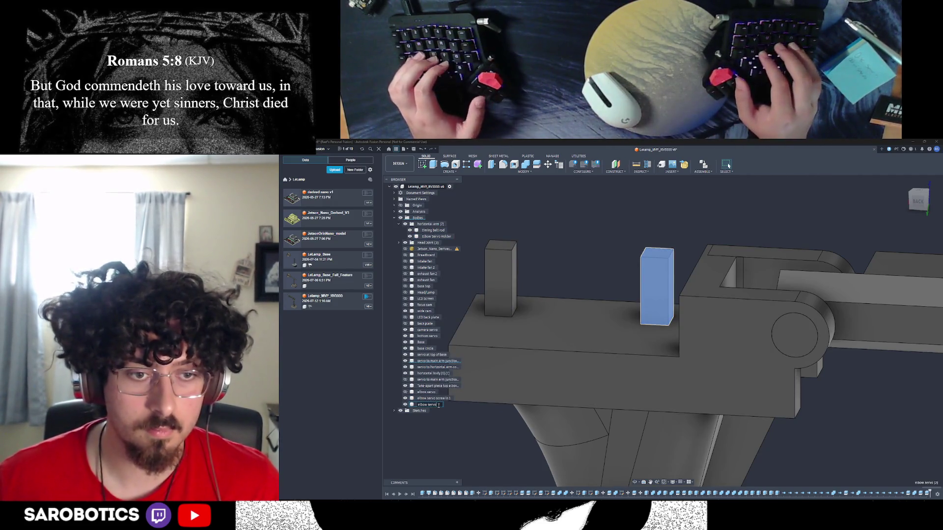
pyautogui.write('screw in2')
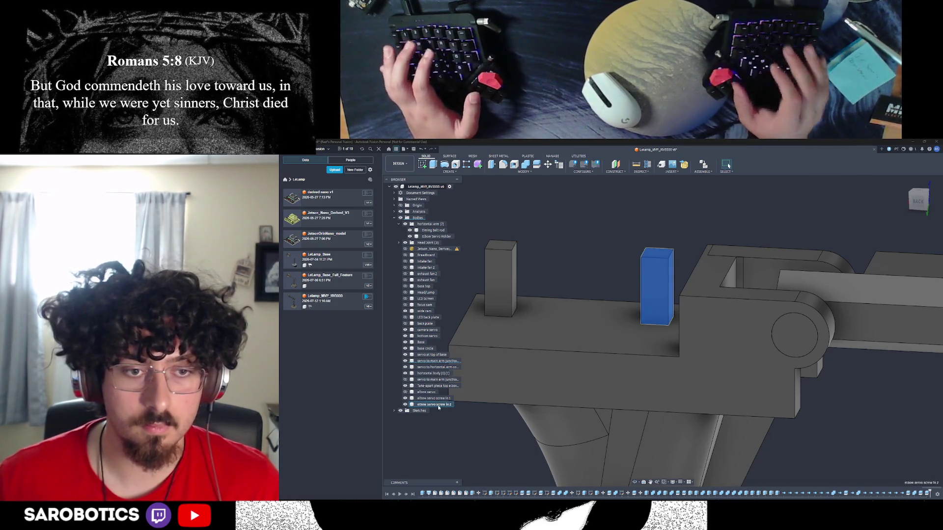
pyautogui.press('Return')
# Extrude the left and right screw-in posts 15 mm downward, joining them
pyautogui.press('e')
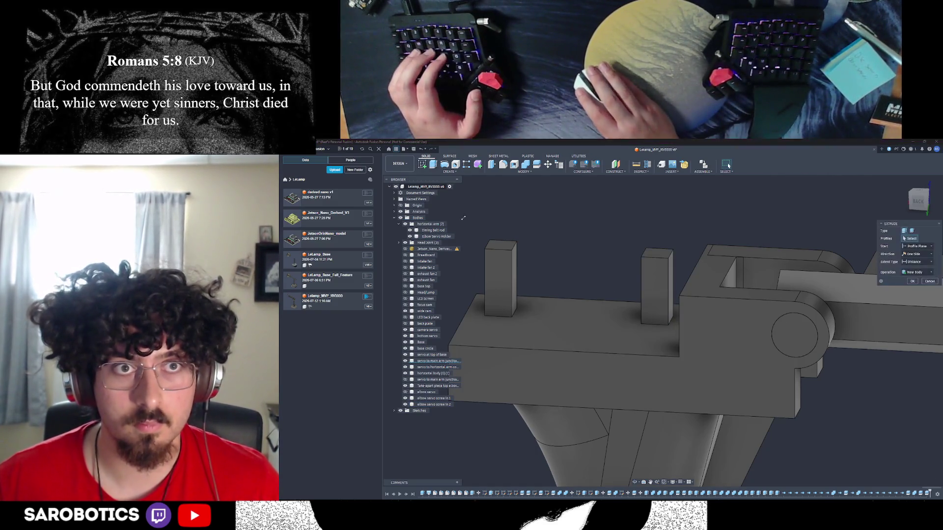
pyautogui.click(501, 280)
pyautogui.scroll(-3, 520, 301)
pyautogui.moveTo(520, 301)
pyautogui.keyDown('shift'); pyautogui.mouseDown(button='middle')
pyautogui.moveTo(506, 289)
pyautogui.moveTo(503, 314)
pyautogui.mouseUp(button='middle'); pyautogui.keyUp('shift')
pyautogui.moveTo(503, 298); pyautogui.dragTo(504, 340)
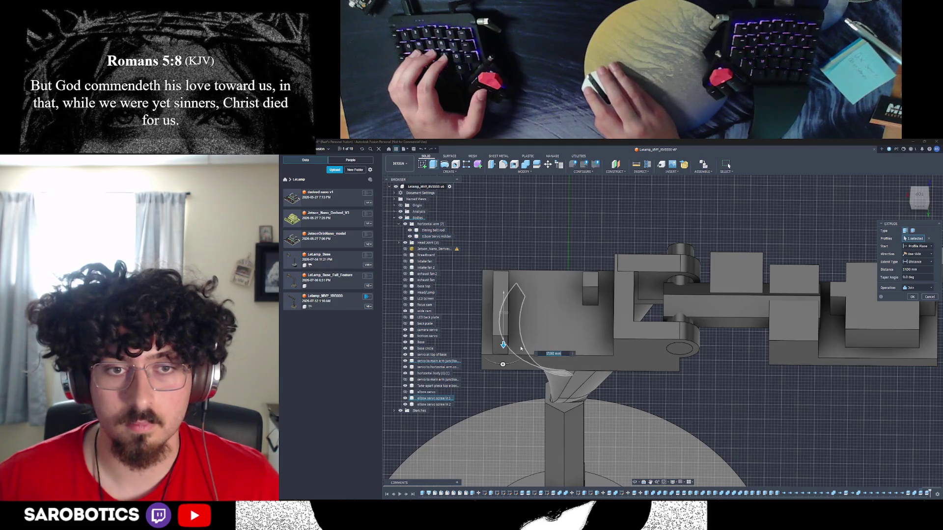
pyautogui.click(912, 297)
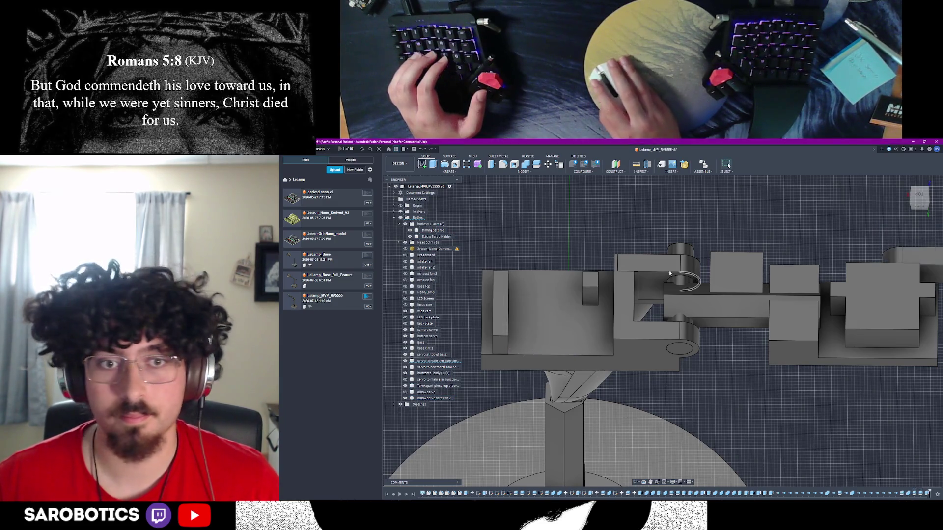
pyautogui.press('e')
pyautogui.click(591, 290)
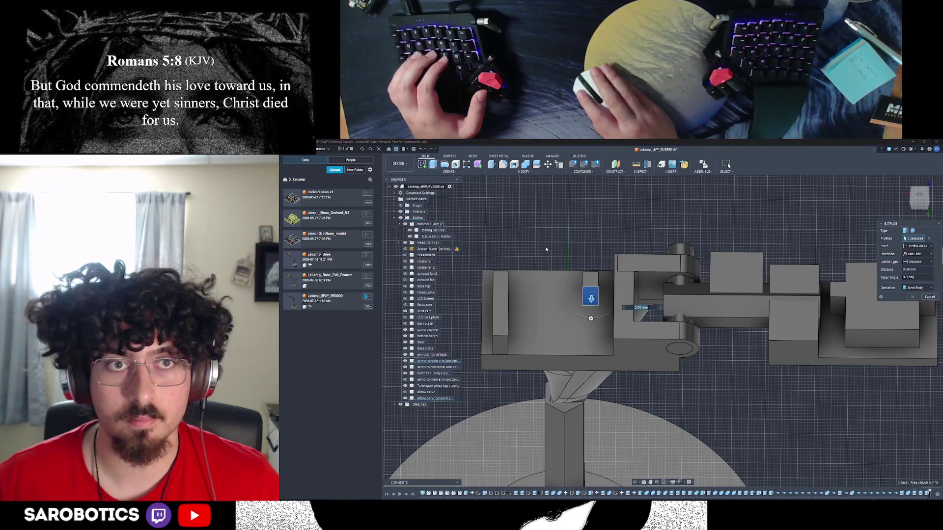
pyautogui.moveTo(591, 299); pyautogui.dragTo(591, 349)
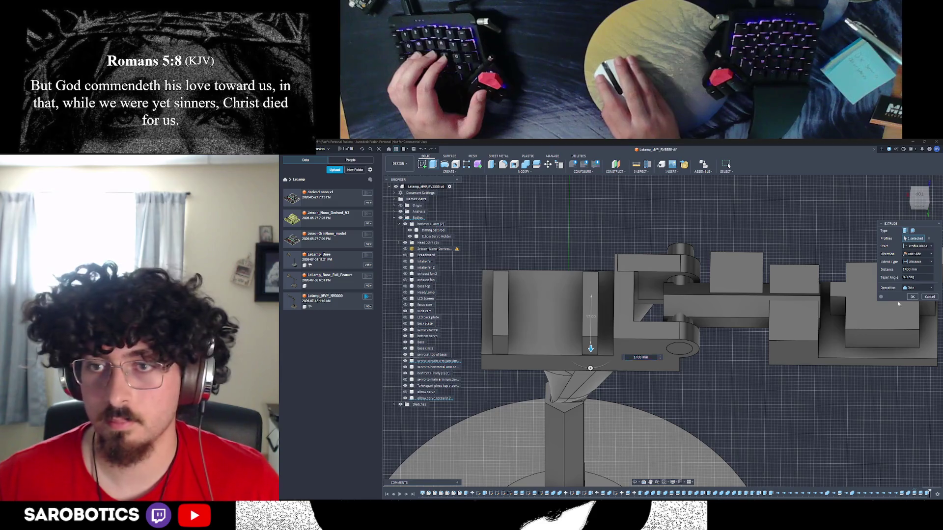
pyautogui.click(909, 298)
pyautogui.scroll(5, 680, 446)
pyautogui.moveTo(606, 310)
pyautogui.keyDown('shift'); pyautogui.mouseDown(button='middle')
pyautogui.moveTo(673, 337)
pyautogui.moveTo(685, 361)
pyautogui.moveTo(634, 309)
pyautogui.mouseUp(button='middle'); pyautogui.keyUp('shift')
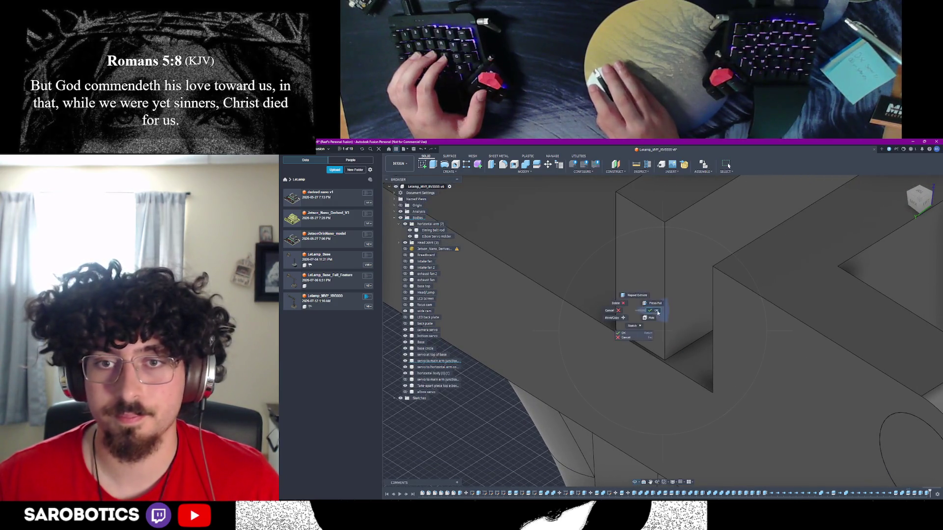
# Measure the 0.194 mm gap between the short block edge and the long edge
pyautogui.press('i')
pyautogui.click(634, 342)
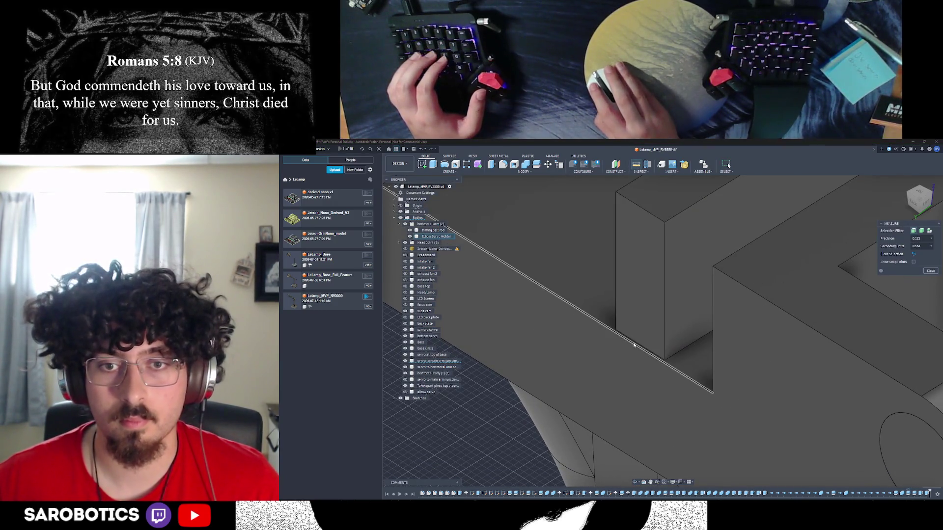
pyautogui.click(640, 334)
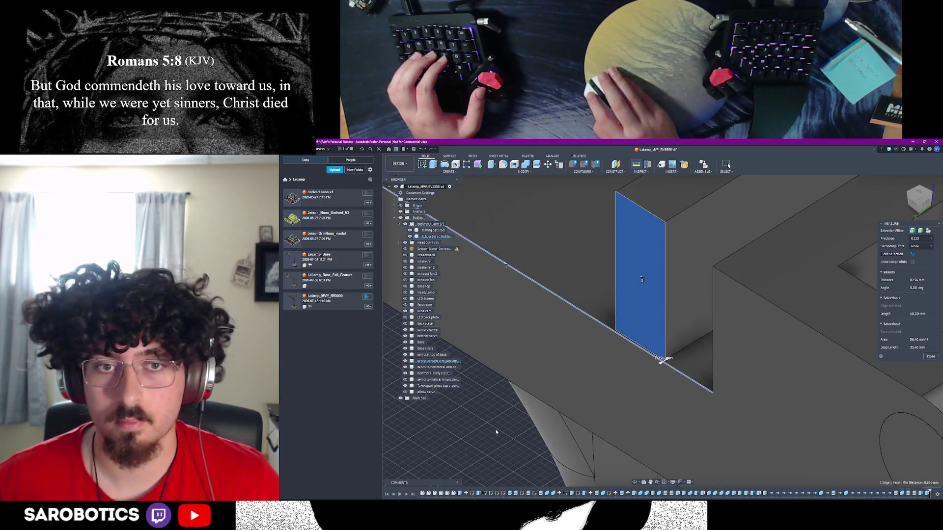
pyautogui.scroll(-5, 496, 429)
pyautogui.scroll(8, 575, 384)
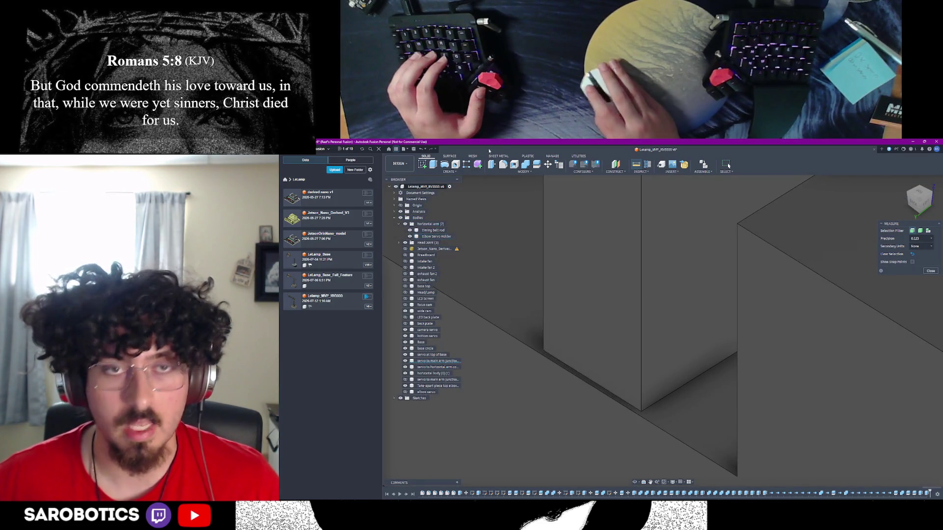
pyautogui.click(596, 389)
pyautogui.click(599, 393)
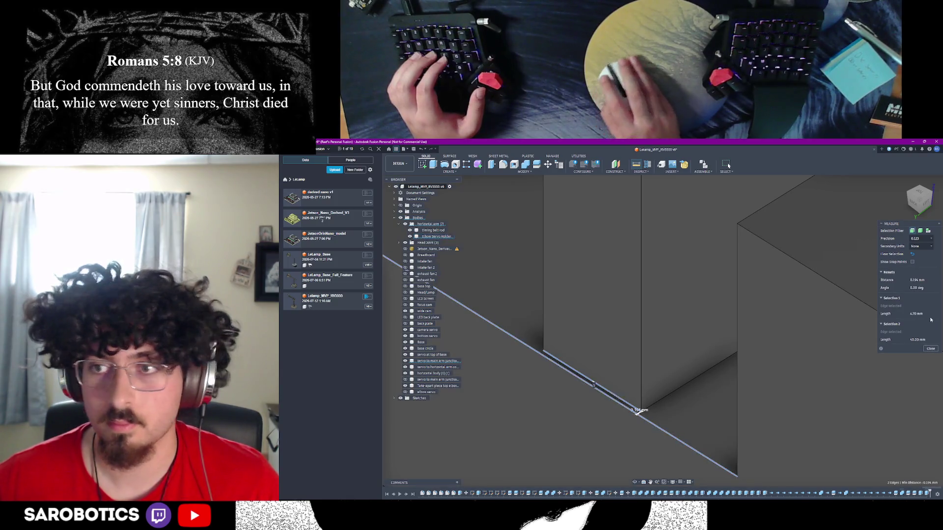
pyautogui.click(930, 349)
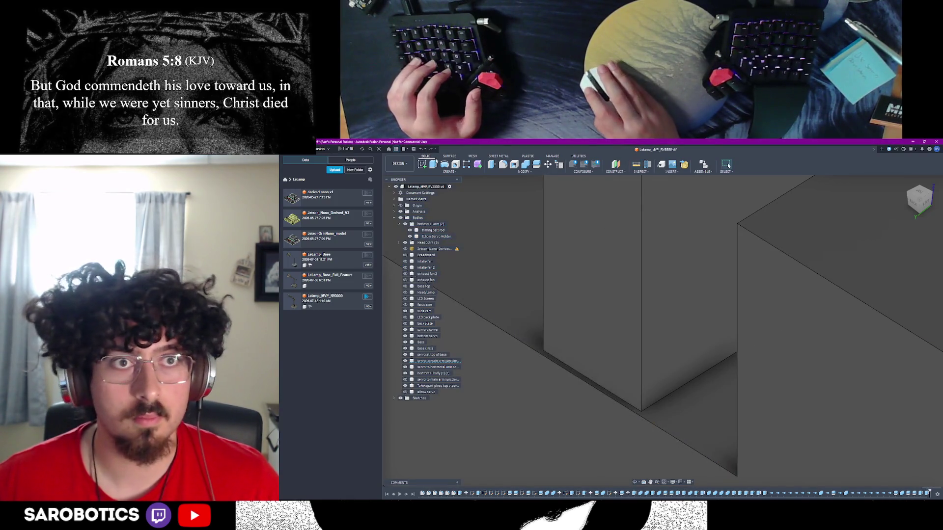
# Select the elbow holder face and start extruding it
pyautogui.click(601, 257)
pyautogui.press('e')
pyautogui.scroll(-5, 601, 257)
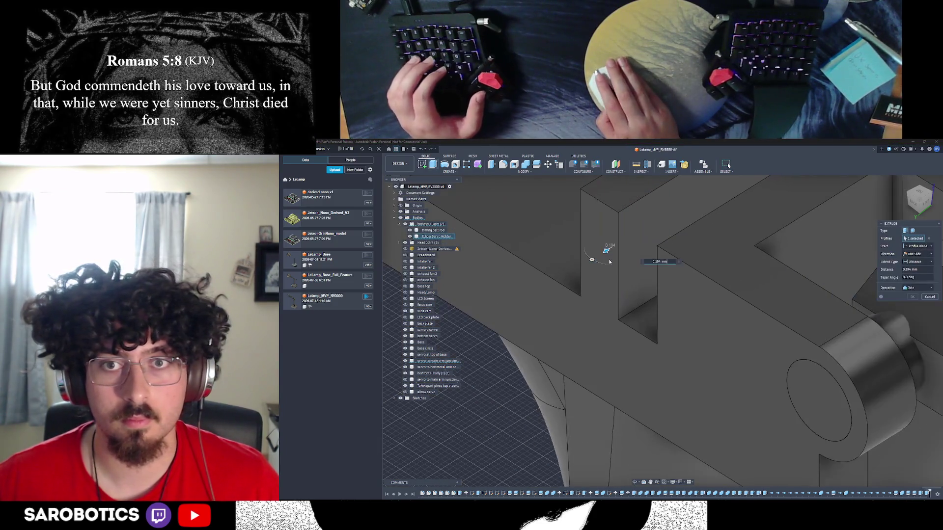
# Apply the 0.194 mm face extrusion and offset the block's end face by -0.194 mm
pyautogui.click(912, 297)
pyautogui.scroll(-5, 510, 222)
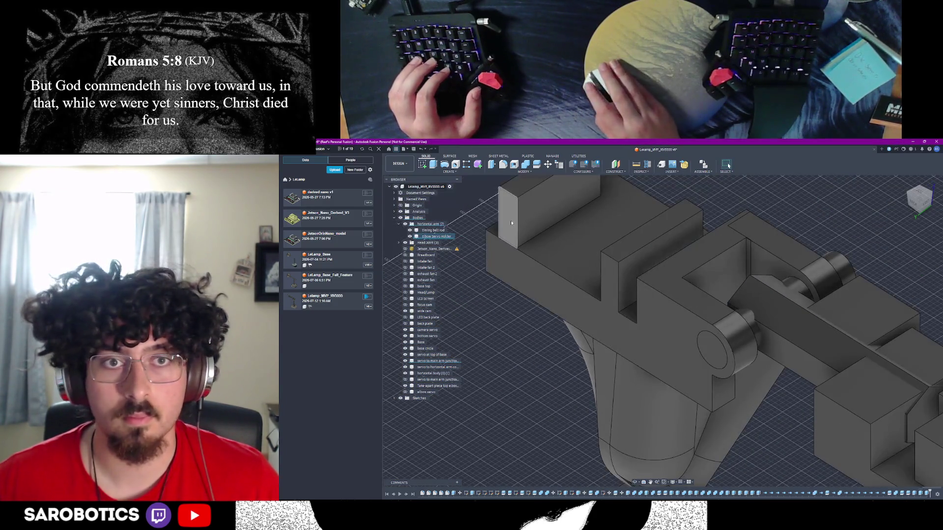
pyautogui.click(494, 164)
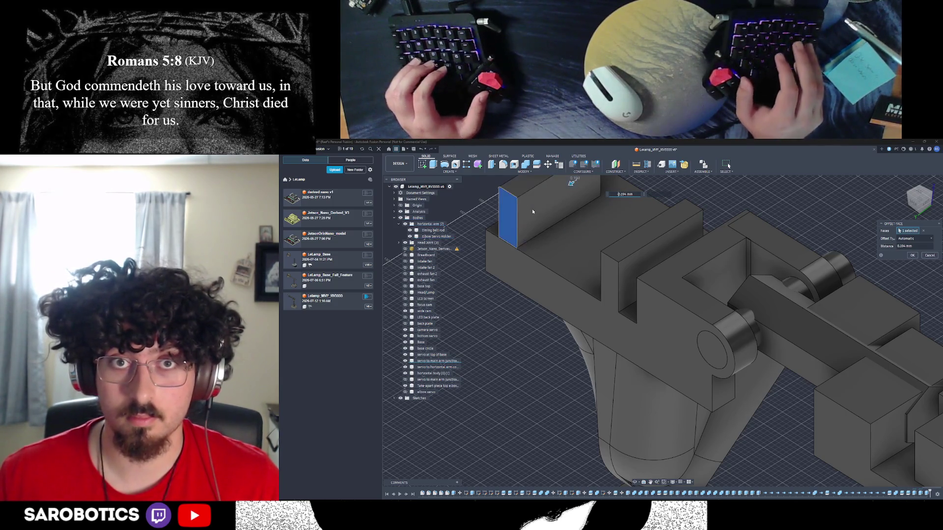
pyautogui.write('-')
pyautogui.press('Return')
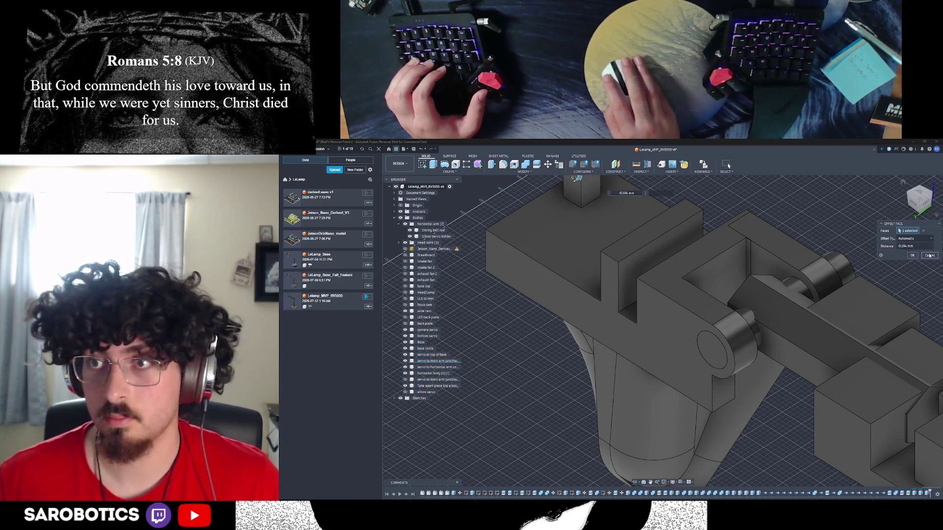
pyautogui.press('e')
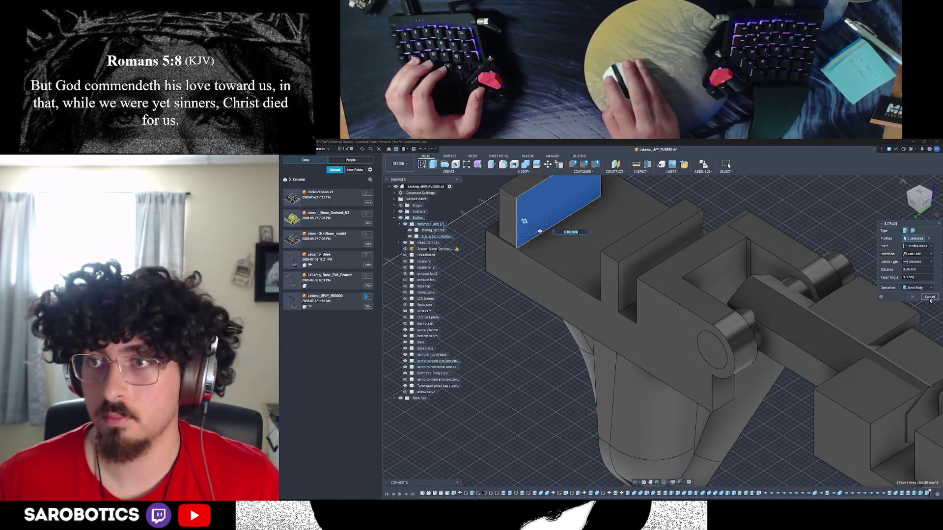
pyautogui.press('Escape')
pyautogui.press('e')
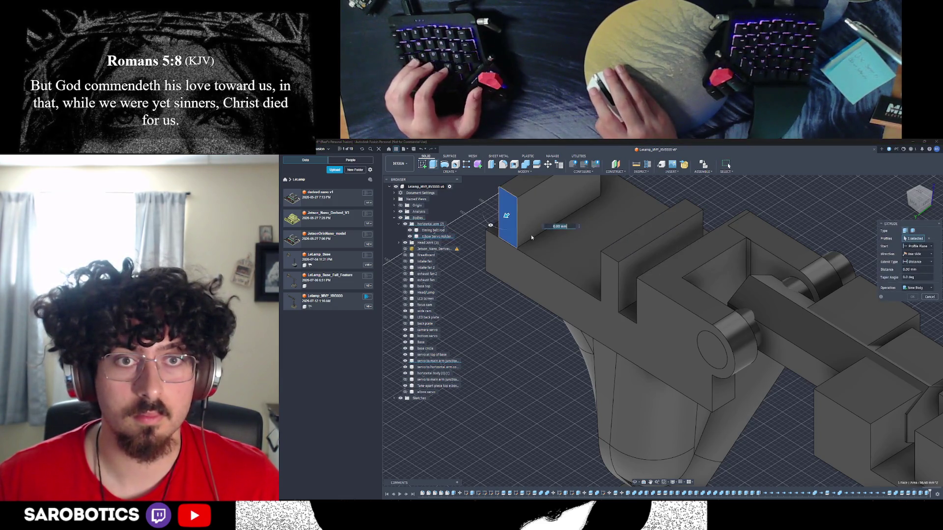
pyautogui.press('Escape')
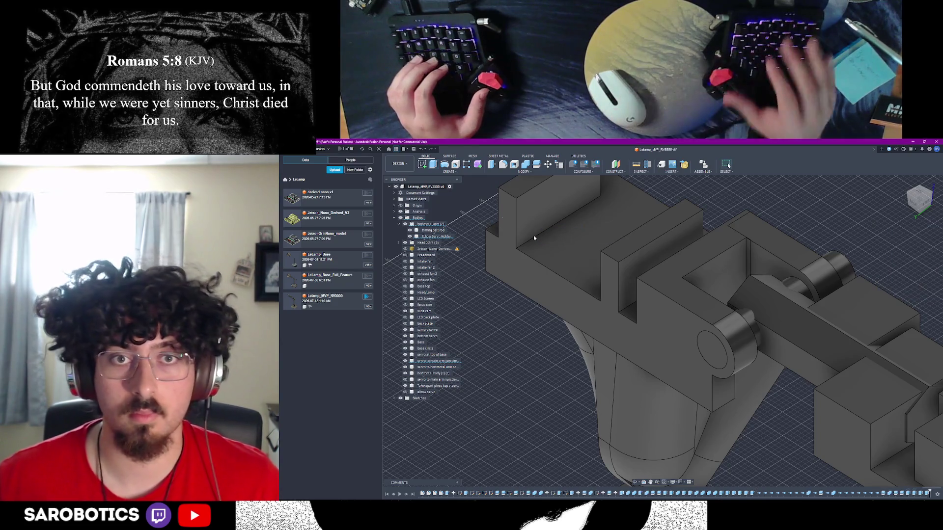
# Orbit and zoom around the arm to inspect the closed servo holder gap
pyautogui.scroll(-3, 533, 237)
pyautogui.keyDown('shift'); pyautogui.moveTo(597, 253); pyautogui.dragTo(661, 314, button='middle'); pyautogui.keyUp('shift')
pyautogui.rightClick(661, 314)
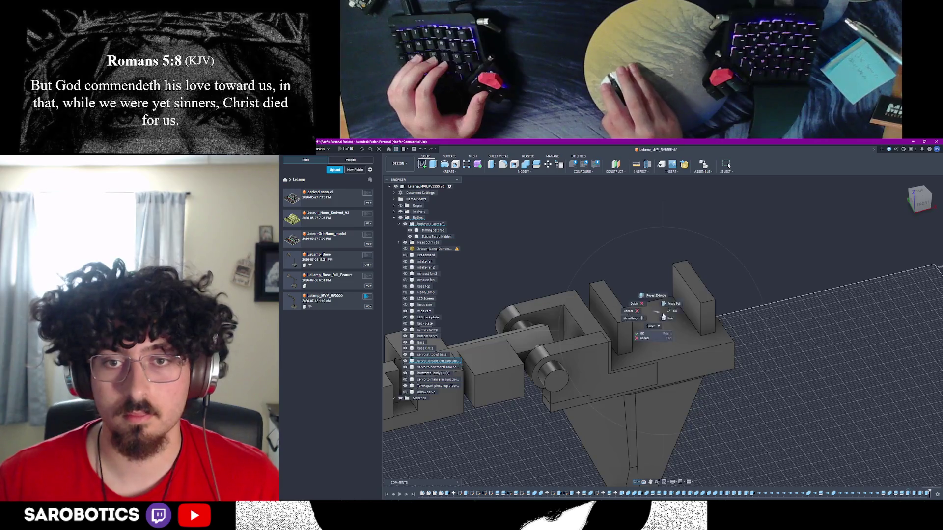
pyautogui.click(427, 392)
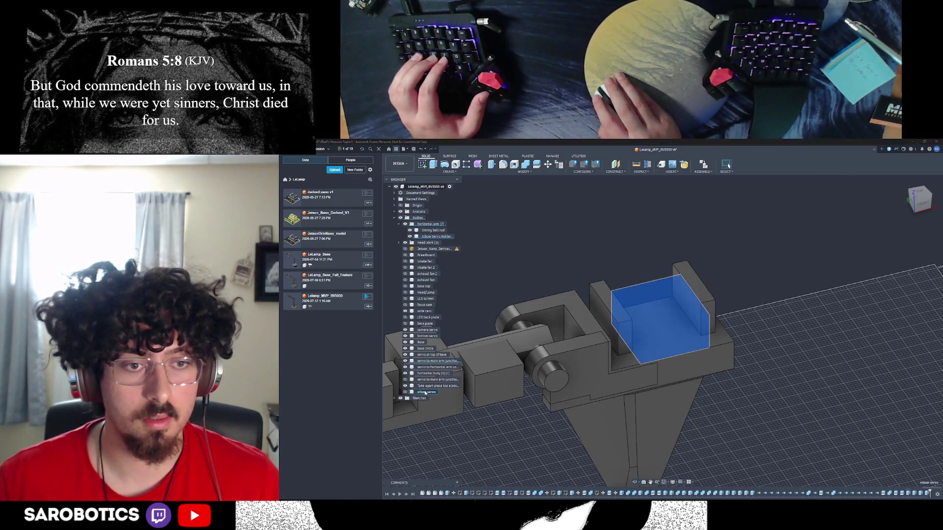
pyautogui.scroll(-2, 638, 473)
pyautogui.press('Escape')
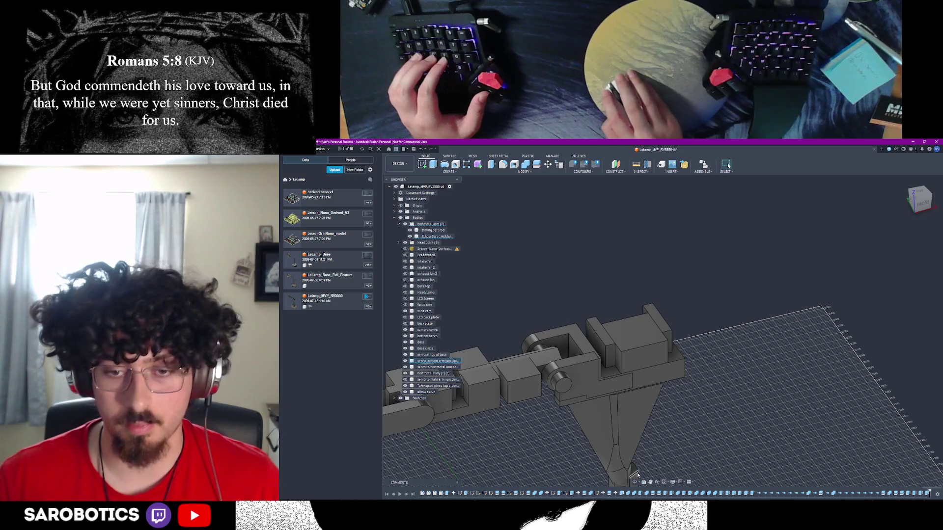
pyautogui.keyDown('shift'); pyautogui.moveTo(635, 477); pyautogui.dragTo(703, 452, button='middle'); pyautogui.keyUp('shift')
pyautogui.moveTo(728, 166)
pyautogui.keyDown('shift'); pyautogui.mouseDown(button='middle')
pyautogui.moveTo(697, 295)
pyautogui.moveTo(728, 166)
pyautogui.mouseUp(button='middle'); pyautogui.keyUp('shift')
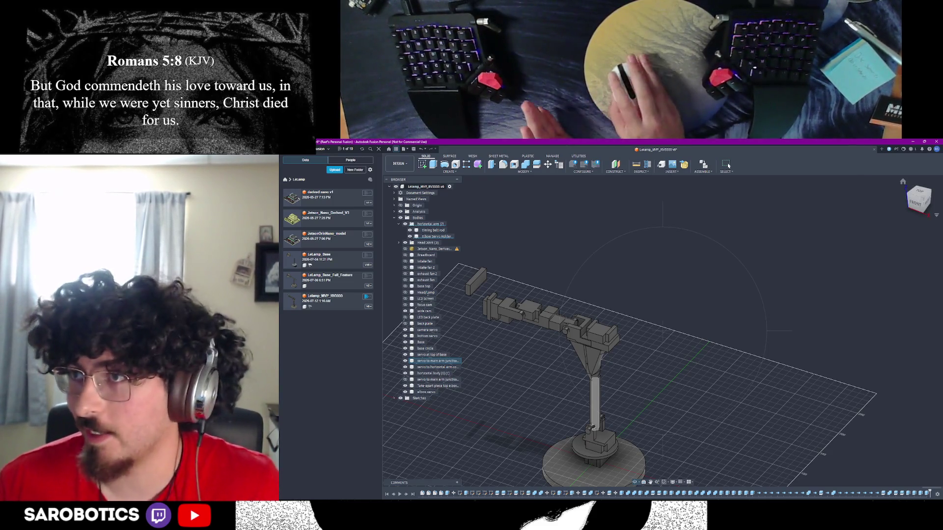
pyautogui.moveTo(639, 319)
pyautogui.keyDown('shift'); pyautogui.mouseDown(button='middle')
pyautogui.moveTo(697, 299)
pyautogui.moveTo(631, 322)
pyautogui.moveTo(652, 307)
pyautogui.mouseUp(button='middle'); pyautogui.keyUp('shift')
pyautogui.scroll(8, 639, 315)
pyautogui.keyDown('shift'); pyautogui.moveTo(614, 319); pyautogui.dragTo(690, 328, button='middle'); pyautogui.keyUp('shift')
# Delete the servo to horizontal arm body from the lamp model
pyautogui.rightClick(690, 328)
pyautogui.click(657, 336)
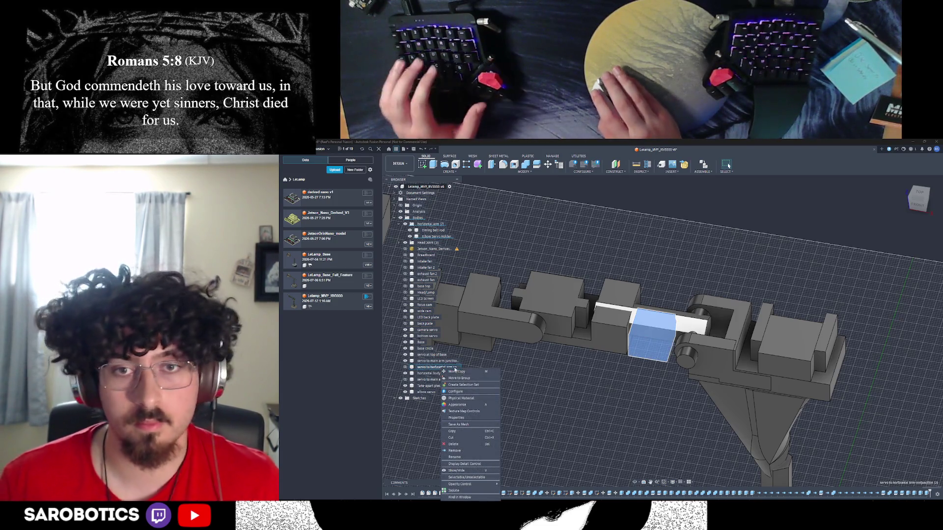
pyautogui.click(440, 368)
pyautogui.scroll(-2, 638, 397)
pyautogui.scroll(2, 565, 383)
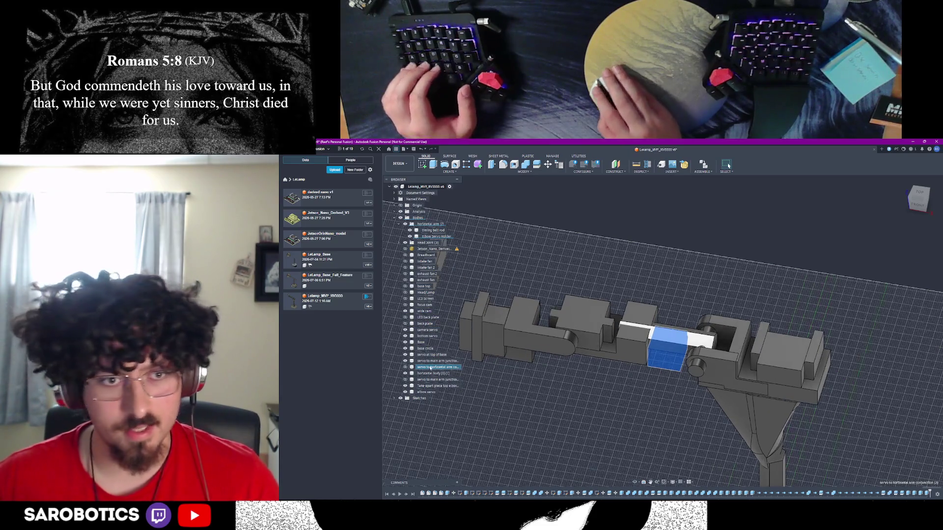
pyautogui.rightClick(438, 371)
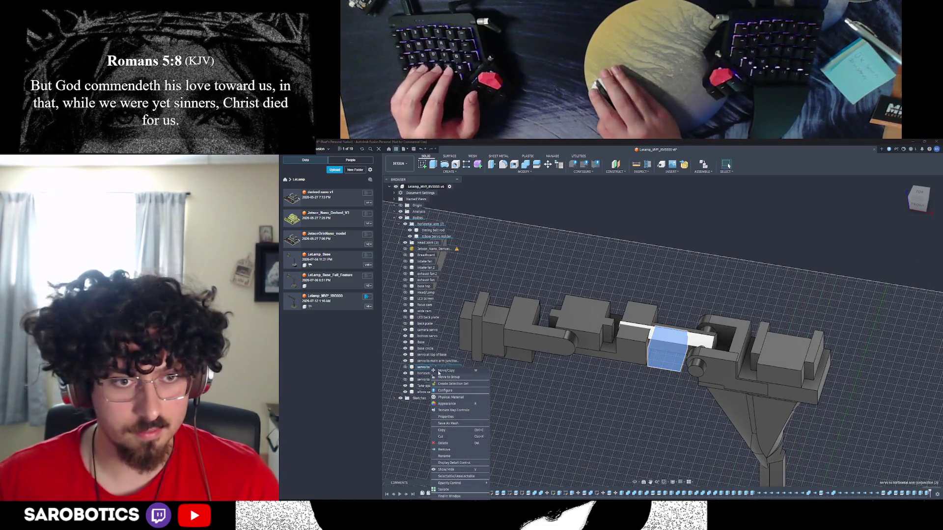
pyautogui.click(444, 450)
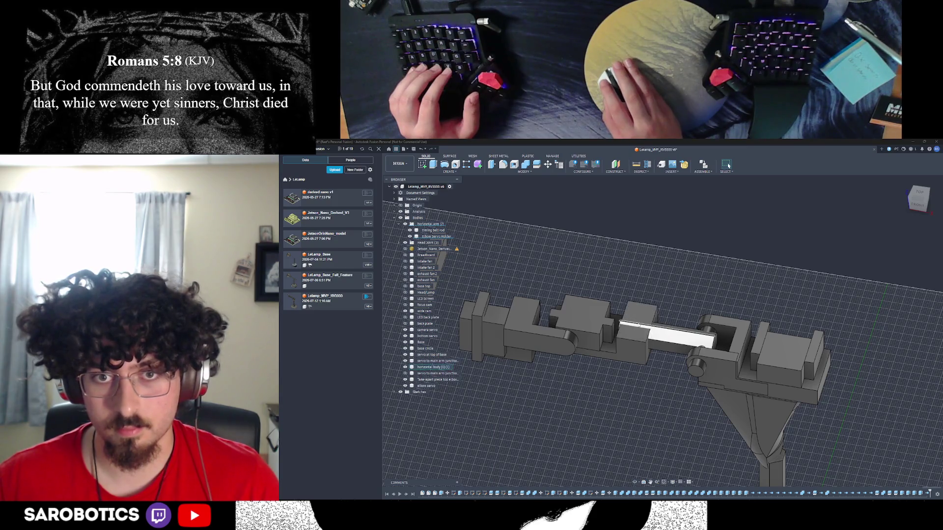
pyautogui.scroll(-5, 590, 339)
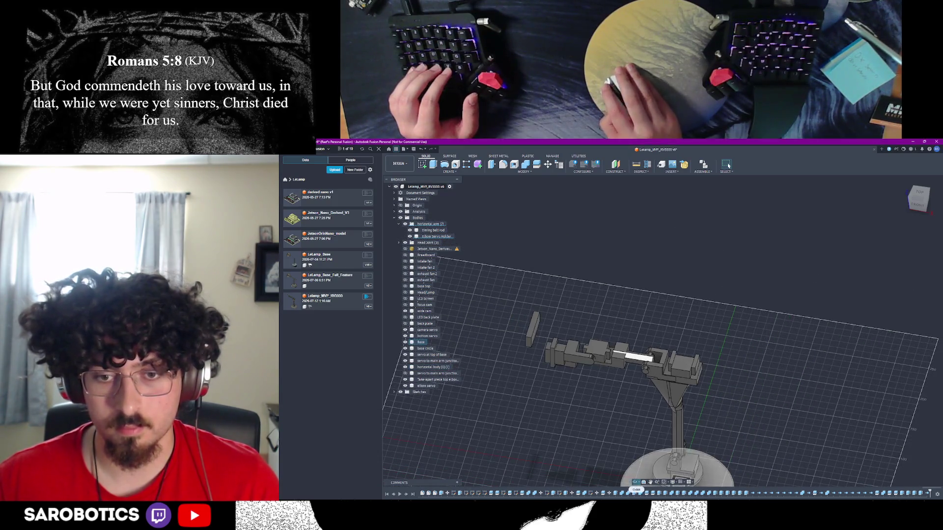
pyautogui.moveTo(532, 347)
pyautogui.keyDown('shift'); pyautogui.mouseDown(button='middle')
pyautogui.moveTo(590, 339)
pyautogui.moveTo(550, 364)
pyautogui.mouseUp(button='middle'); pyautogui.keyUp('shift')
pyautogui.click(769, 344)
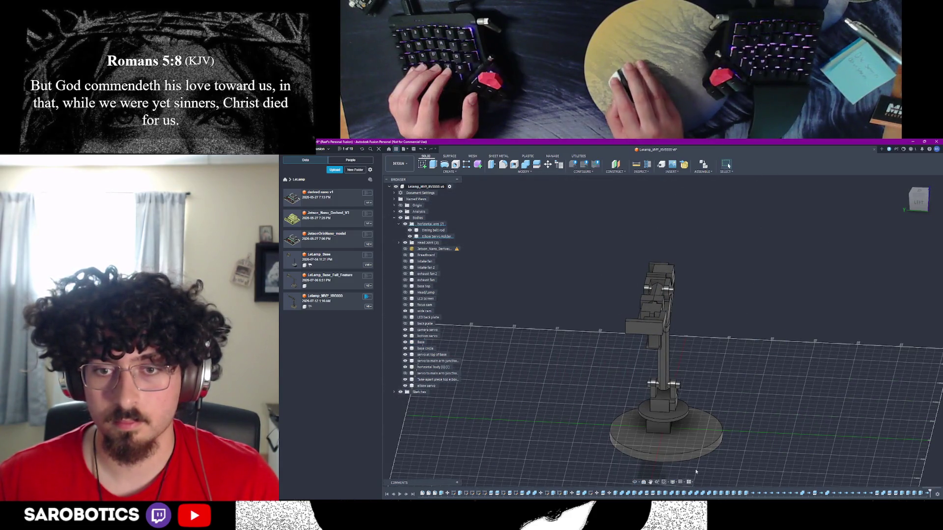
# Delete the Jetson_Nano_Derived, Breadboard and Intake fan bodies
pyautogui.rightClick(426, 251)
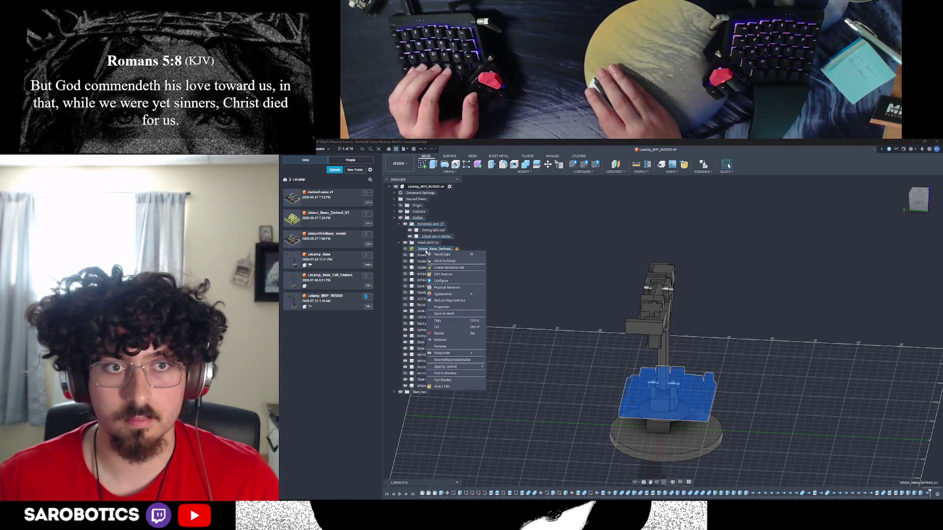
pyautogui.click(444, 341)
pyautogui.click(421, 251)
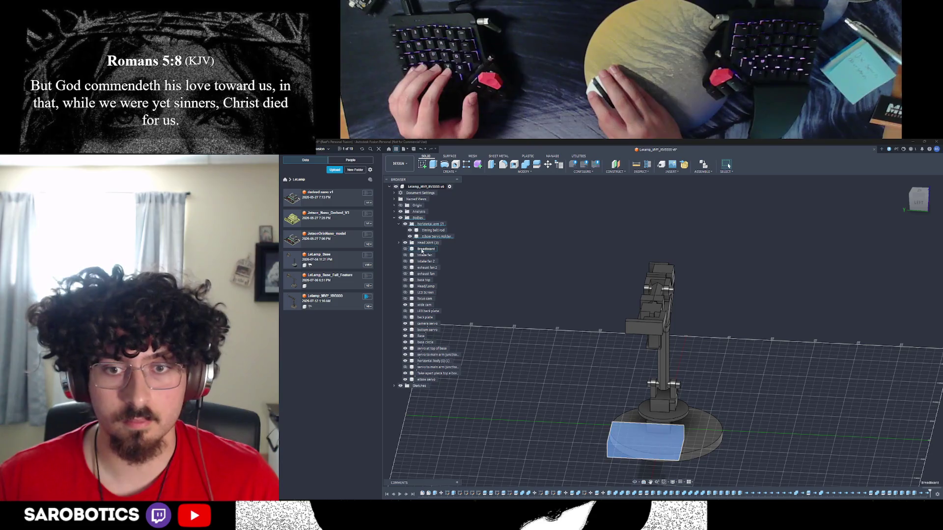
pyautogui.rightClick(421, 251)
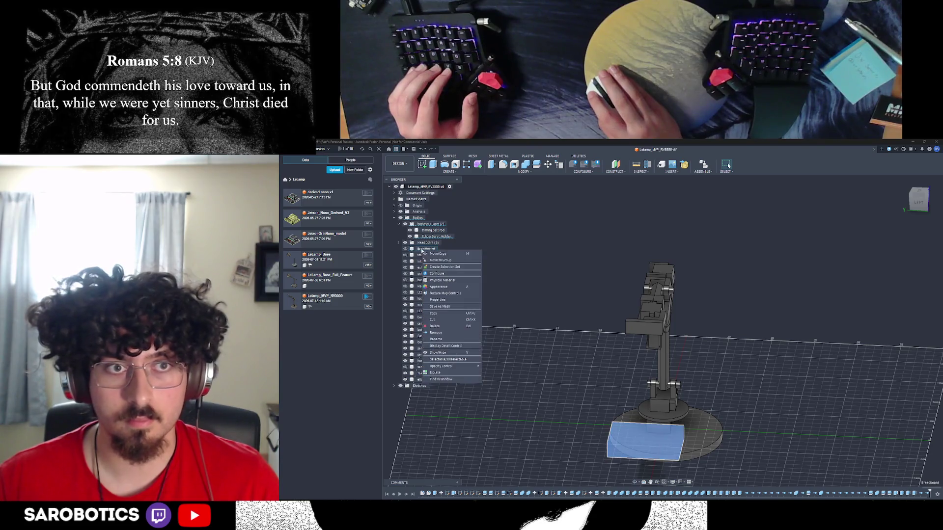
pyautogui.click(439, 336)
pyautogui.rightClick(422, 253)
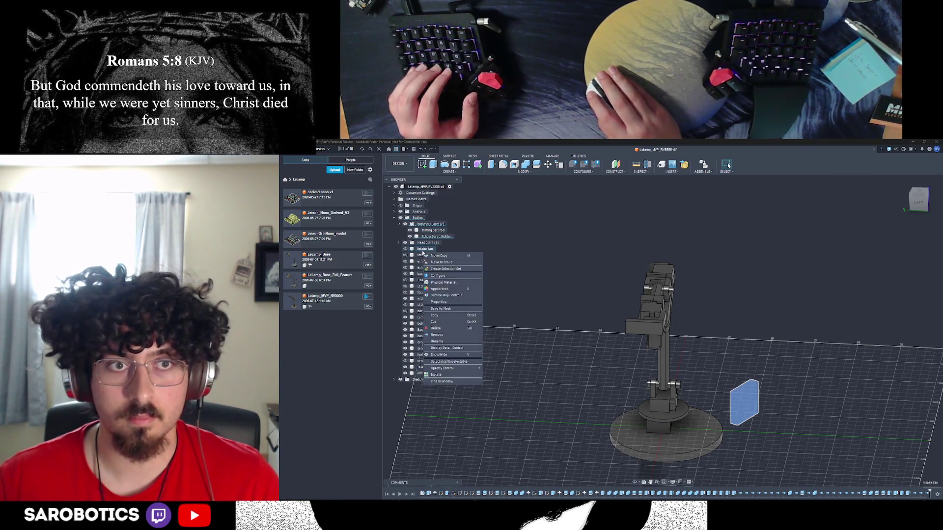
pyautogui.click(443, 335)
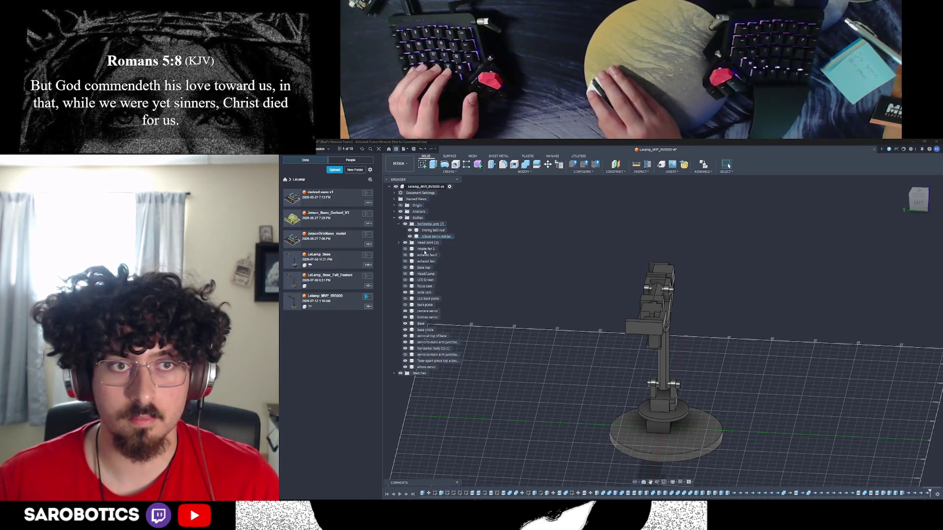
# Rename the Intake fan 2 body to 'exhaust fan 2'
pyautogui.rightClick(426, 251)
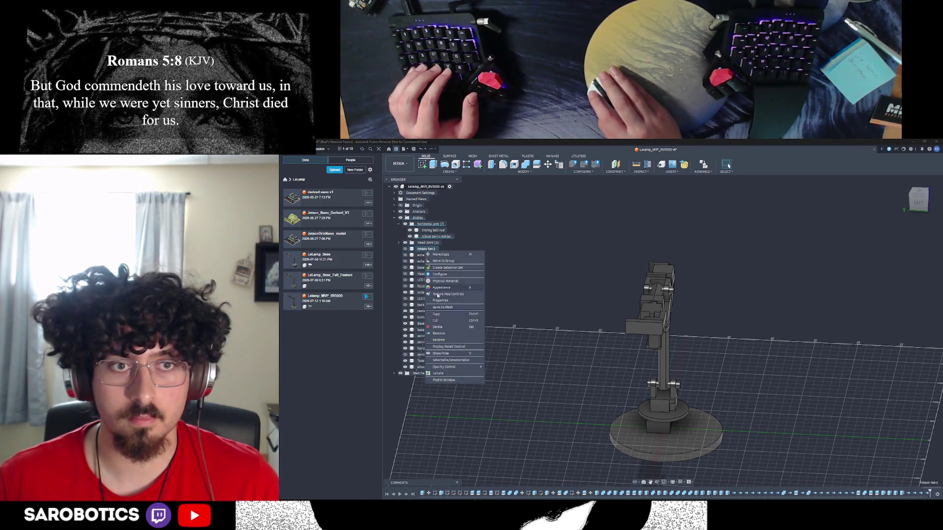
pyautogui.click(438, 340)
pyautogui.doubleClick(424, 249)
pyautogui.write('exhaust')
pyautogui.press('Return')
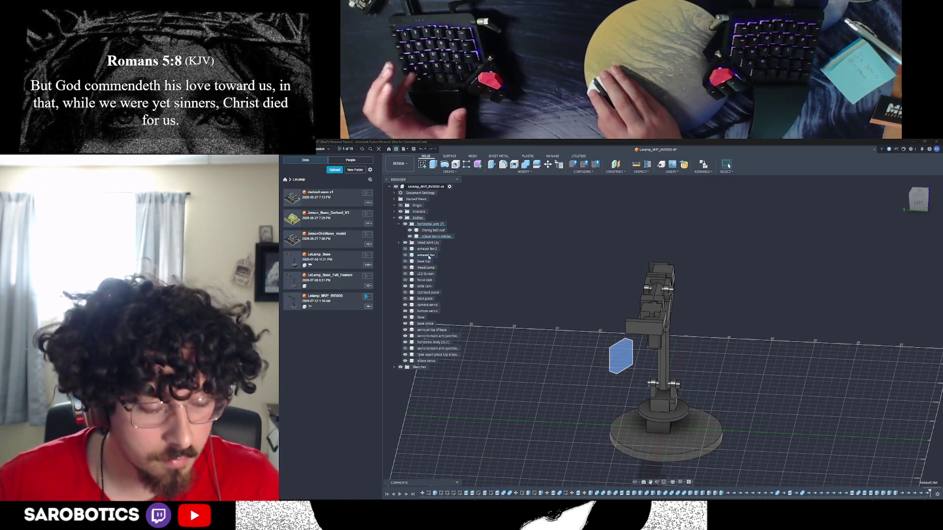
# Delete the exhaust fans and base top, then the LCD Screen and focus cam bodies
pyautogui.rightClick(428, 263)
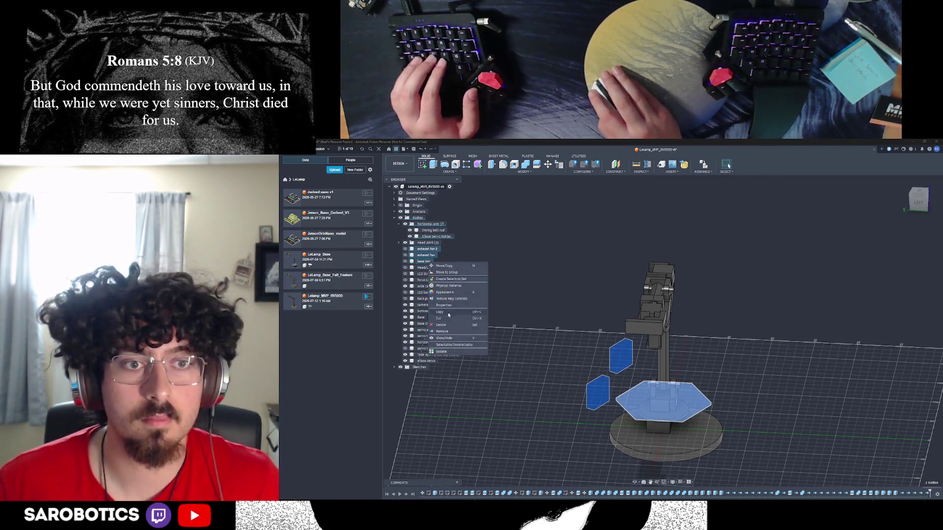
pyautogui.click(444, 331)
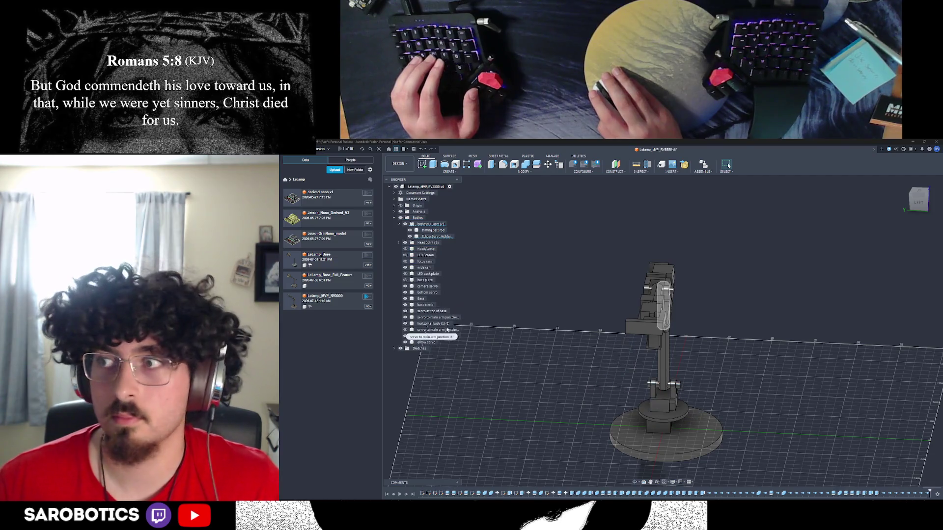
pyautogui.click(427, 250)
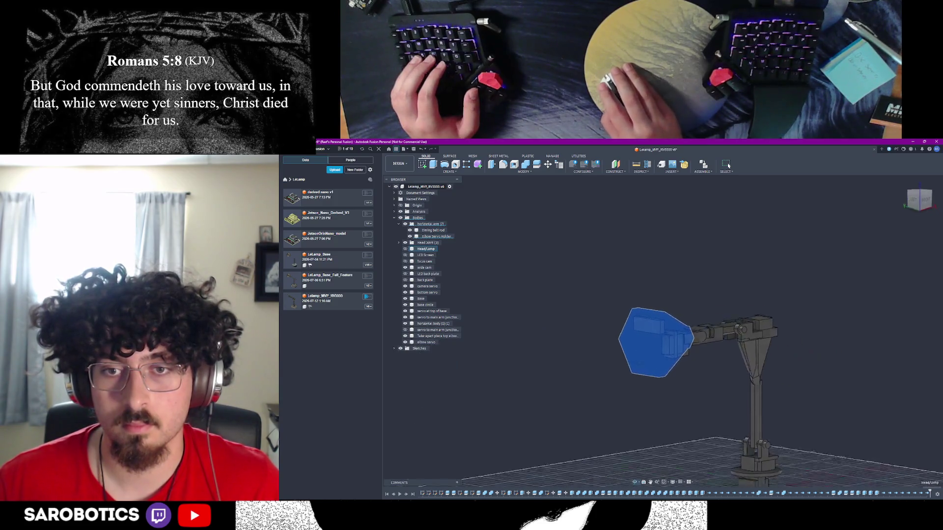
pyautogui.click(426, 256)
pyautogui.rightClick(425, 257)
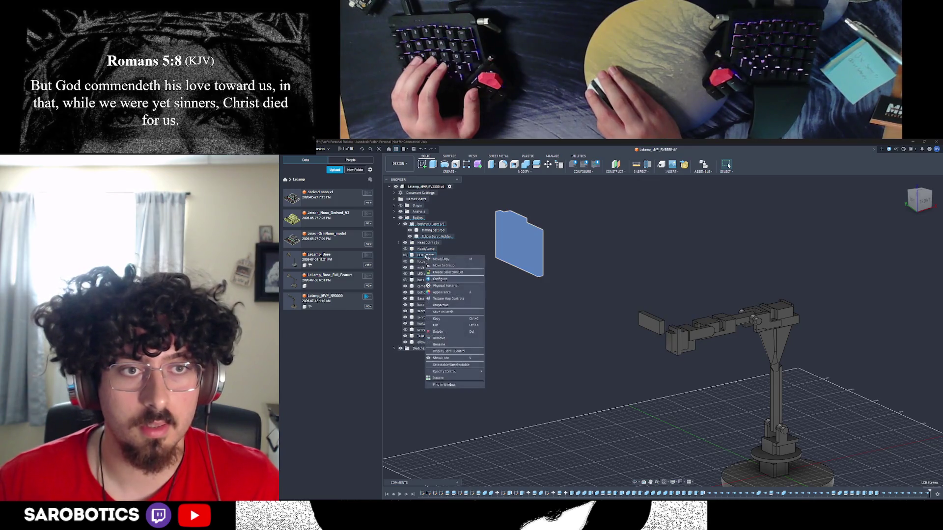
pyautogui.click(446, 337)
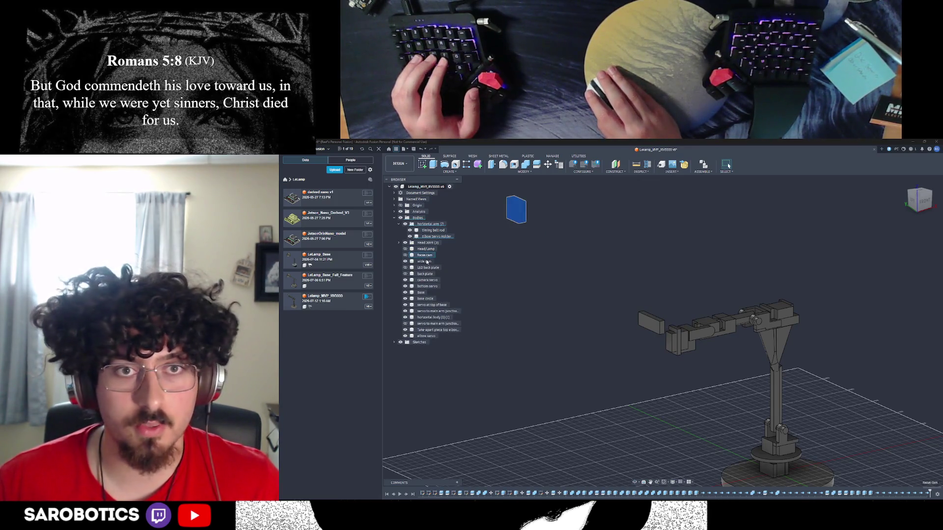
pyautogui.rightClick(429, 261)
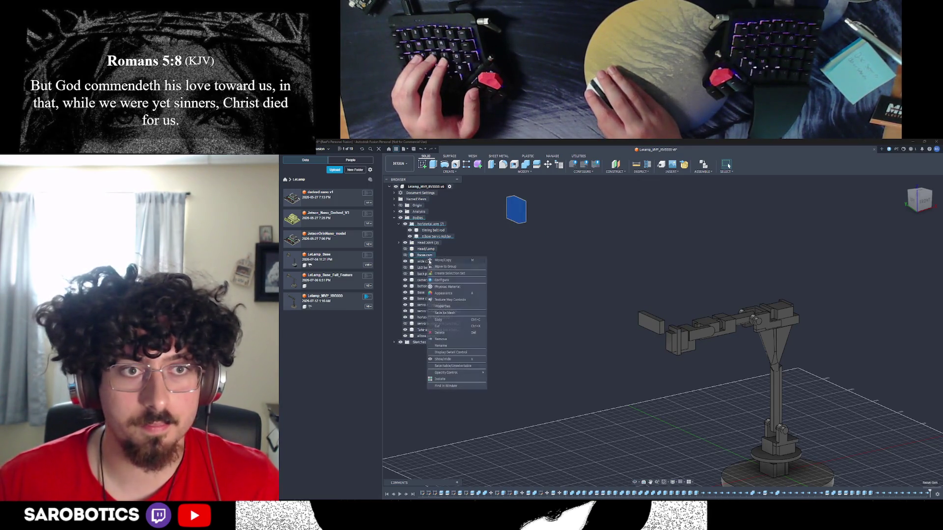
pyautogui.click(445, 339)
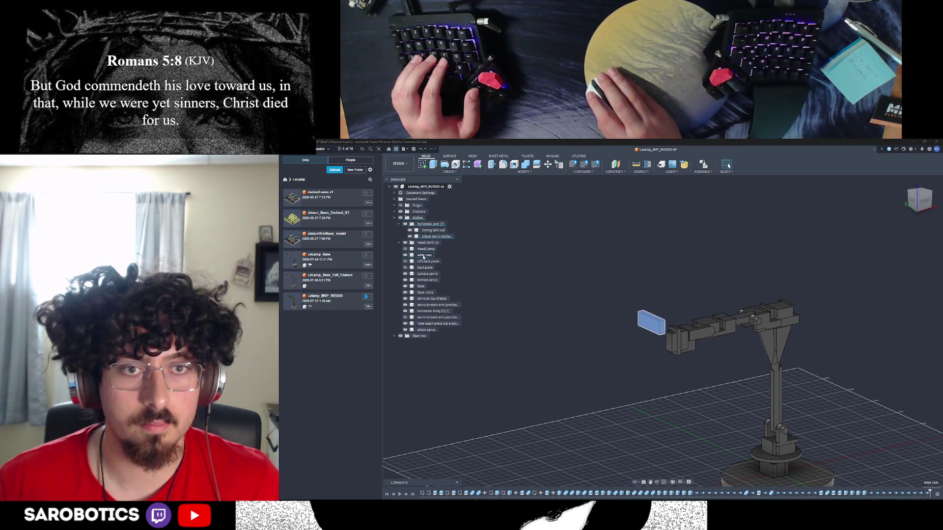
pyautogui.click(428, 262)
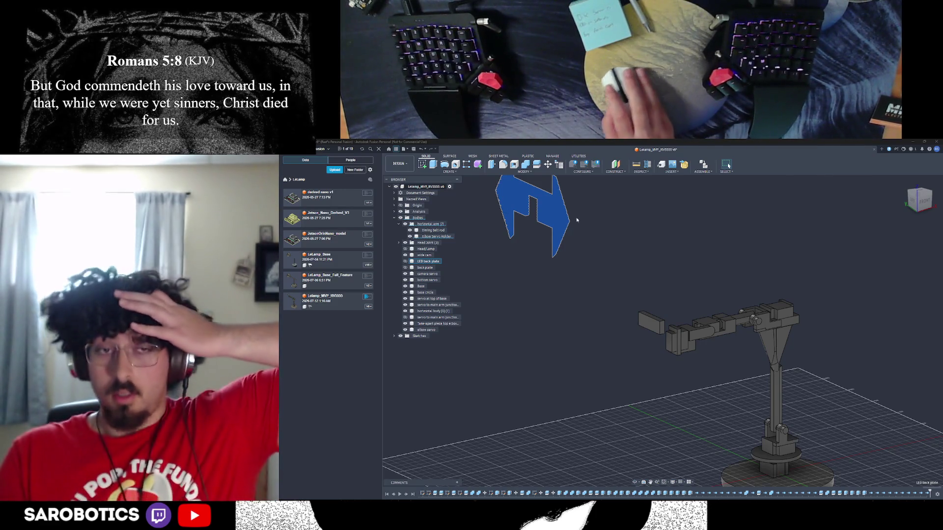
# Select the servo to main arm junction body and zoom in close on the base joint
pyautogui.click(424, 317)
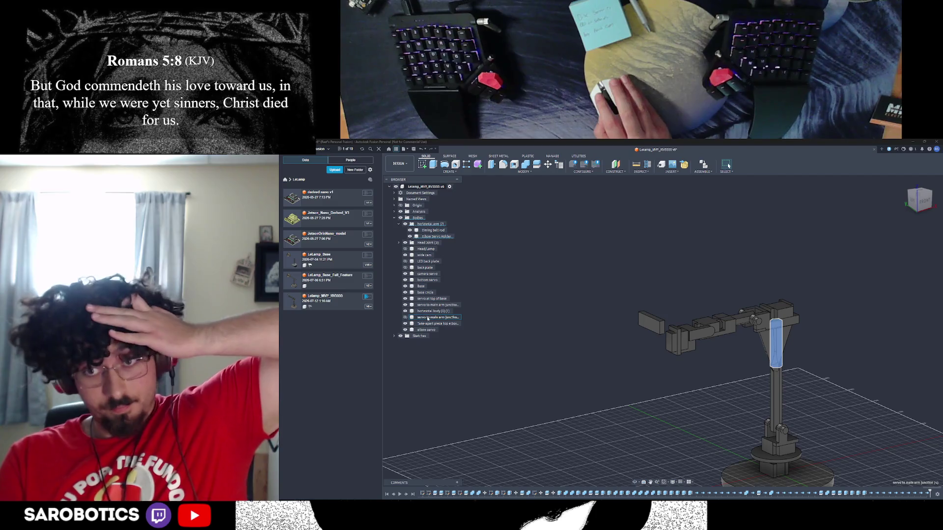
pyautogui.scroll(4, 763, 381)
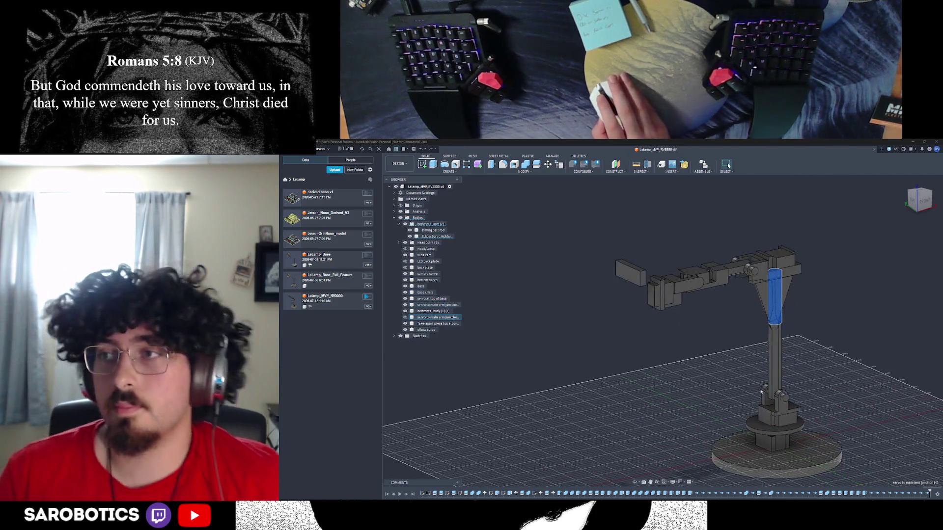
pyautogui.moveTo(687, 432)
pyautogui.keyDown('shift'); pyautogui.mouseDown(button='middle')
pyautogui.moveTo(766, 295)
pyautogui.moveTo(737, 256)
pyautogui.moveTo(712, 295)
pyautogui.moveTo(727, 315)
pyautogui.moveTo(707, 324)
pyautogui.moveTo(663, 314)
pyautogui.moveTo(677, 304)
pyautogui.moveTo(663, 314)
pyautogui.moveTo(669, 339)
pyautogui.moveTo(669, 310)
pyautogui.moveTo(669, 339)
pyautogui.moveTo(658, 315)
pyautogui.moveTo(614, 327)
pyautogui.mouseUp(button='middle'); pyautogui.keyUp('shift')
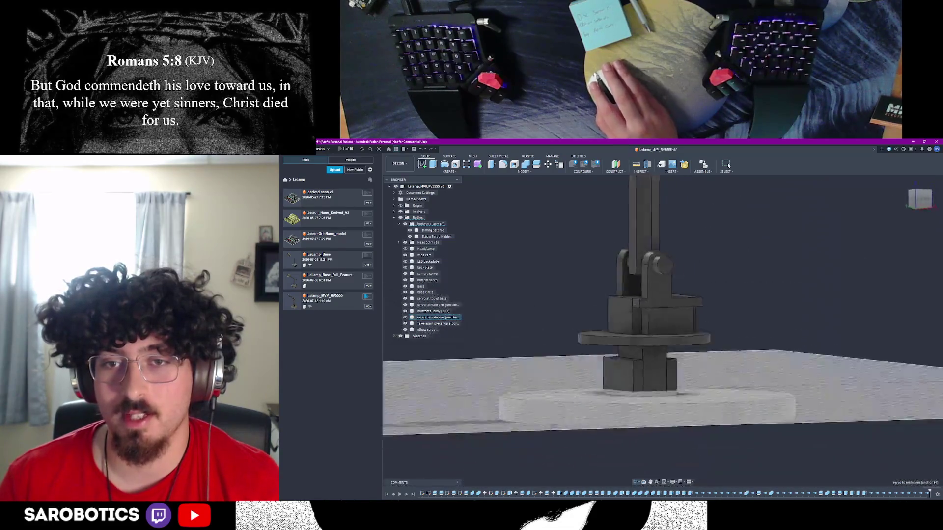
pyautogui.keyDown('shift'); pyautogui.moveTo(614, 326); pyautogui.dragTo(600, 317, button='middle'); pyautogui.keyUp('shift')
pyautogui.keyDown('shift'); pyautogui.moveTo(728, 166); pyautogui.dragTo(728, 165, button='middle'); pyautogui.keyUp('shift')
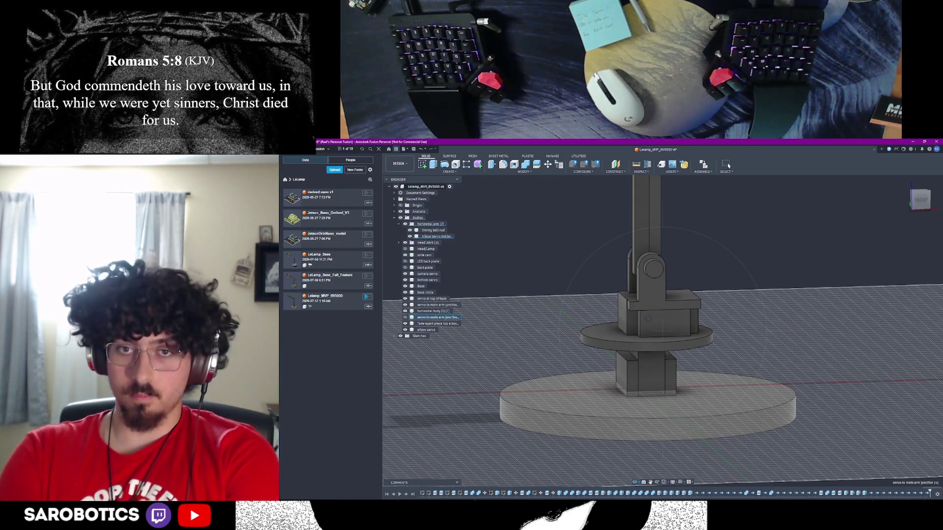
pyautogui.keyDown('shift'); pyautogui.moveTo(729, 165); pyautogui.dragTo(728, 166, button='middle'); pyautogui.keyUp('shift')
pyautogui.scroll(6, 728, 166)
pyautogui.scroll(5, 728, 166)
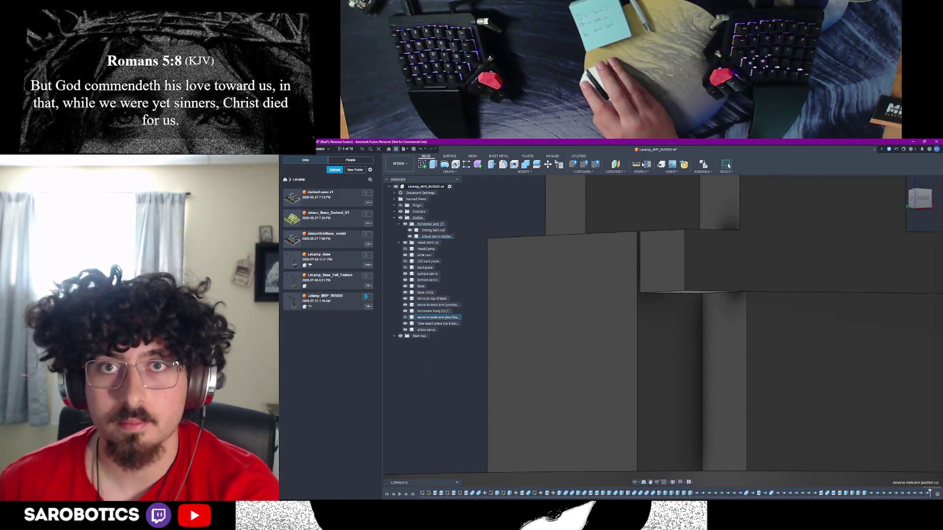
# Measure the 0.20 mm gap between the junction block's neighbouring edges
pyautogui.press('i')
pyautogui.click(637, 263)
pyautogui.click(640, 264)
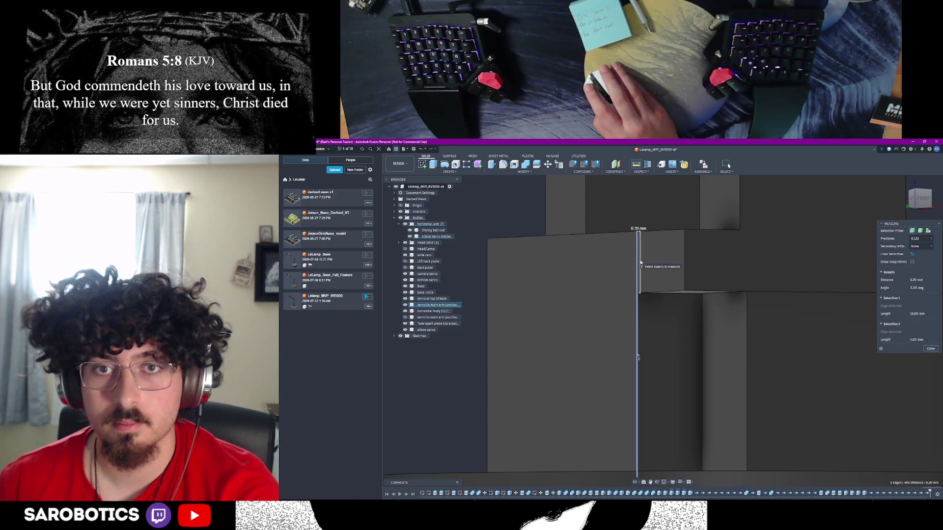
pyautogui.click(926, 347)
# Extrude the small face bordering the gap as a Join to fill it
pyautogui.click(737, 270)
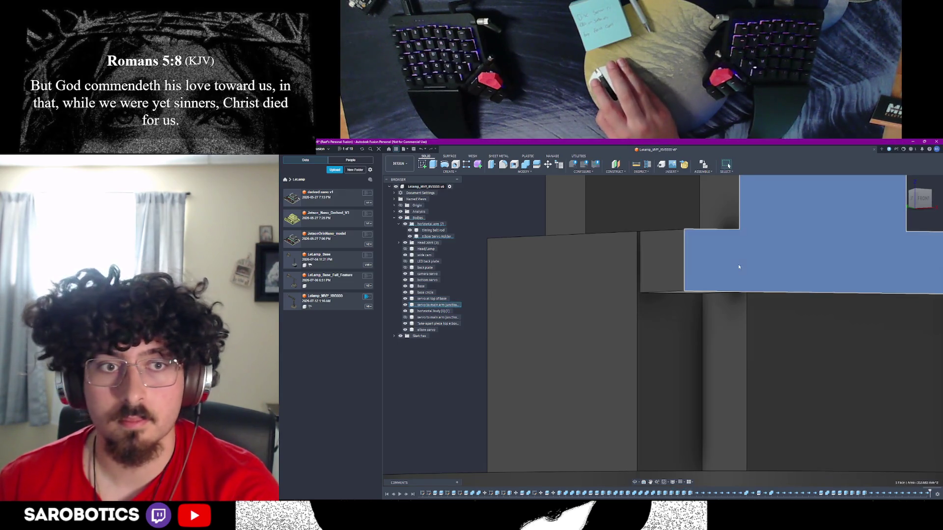
pyautogui.click(624, 285)
pyautogui.click(663, 260)
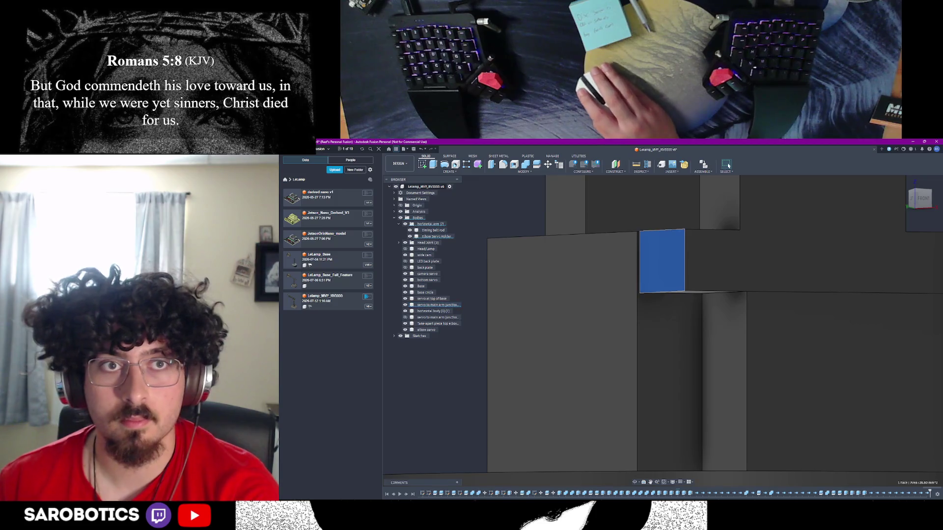
pyautogui.click(433, 165)
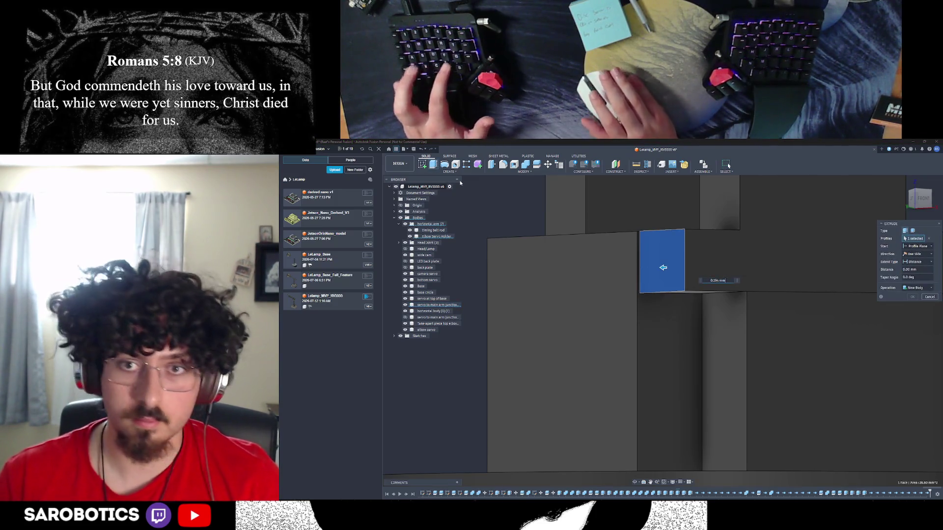
pyautogui.write('0.394 m')
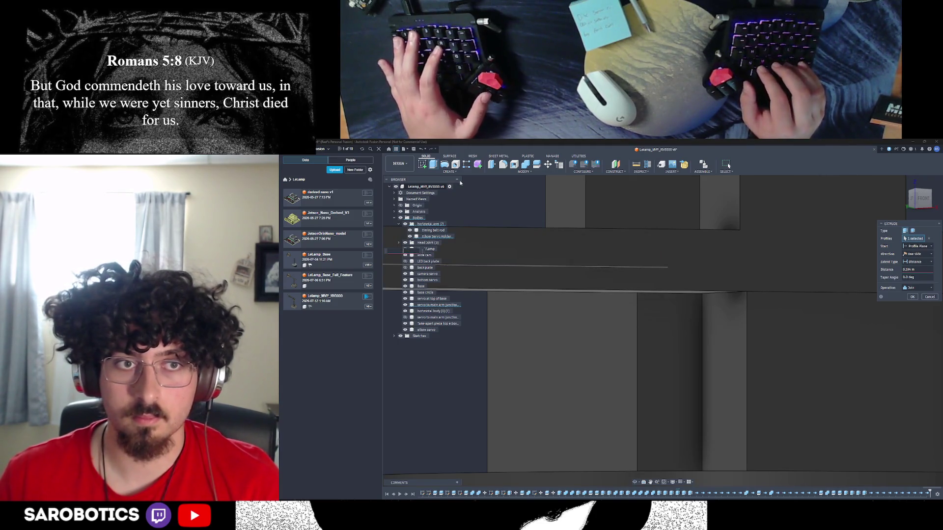
pyautogui.write('2')
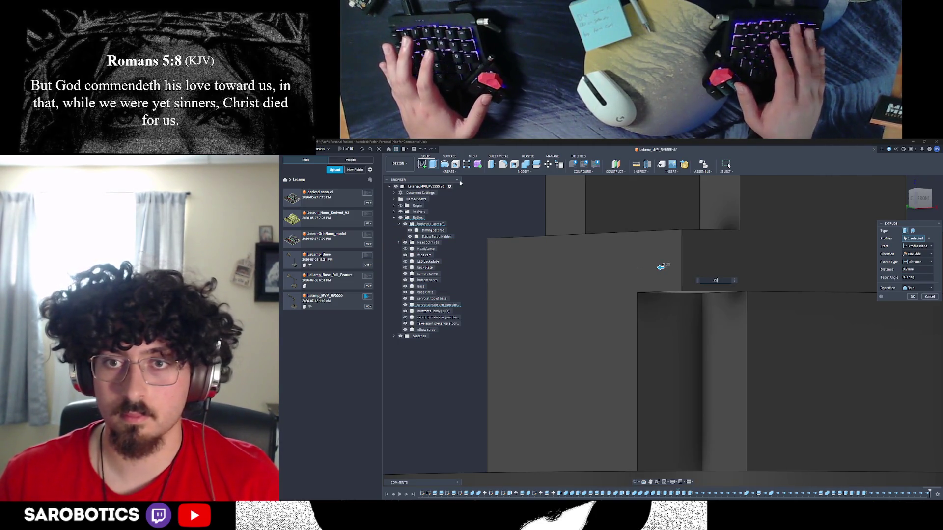
pyautogui.press('Return')
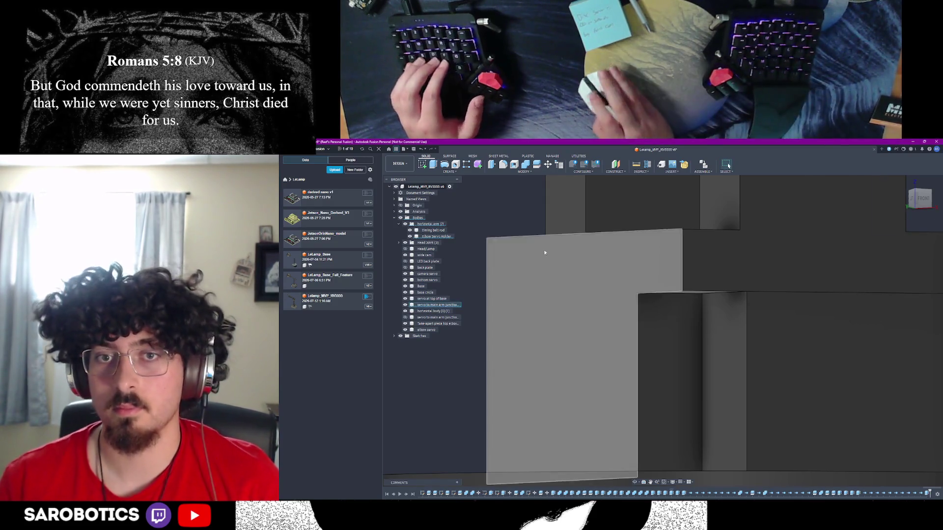
pyautogui.scroll(-5, 543, 248)
pyautogui.scroll(-3, 641, 488)
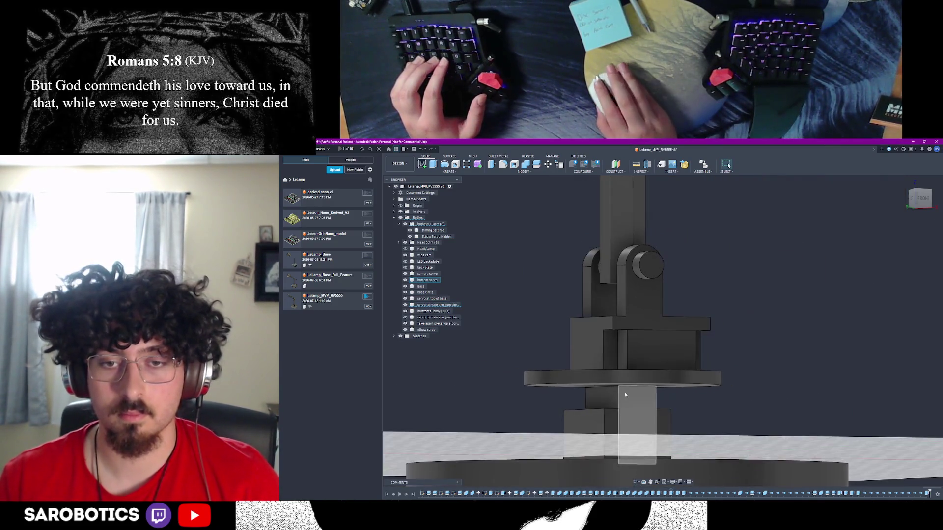
# Try selecting the servo block's front face and junction body, then clear the selection
pyautogui.keyDown('shift'); pyautogui.moveTo(728, 165); pyautogui.dragTo(729, 166, button='middle'); pyautogui.keyUp('shift')
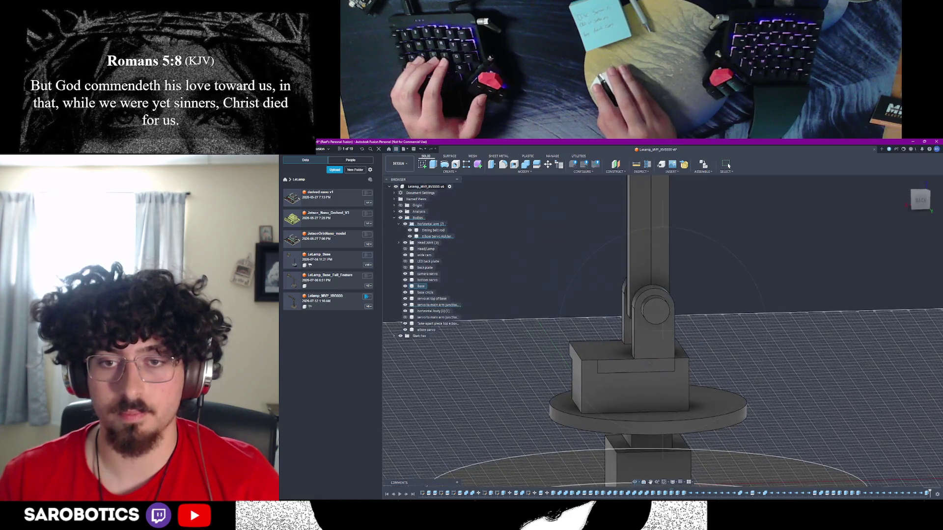
pyautogui.click(656, 382)
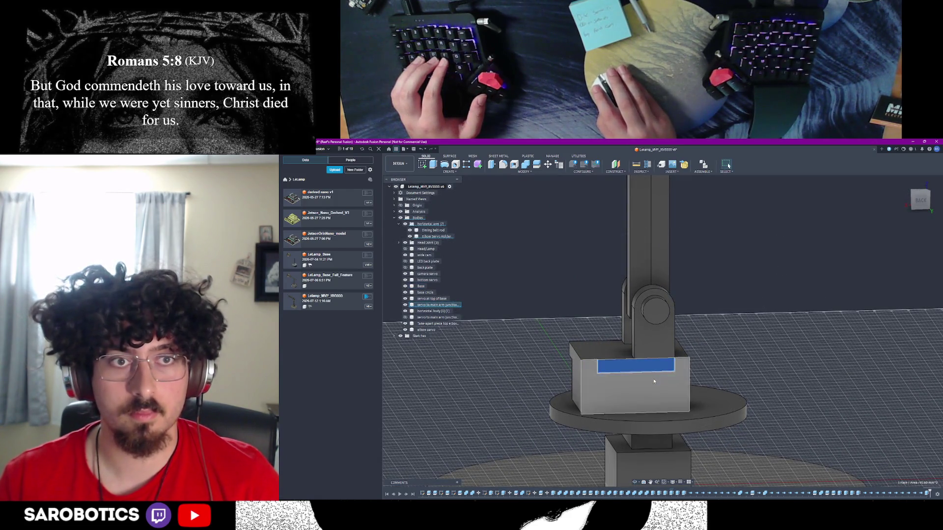
pyautogui.click(768, 358)
pyautogui.scroll(-3, 528, 276)
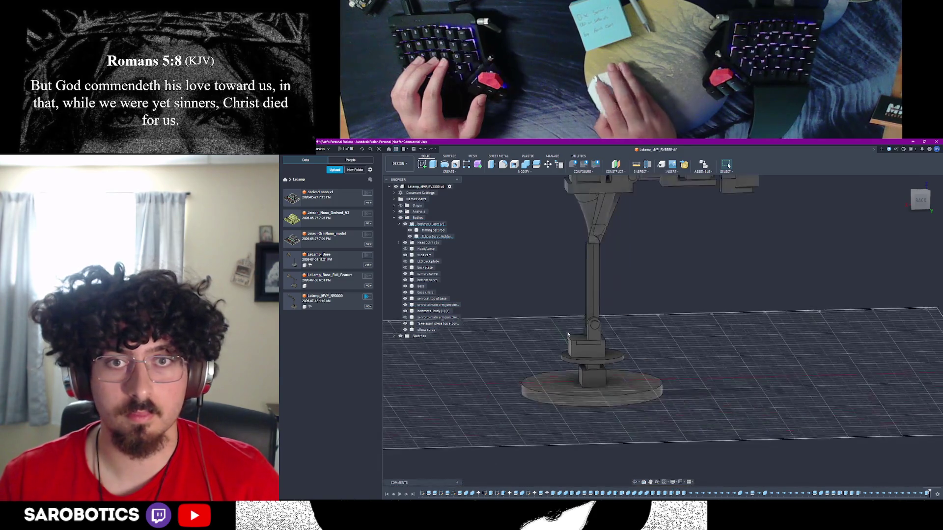
pyautogui.scroll(3, 509, 278)
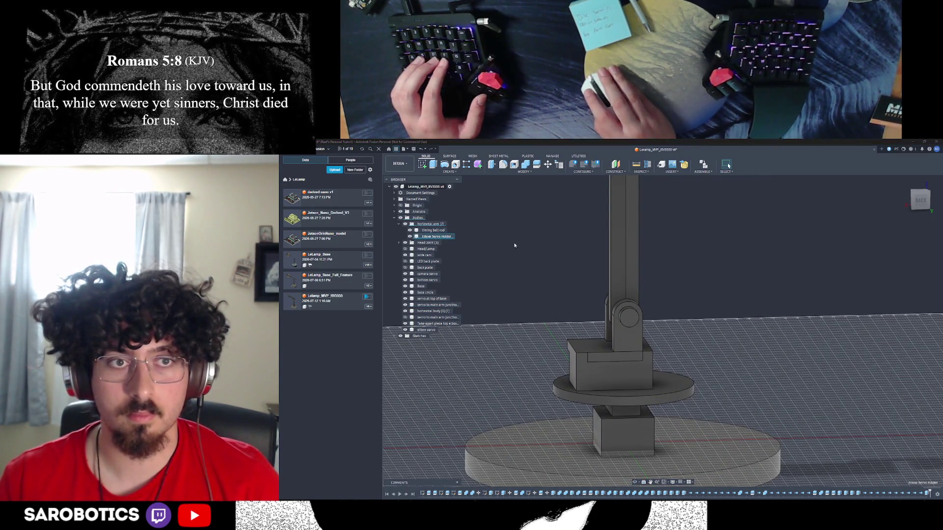
pyautogui.click(447, 305)
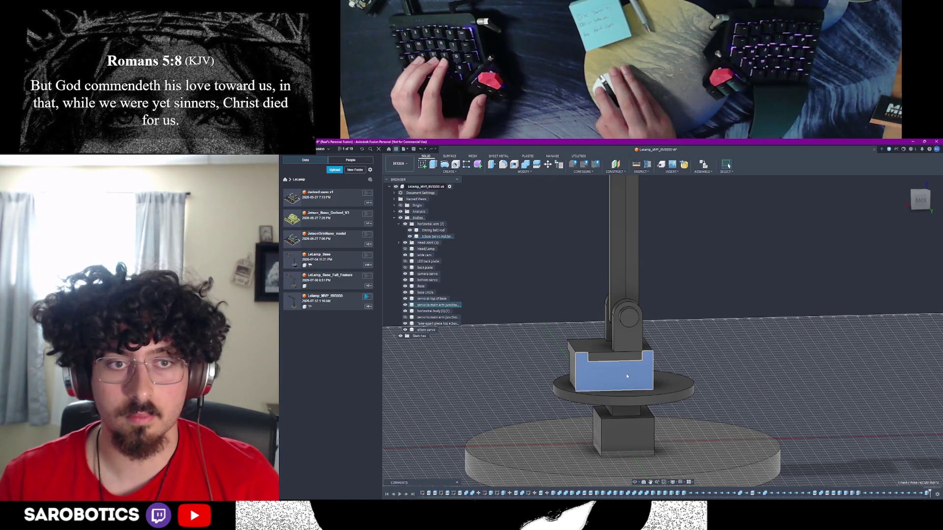
pyautogui.click(447, 305)
pyautogui.scroll(-2, 572, 364)
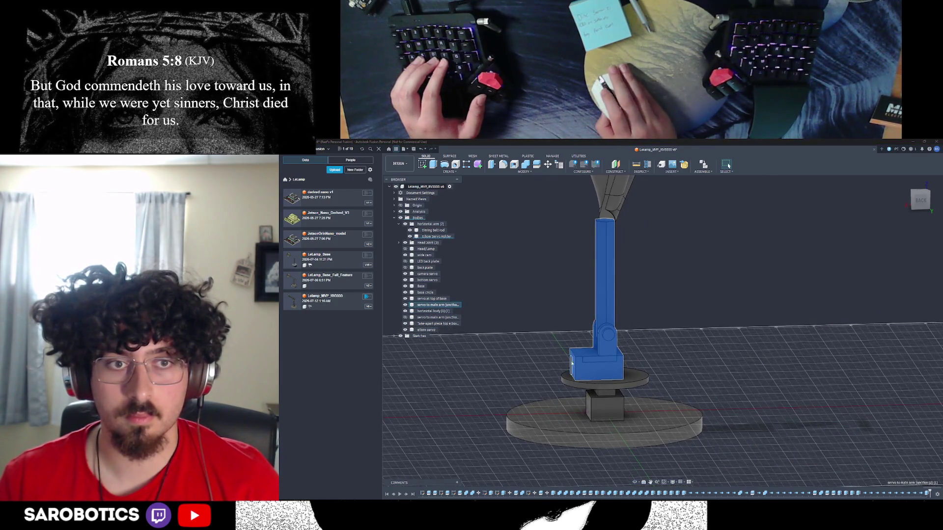
pyautogui.click(538, 343)
pyautogui.scroll(3, 664, 362)
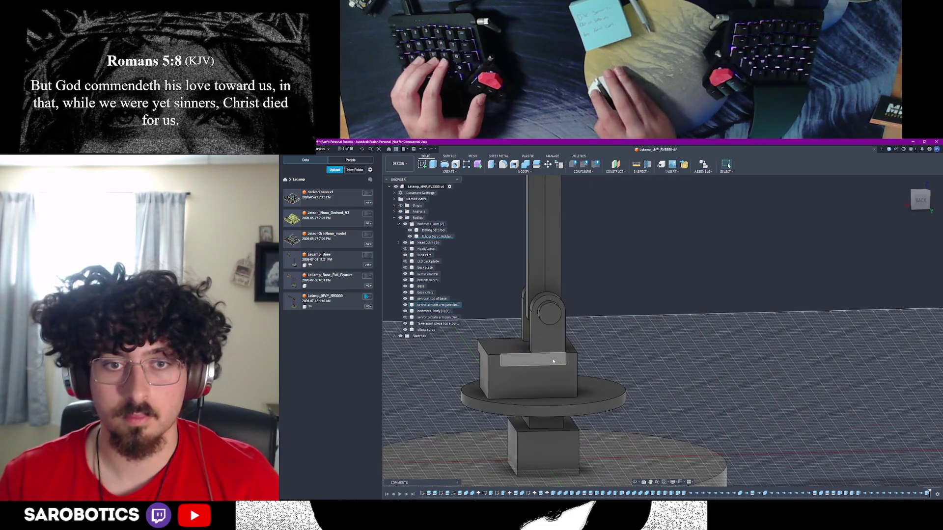
pyautogui.click(522, 363)
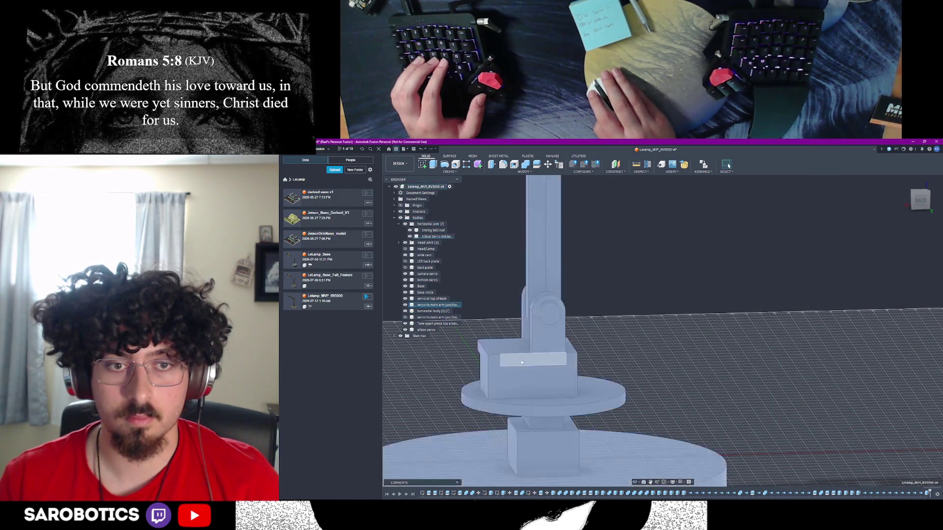
# Delete the thin strip face on the servo block and review the base from several angles
pyautogui.click(616, 347)
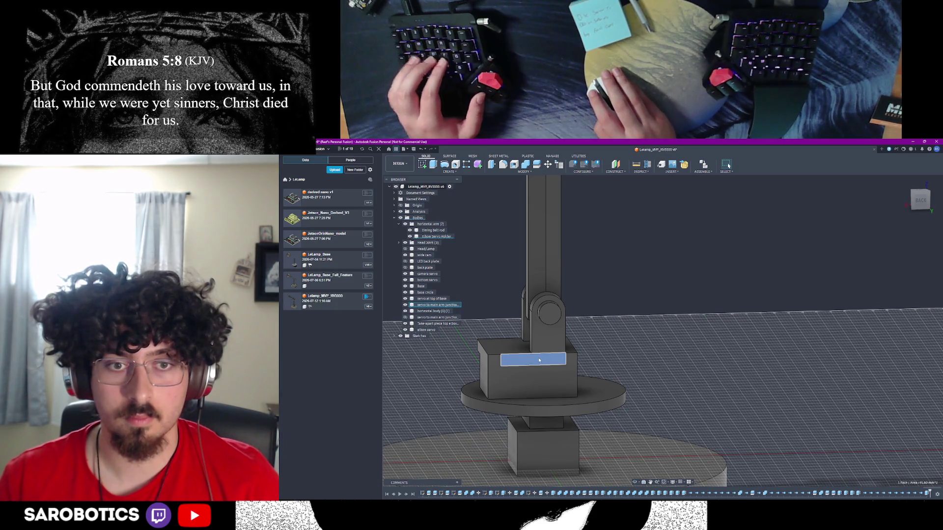
pyautogui.press('Delete')
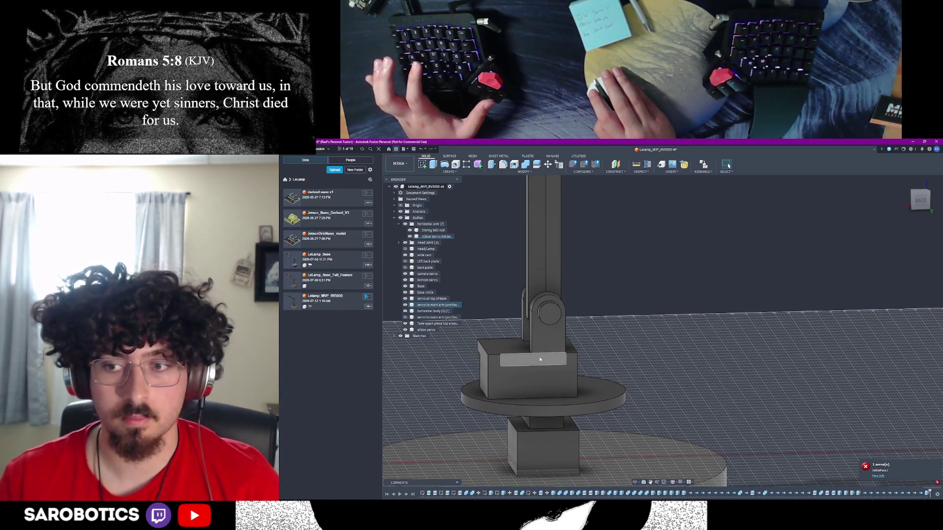
pyautogui.scroll(3, 560, 337)
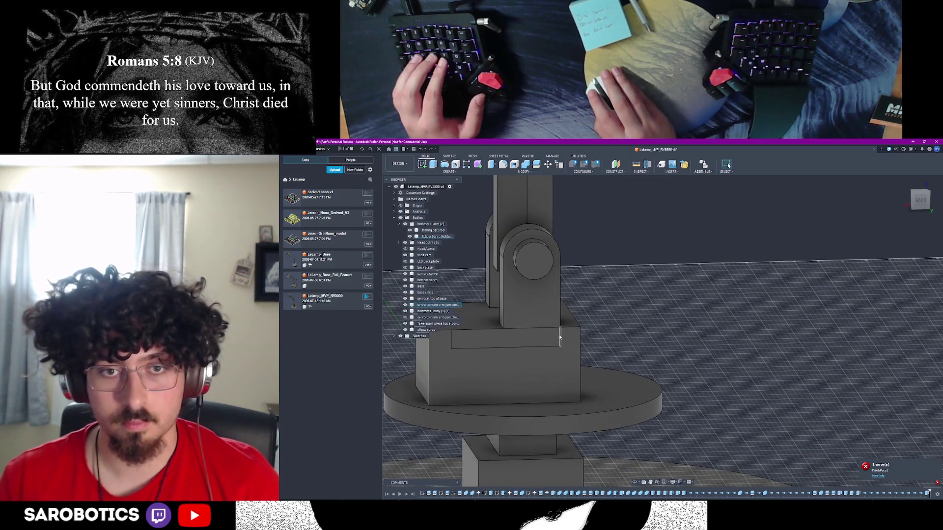
pyautogui.scroll(-3, 560, 343)
pyautogui.keyDown('shift'); pyautogui.moveTo(590, 344); pyautogui.dragTo(708, 260, button='middle'); pyautogui.keyUp('shift')
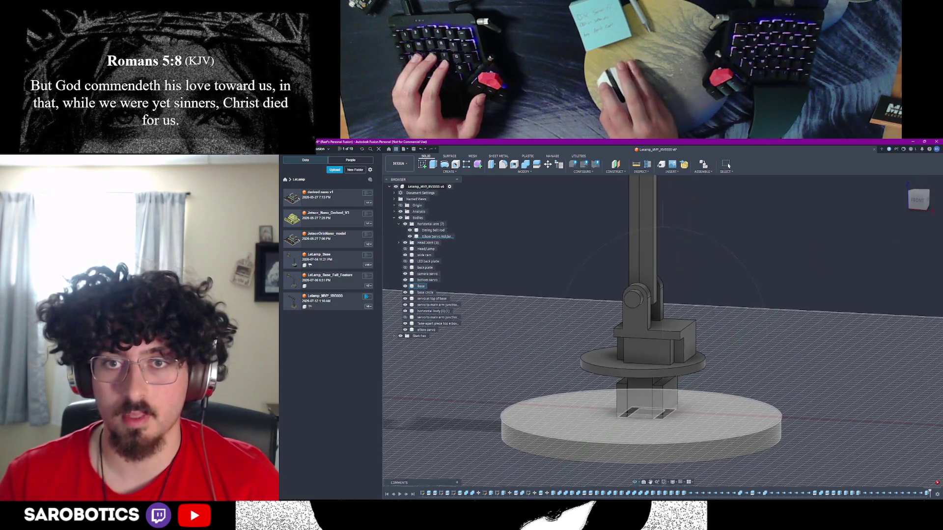
pyautogui.keyDown('shift'); pyautogui.moveTo(691, 338); pyautogui.dragTo(687, 375, button='middle'); pyautogui.keyUp('shift')
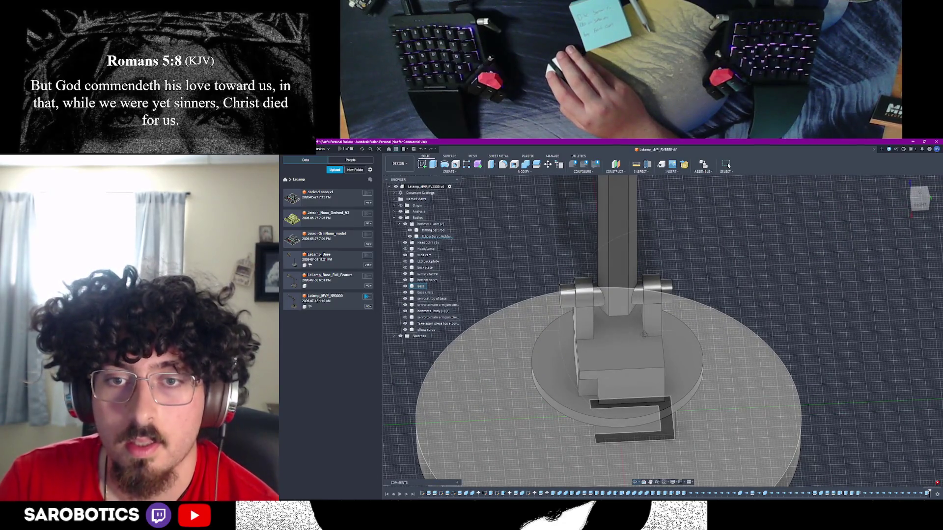
pyautogui.moveTo(647, 351)
pyautogui.keyDown('shift'); pyautogui.mouseDown(button='middle')
pyautogui.moveTo(645, 326)
pyautogui.moveTo(697, 334)
pyautogui.moveTo(685, 351)
pyautogui.moveTo(676, 324)
pyautogui.mouseUp(button='middle'); pyautogui.keyUp('shift')
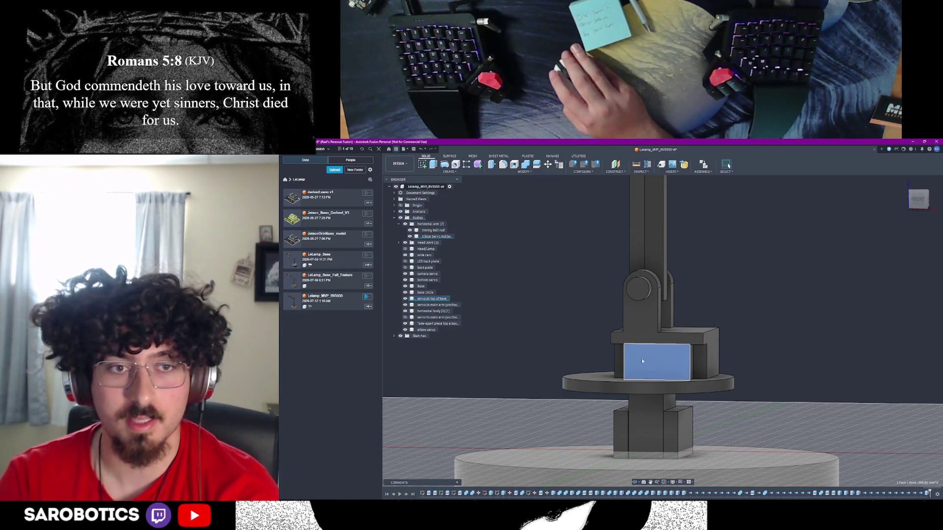
# Check the servo body from the front and overview angles, then clear the selection
pyautogui.scroll(3, 671, 376)
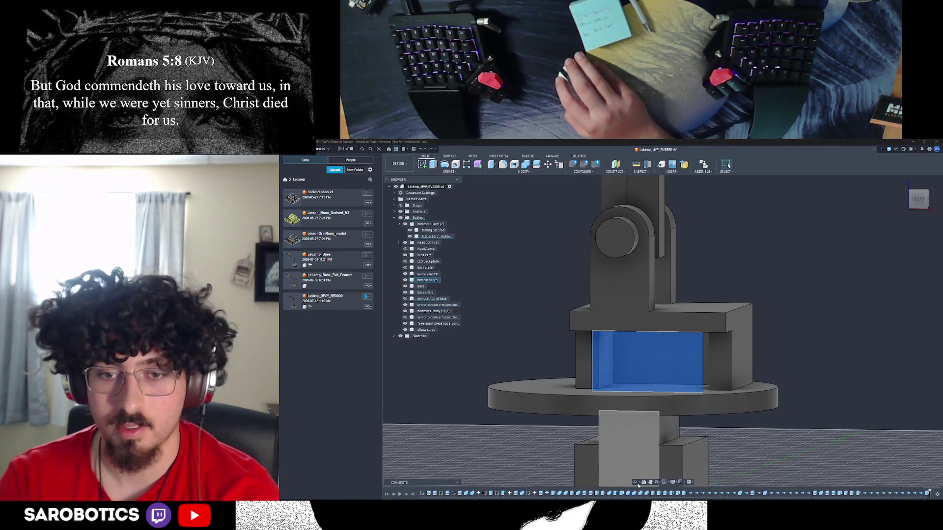
pyautogui.moveTo(638, 479)
pyautogui.keyDown('shift'); pyautogui.mouseDown(button='middle')
pyautogui.moveTo(619, 452)
pyautogui.moveTo(580, 437)
pyautogui.mouseUp(button='middle'); pyautogui.keyUp('shift')
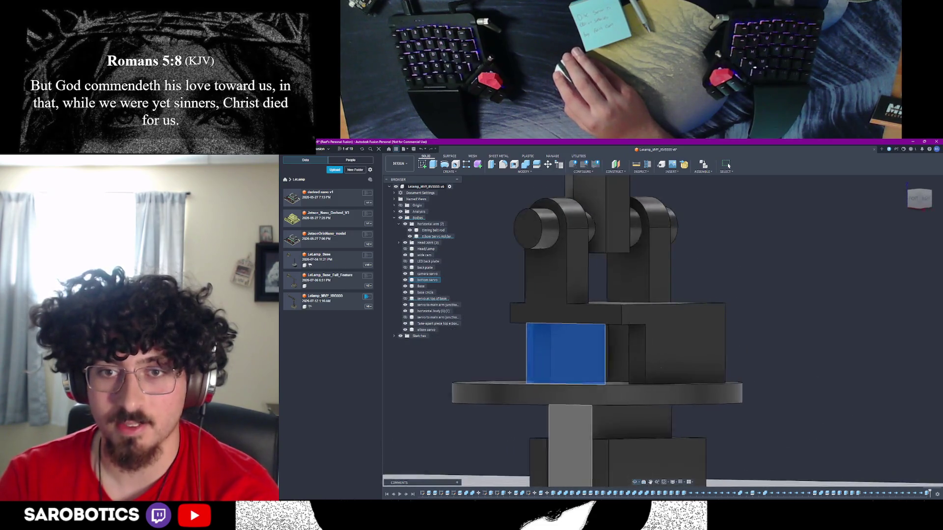
pyautogui.press('f6')
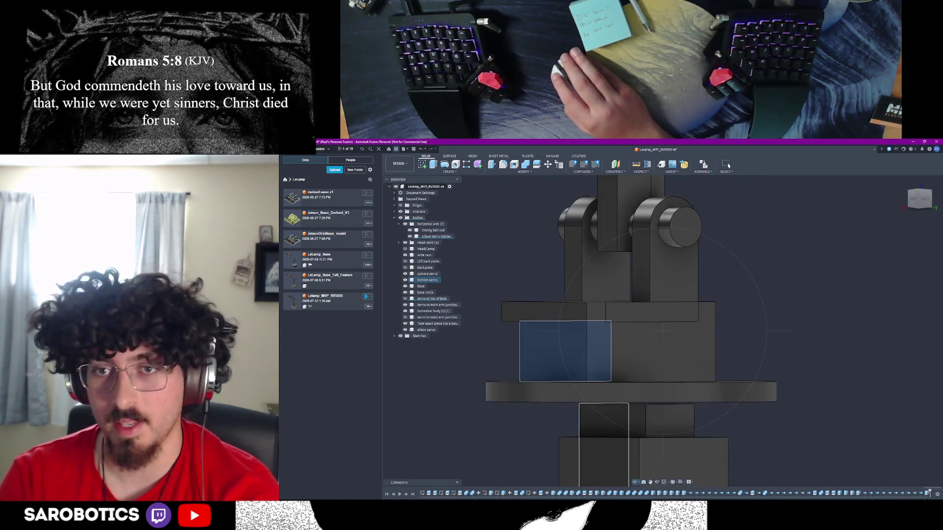
pyautogui.press('F6')
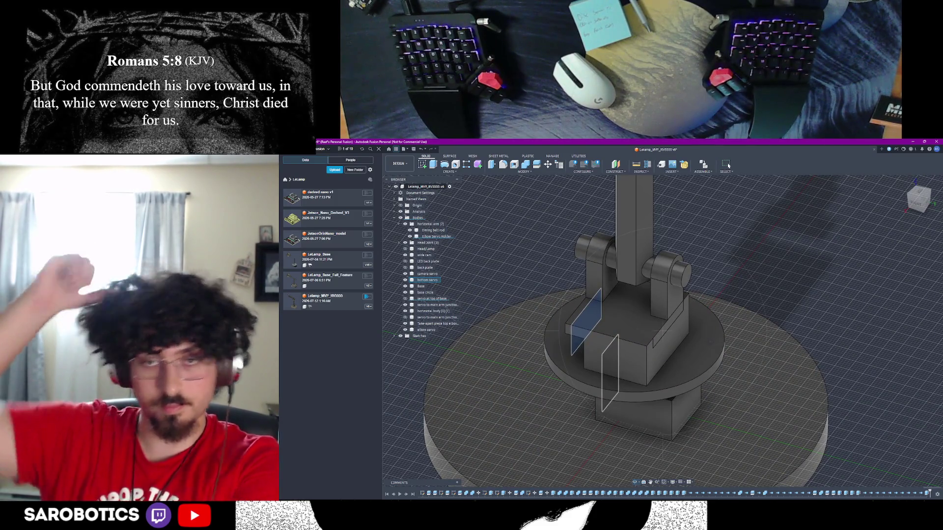
pyautogui.press('F5')
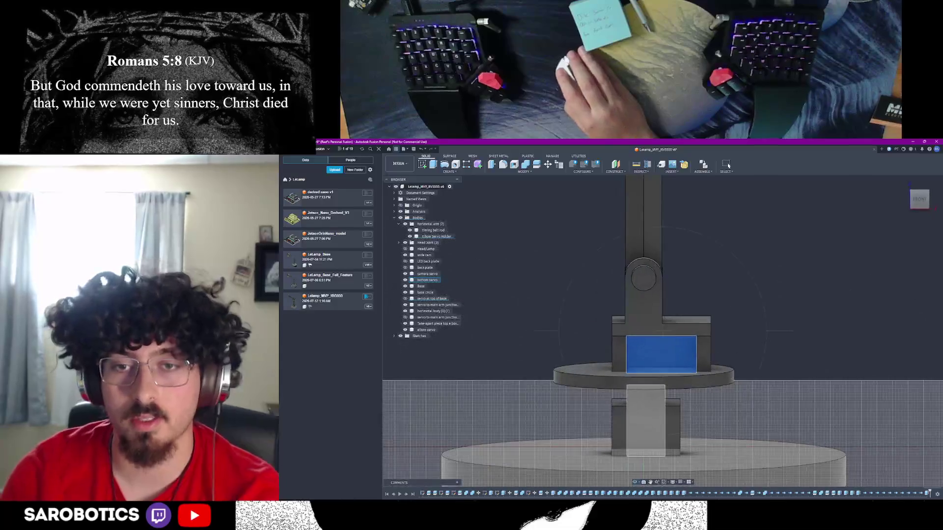
pyautogui.click(769, 356)
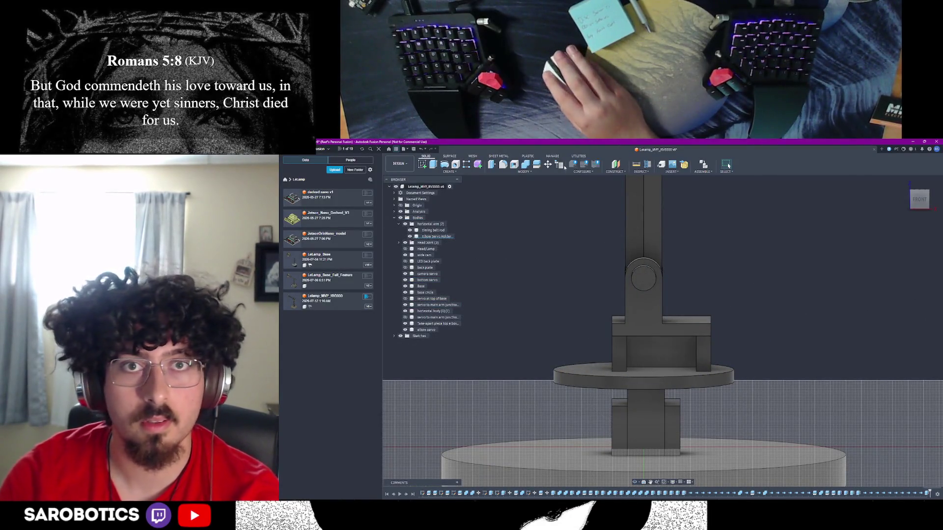
# Measure from the base box face to its front face, reading 6.00 mm
pyautogui.press('i')
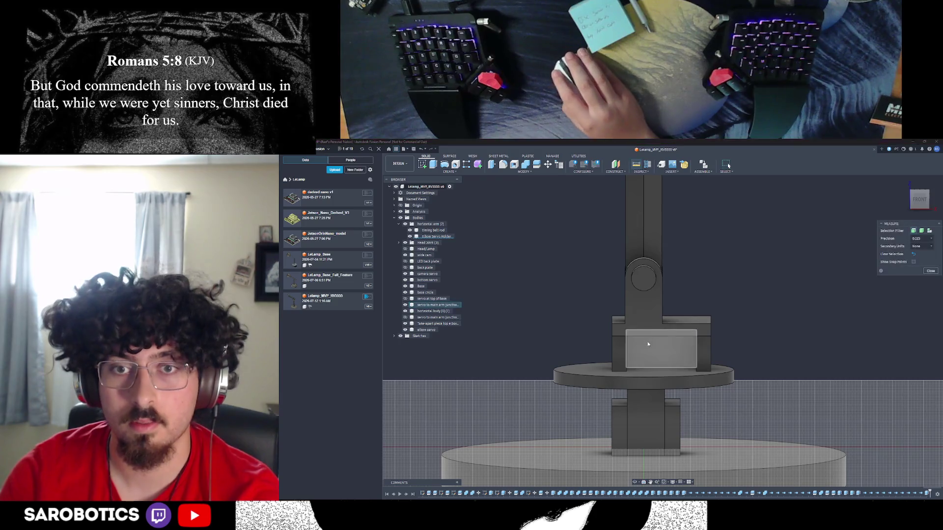
pyautogui.click(660, 351)
pyautogui.press('F7')
pyautogui.press('F6')
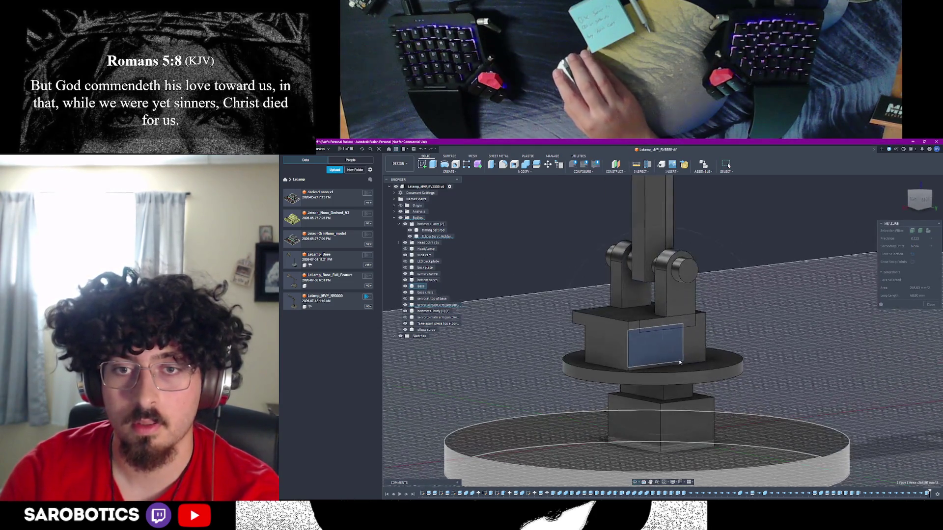
pyautogui.click(694, 362)
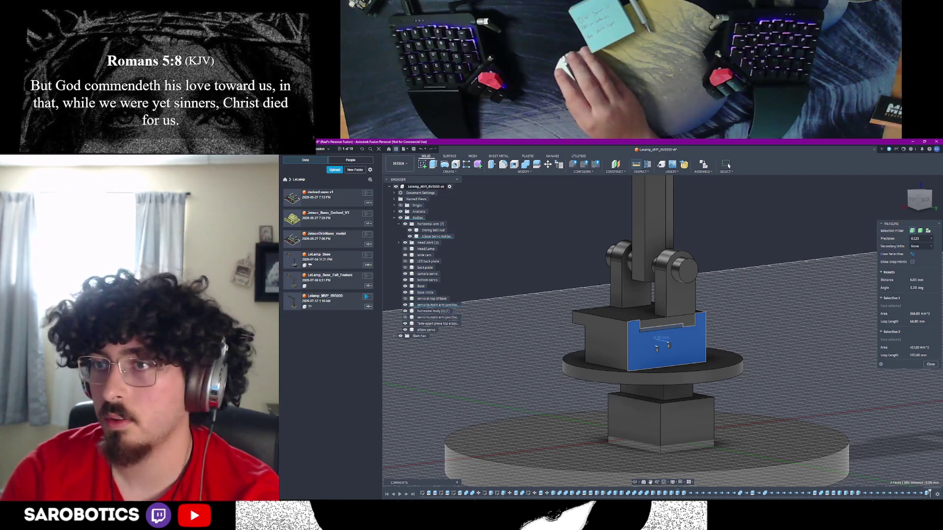
pyautogui.click(931, 365)
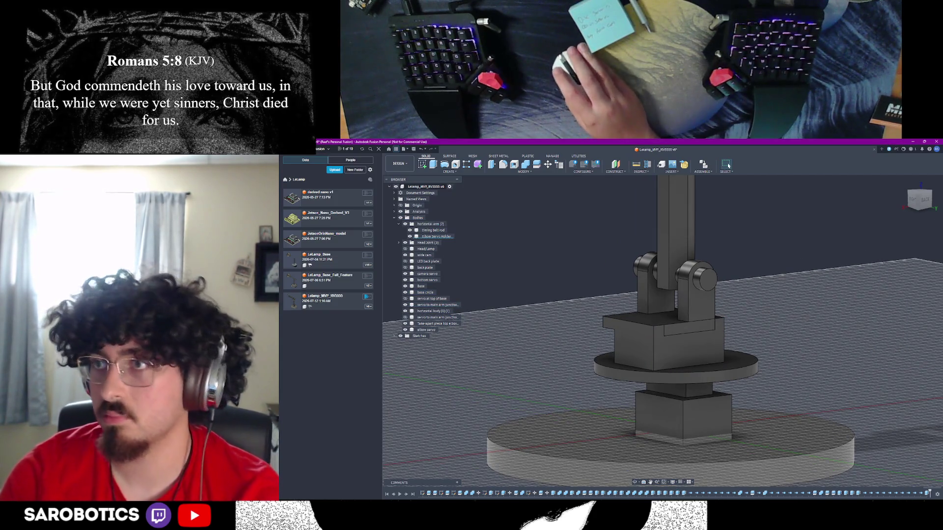
pyautogui.scroll(-2, 751, 400)
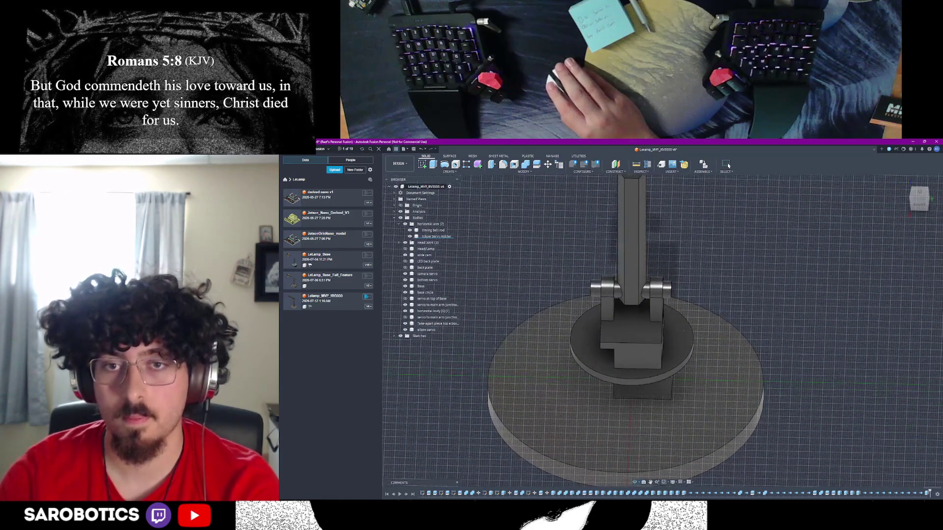
# Measure the right bracket's two edges at 6.00 mm, then check front and back views
pyautogui.press('i')
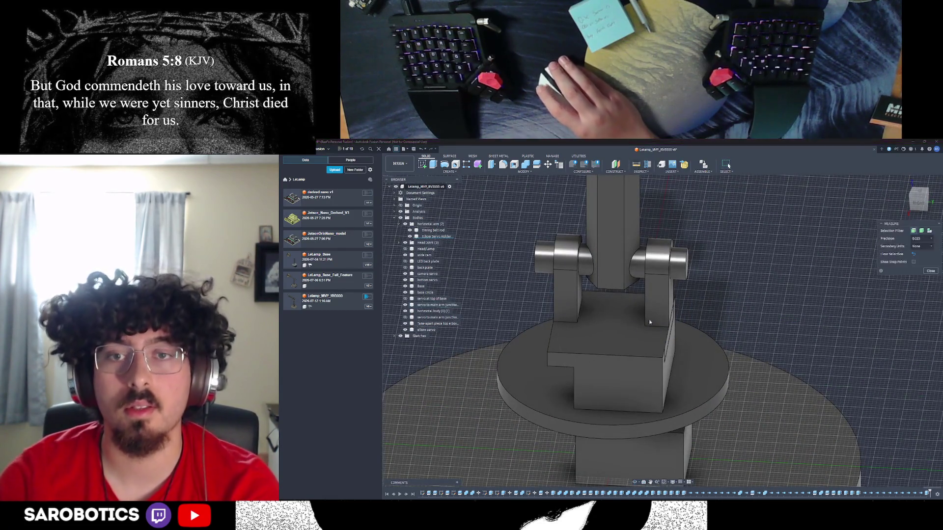
pyautogui.click(646, 306)
pyautogui.click(670, 306)
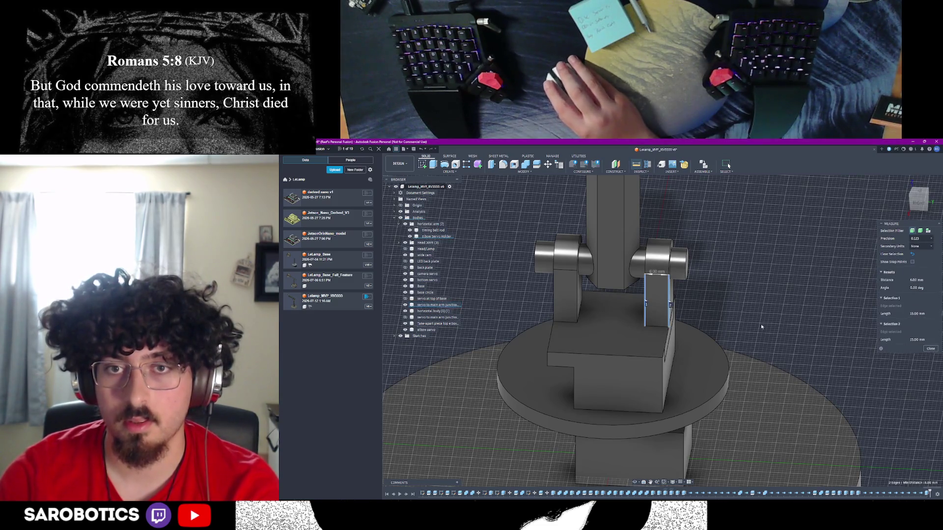
pyautogui.click(930, 348)
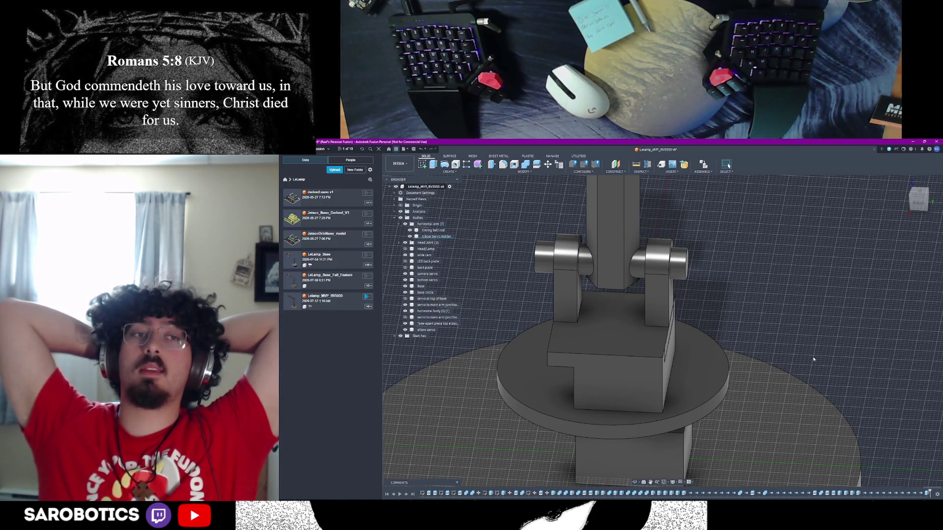
pyautogui.moveTo(638, 484); pyautogui.dragTo(707, 481)
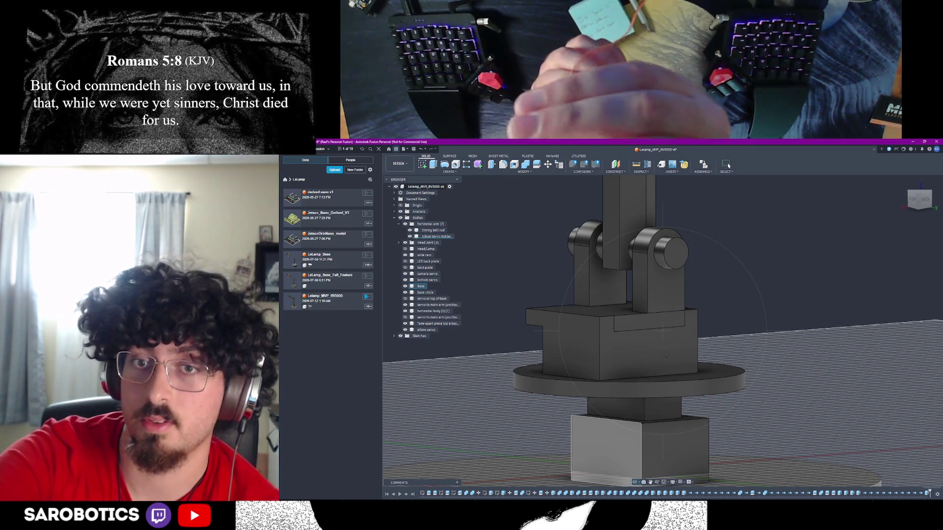
pyautogui.press('F6')
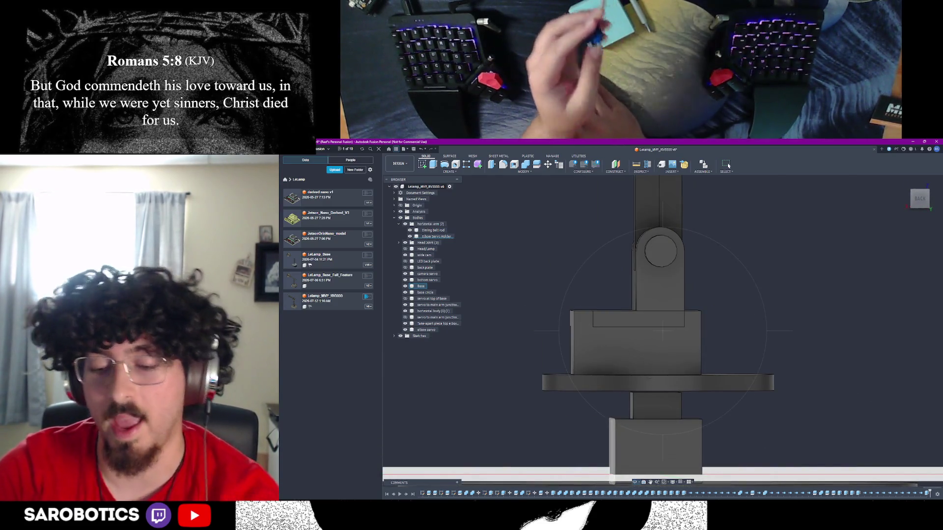
pyautogui.press('F5')
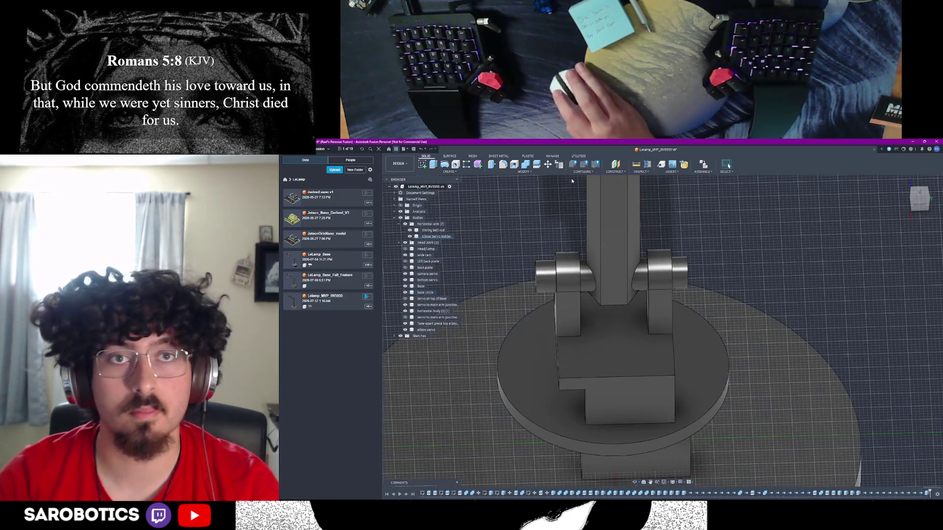
# Start a sketch on the box's top face under the servo brackets
pyautogui.click(619, 344)
pyautogui.moveTo(744, 385)
pyautogui.keyDown('shift'); pyautogui.mouseDown(button='middle')
pyautogui.moveTo(776, 345)
pyautogui.moveTo(748, 307)
pyautogui.mouseUp(button='middle'); pyautogui.keyUp('shift')
pyautogui.rightClick(748, 307)
pyautogui.press('Escape')
pyautogui.scroll(5, 673, 334)
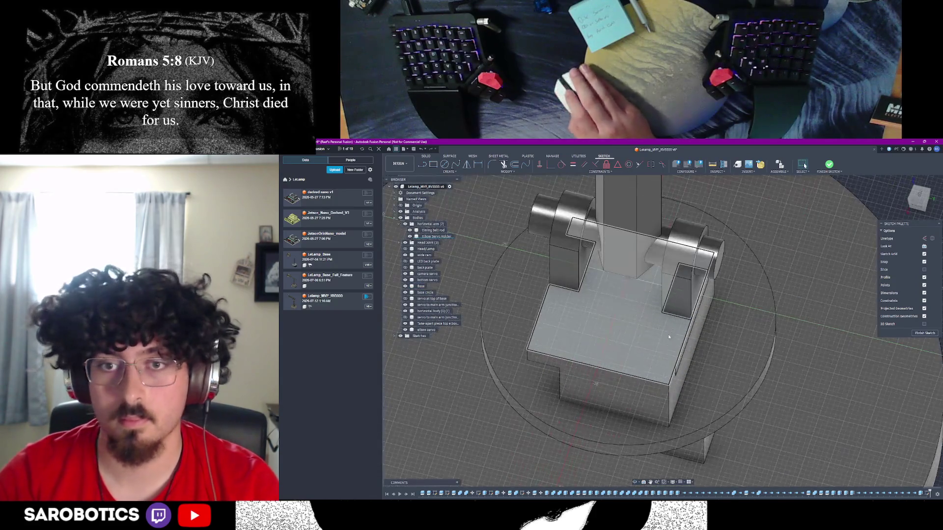
pyautogui.keyDown('shift'); pyautogui.moveTo(830, 216); pyautogui.dragTo(846, 198, button='middle'); pyautogui.keyUp('shift')
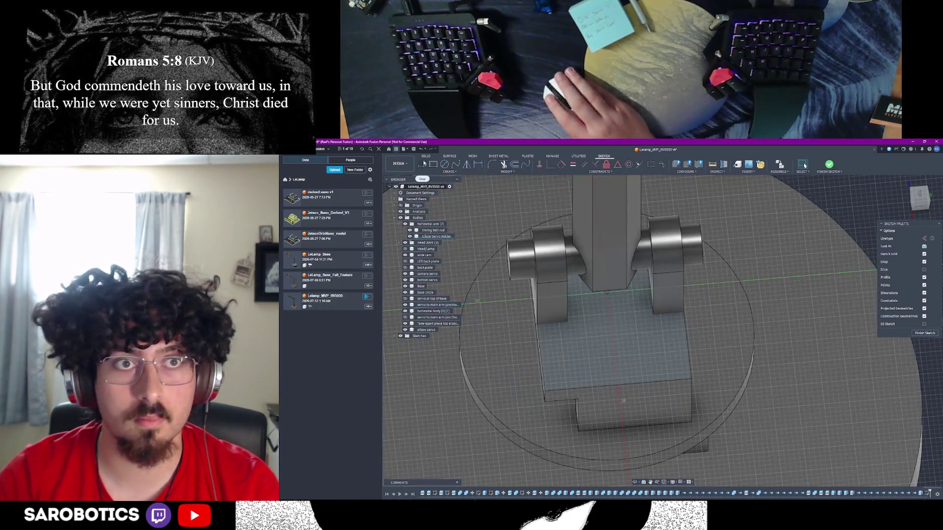
# Draw a trial cable path from the right bracket, then undo it
pyautogui.click(421, 165)
pyautogui.click(654, 314)
pyautogui.click(668, 313)
pyautogui.click(682, 376)
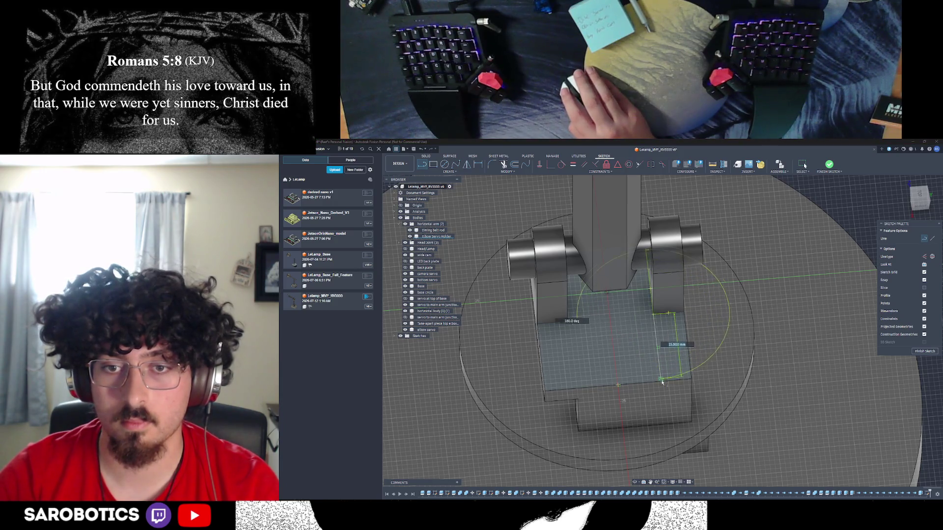
pyautogui.scroll(3, 662, 382)
pyautogui.click(662, 384)
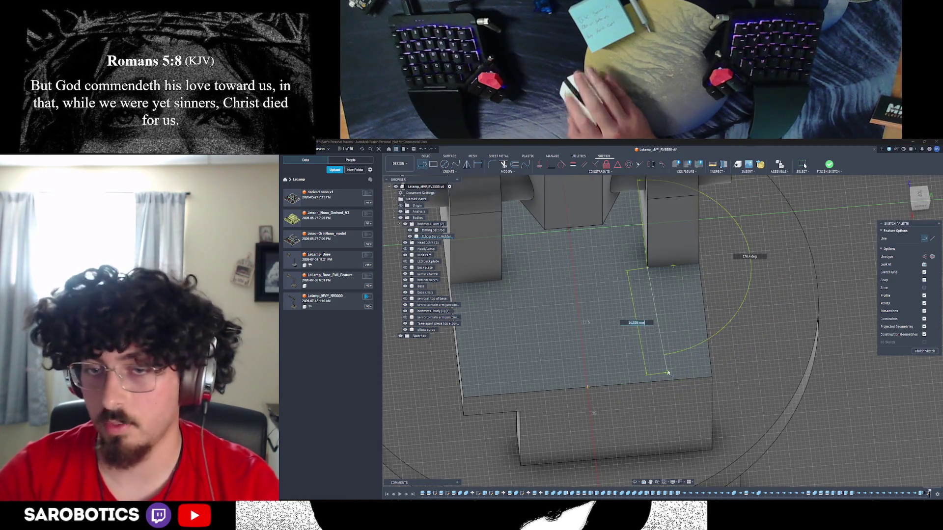
pyautogui.hotkey('ctrl', 'z')
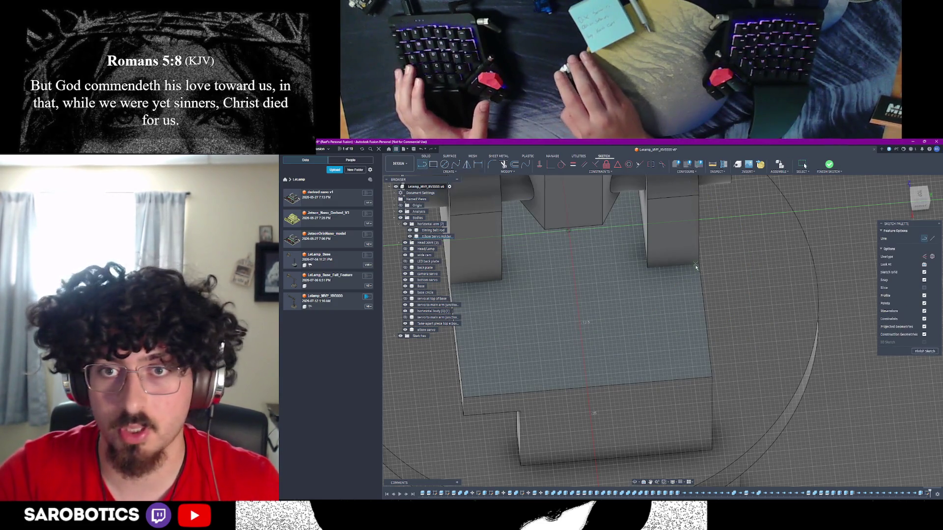
# Draw a 15.500 mm line down from the right bracket corner point
pyautogui.click(699, 265)
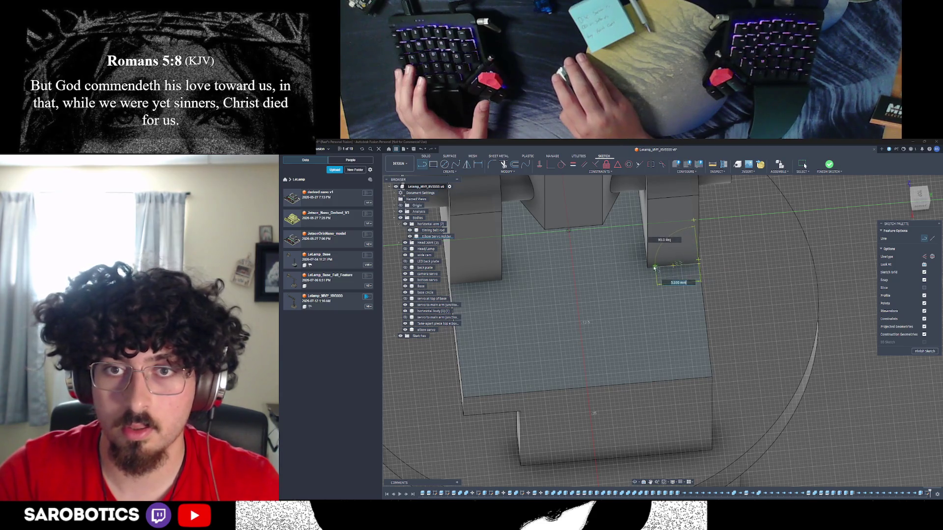
pyautogui.press('Escape')
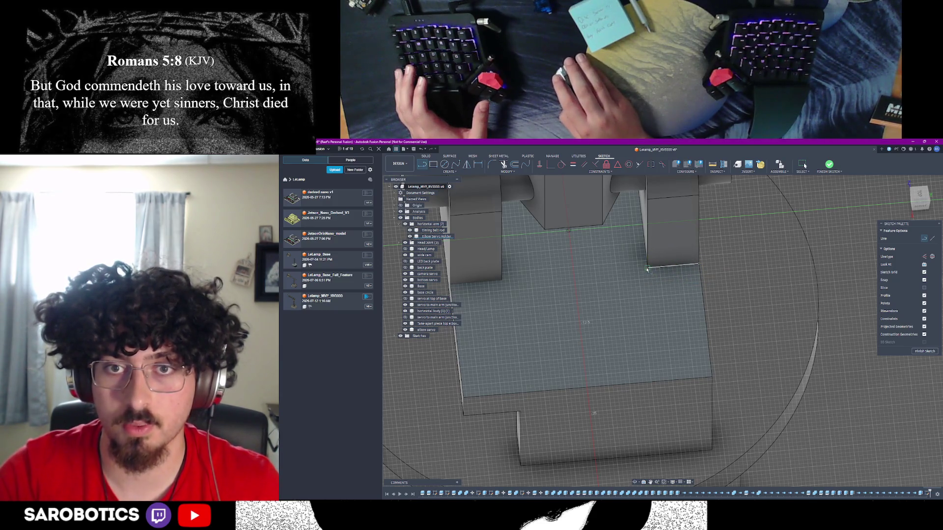
pyautogui.click(647, 269)
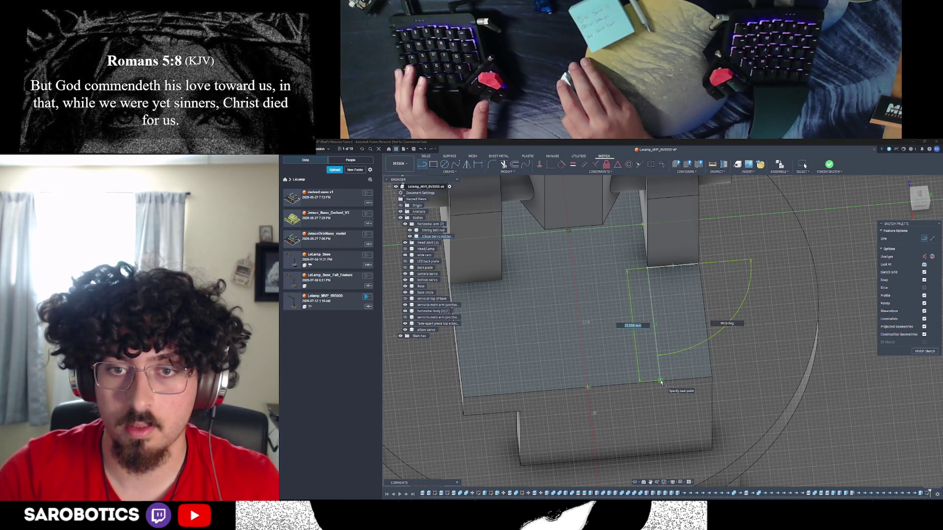
pyautogui.click(661, 382)
pyautogui.scroll(-3, 661, 383)
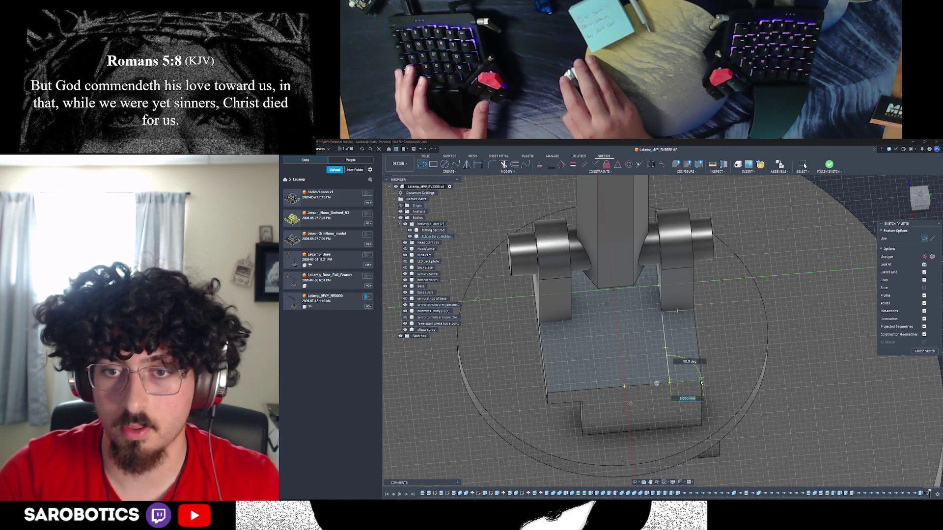
pyautogui.press('Escape')
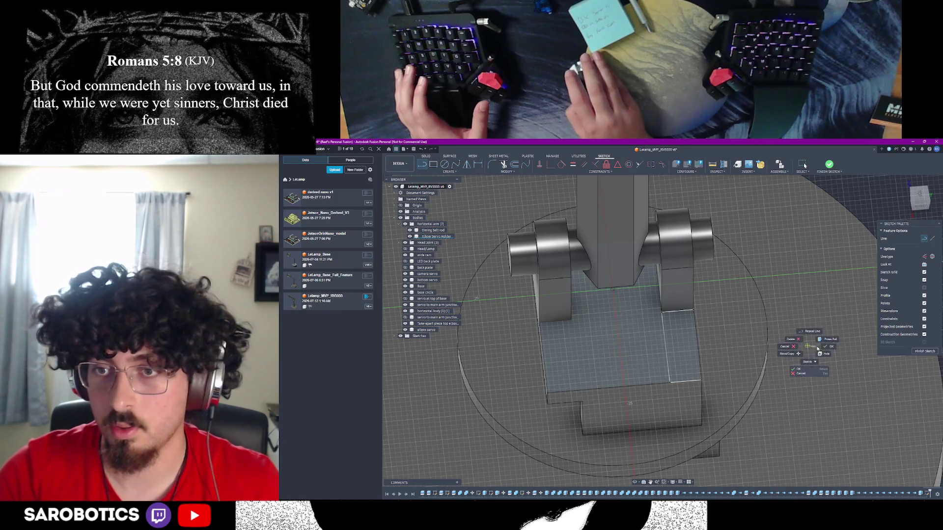
pyautogui.scroll(-3, 781, 354)
pyautogui.moveTo(633, 483)
pyautogui.keyDown('shift'); pyautogui.mouseDown(button='middle')
pyautogui.moveTo(638, 403)
pyautogui.moveTo(668, 388)
pyautogui.moveTo(771, 375)
pyautogui.mouseUp(button='middle'); pyautogui.keyUp('shift')
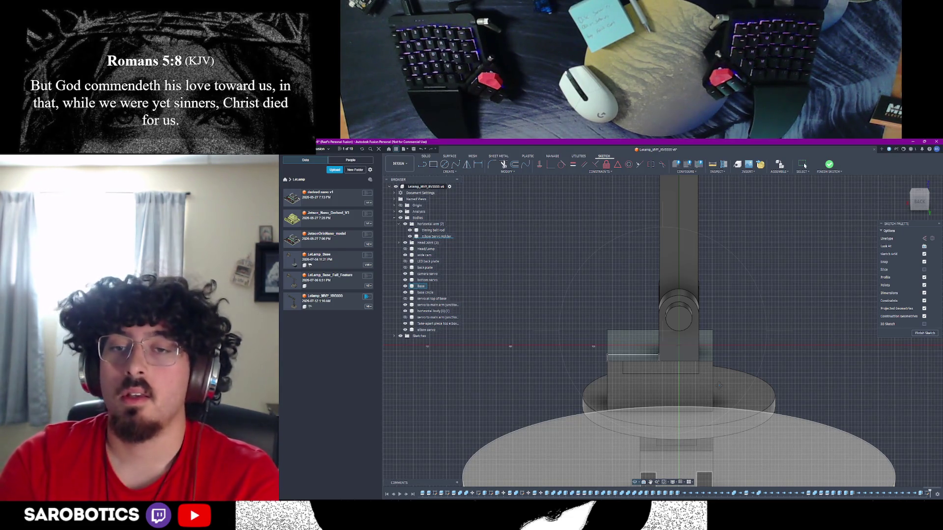
# Close the cable-path sketch and view the lamp from a raised perspective
pyautogui.press('Escape')
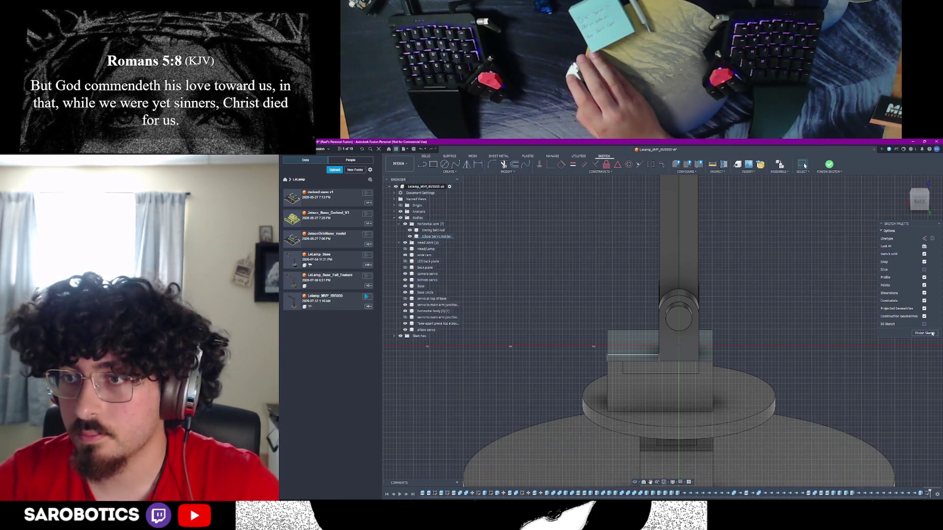
pyautogui.press('Escape')
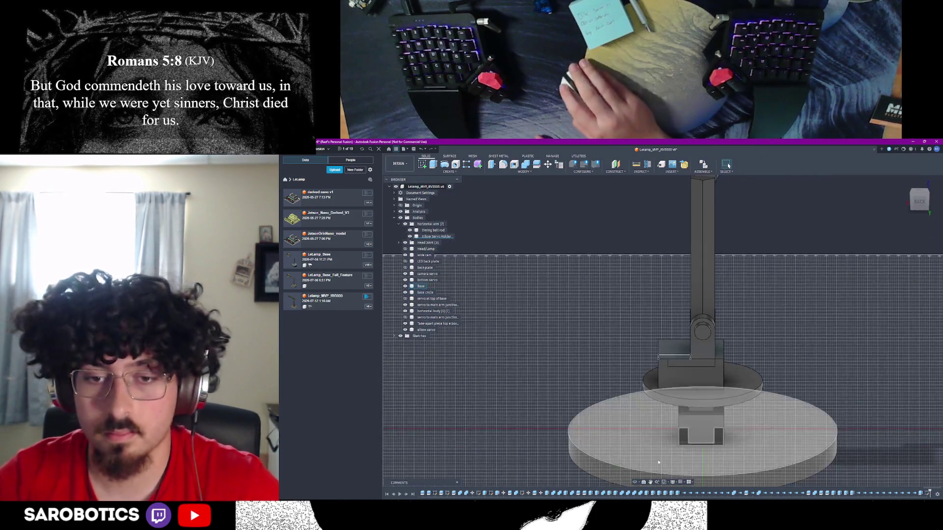
pyautogui.keyDown('shift'); pyautogui.moveTo(728, 166); pyautogui.dragTo(729, 165, button='middle'); pyautogui.keyUp('shift')
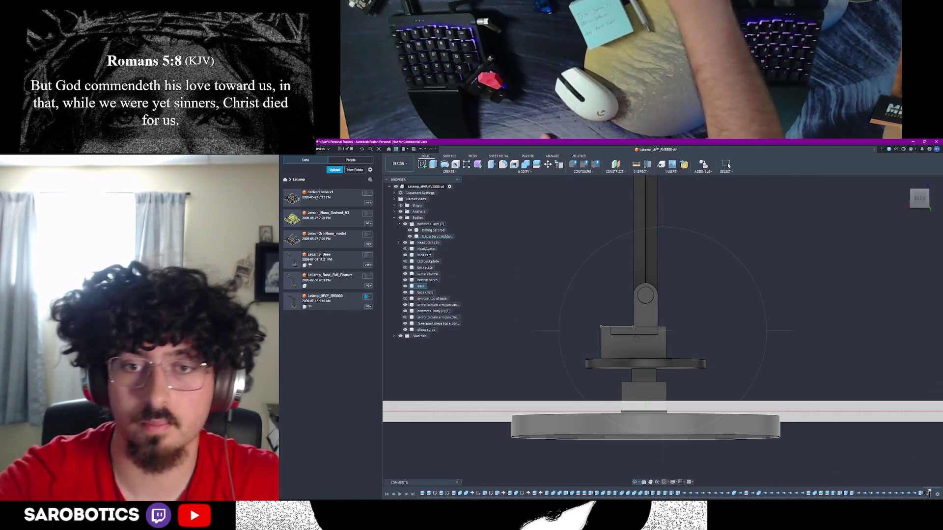
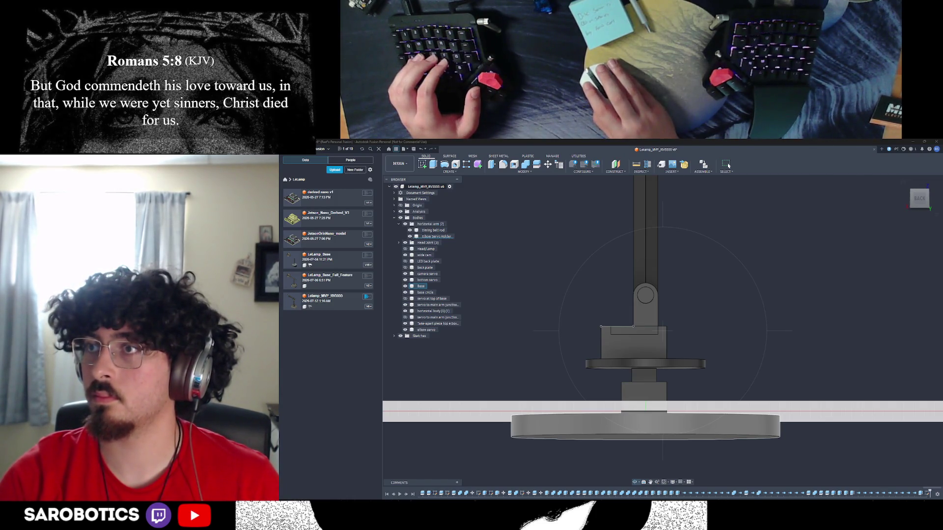
# Orbit around the lamp base and servo block to inspect them from several angles
pyautogui.moveTo(645, 343)
pyautogui.mouseDown(button='middle')
pyautogui.moveTo(678, 329)
pyautogui.moveTo(680, 351)
pyautogui.moveTo(680, 331)
pyautogui.mouseUp(button='middle')
pyautogui.keyDown('shift'); pyautogui.moveTo(729, 166); pyautogui.dragTo(728, 166, button='middle'); pyautogui.keyUp('shift')
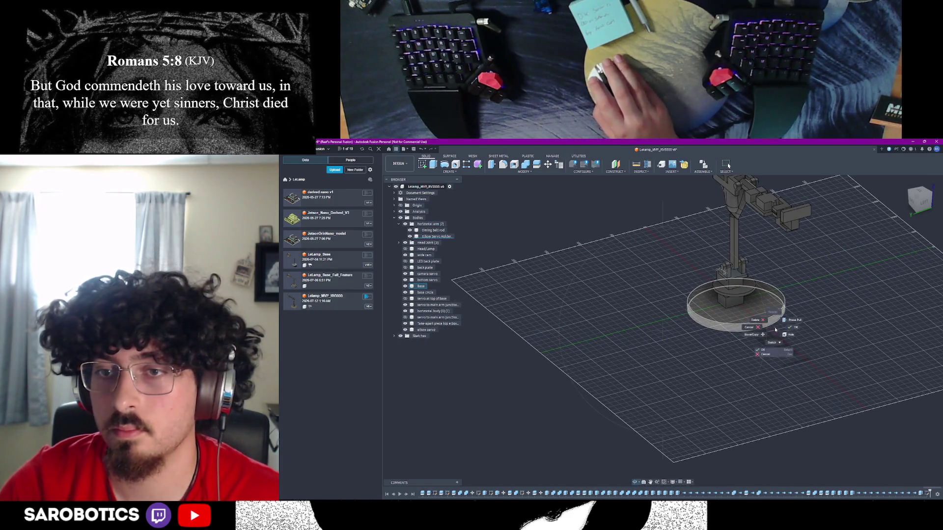
pyautogui.click(819, 337)
pyautogui.keyDown('shift'); pyautogui.moveTo(728, 165); pyautogui.dragTo(728, 166, button='middle'); pyautogui.keyUp('shift')
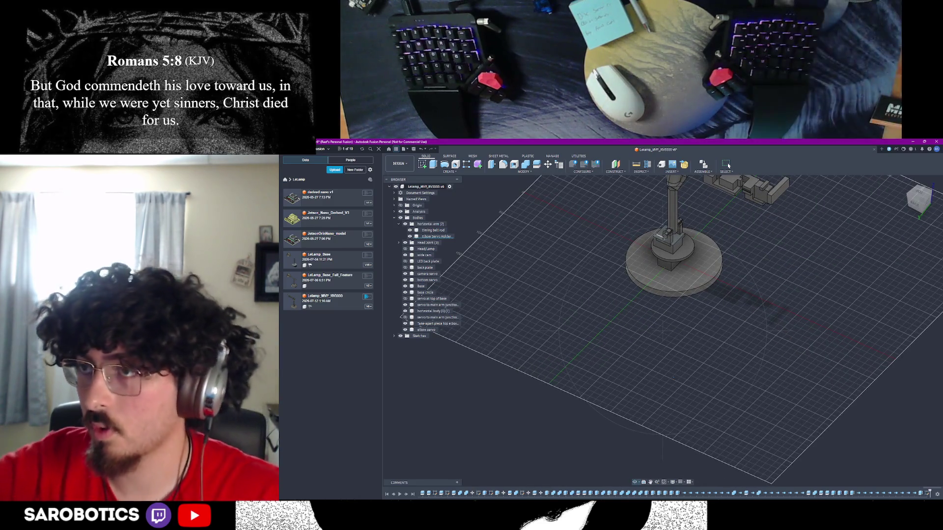
pyautogui.keyDown('shift'); pyautogui.moveTo(728, 165); pyautogui.dragTo(729, 165, button='middle'); pyautogui.keyUp('shift')
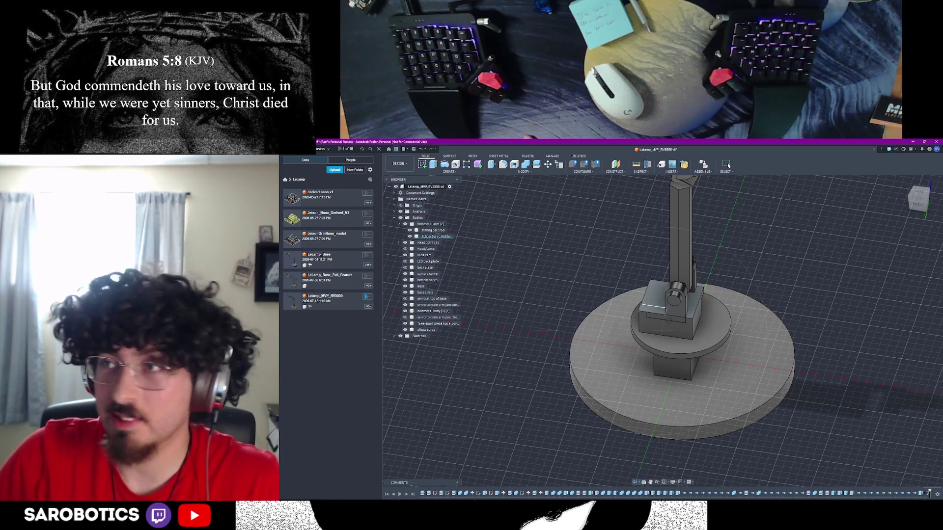
pyautogui.keyDown('shift'); pyautogui.moveTo(728, 166); pyautogui.dragTo(728, 165, button='middle'); pyautogui.keyUp('shift')
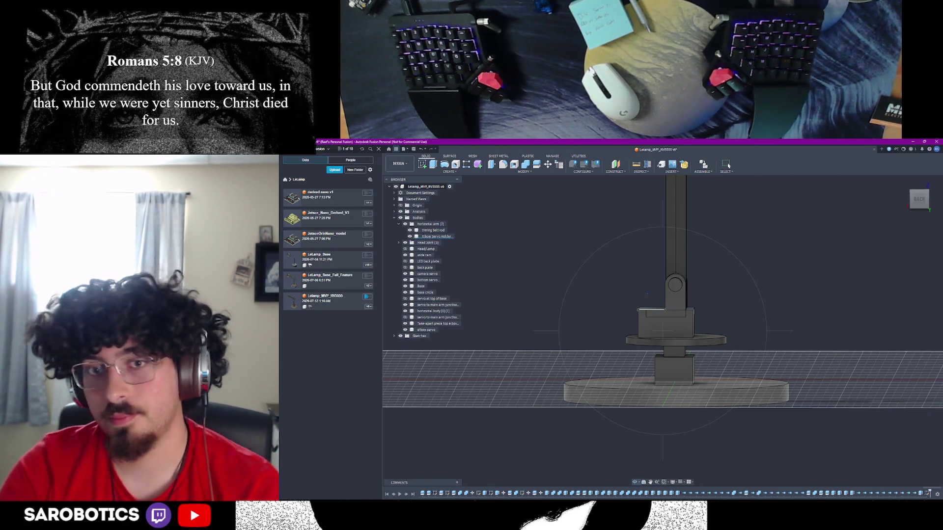
pyautogui.keyDown('shift'); pyautogui.moveTo(728, 165); pyautogui.dragTo(729, 166, button='middle'); pyautogui.keyUp('shift')
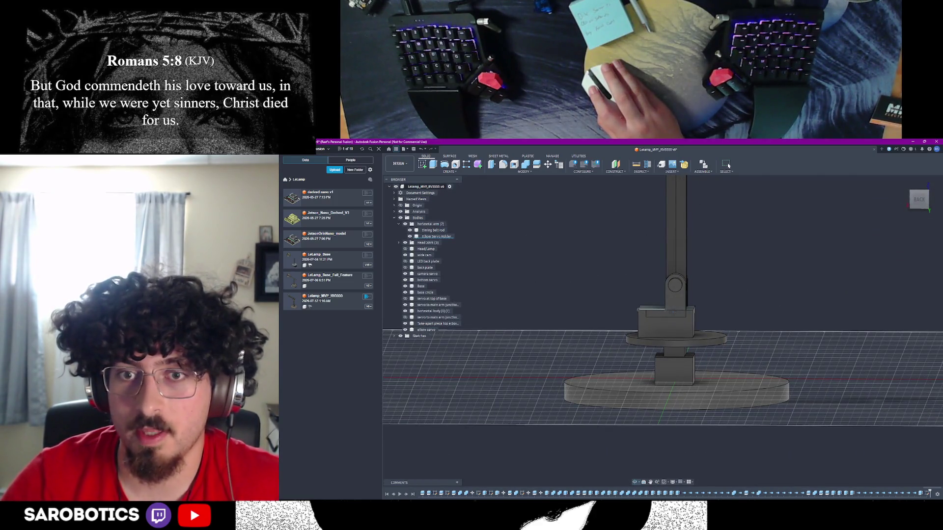
pyautogui.keyDown('shift'); pyautogui.moveTo(728, 165); pyautogui.dragTo(728, 166, button='middle'); pyautogui.keyUp('shift')
# Start and cancel a sketch on the servo block's front face, then select the slot's edges and face
pyautogui.click(427, 165)
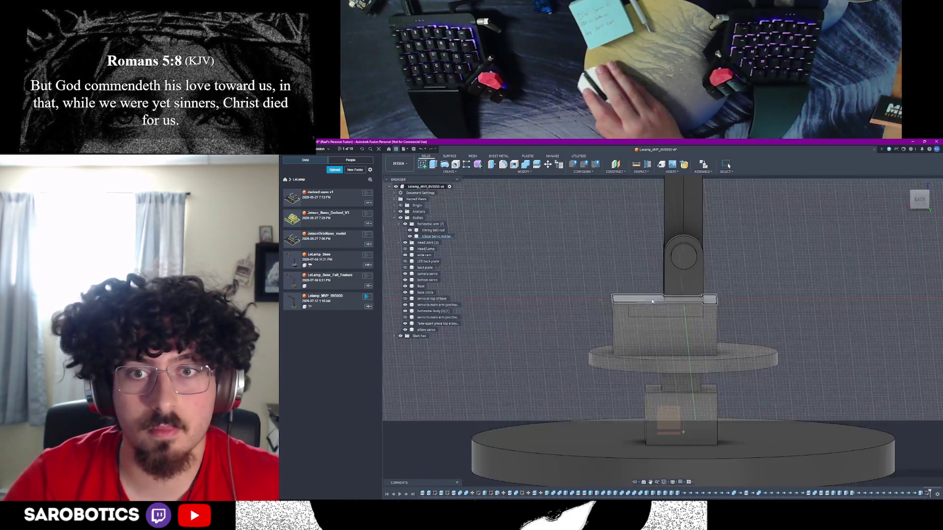
pyautogui.click(678, 311)
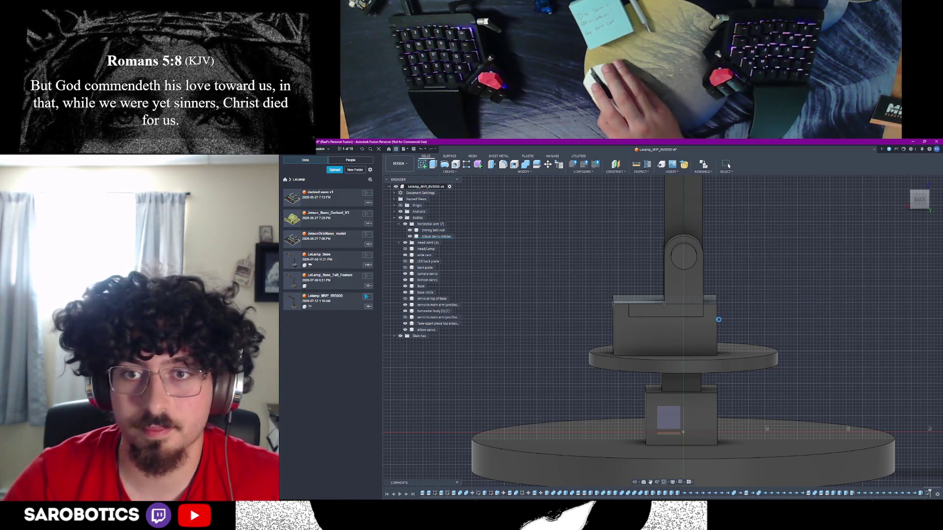
pyautogui.press('Escape')
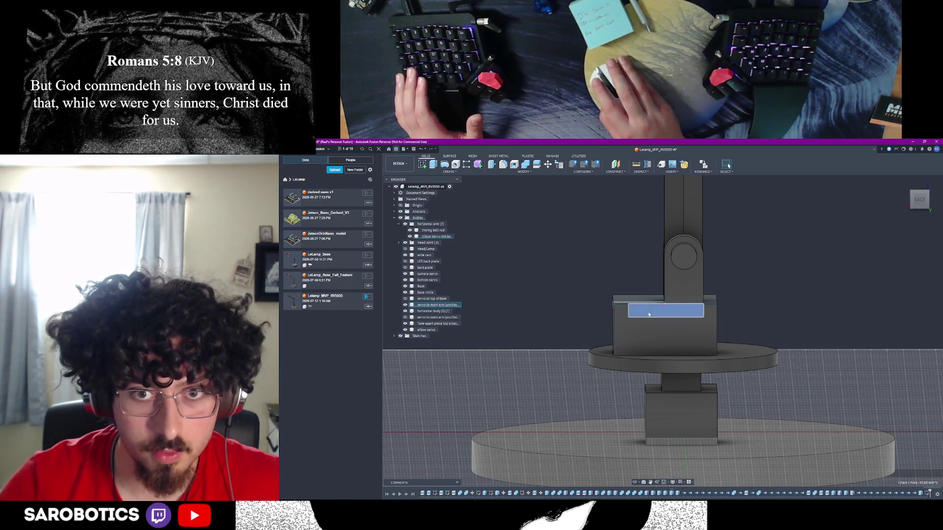
pyautogui.click(659, 317)
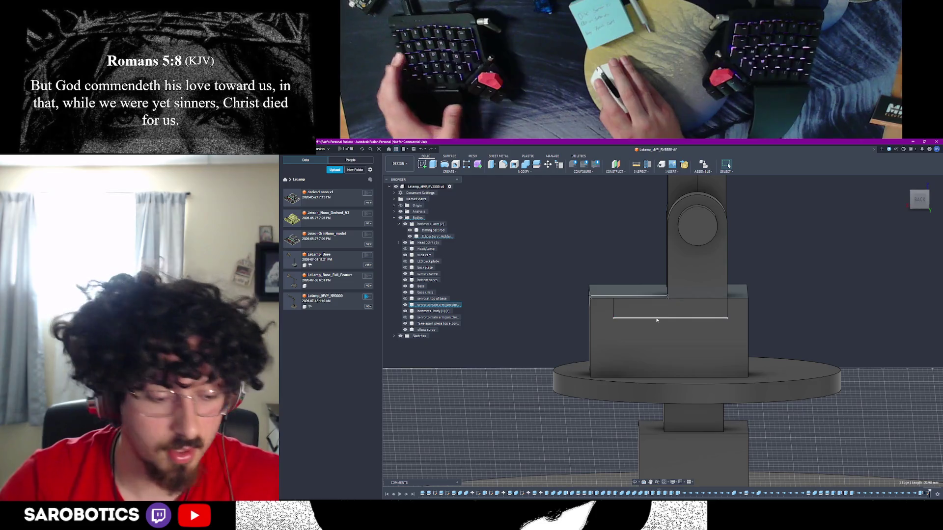
pyautogui.scroll(3, 659, 318)
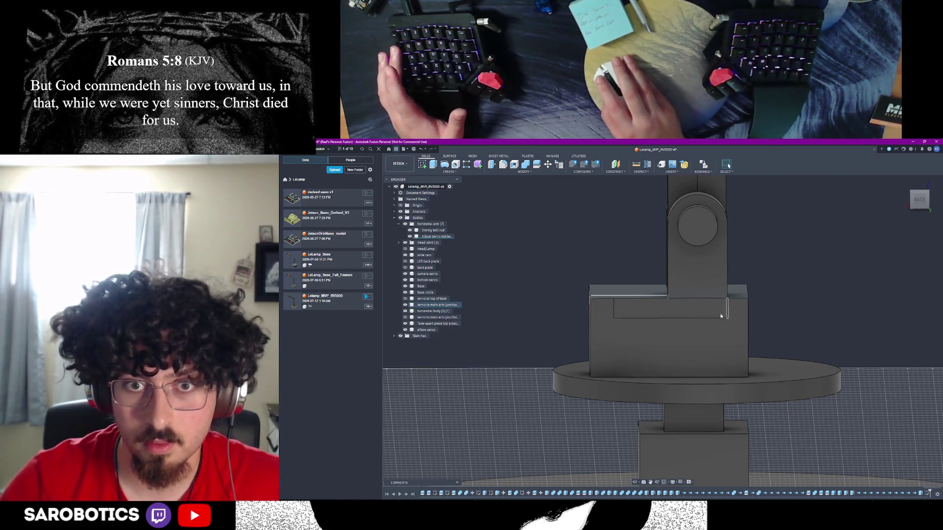
pyautogui.click(623, 321)
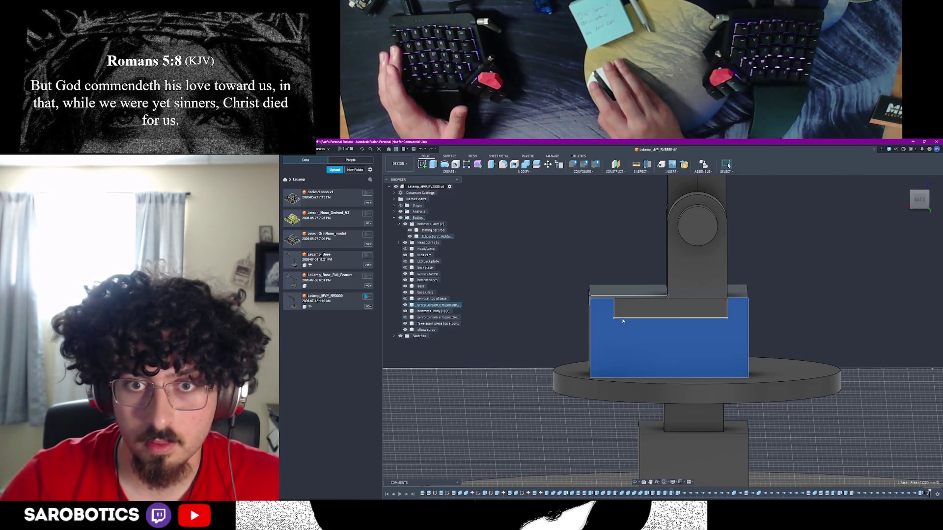
pyautogui.click(709, 318)
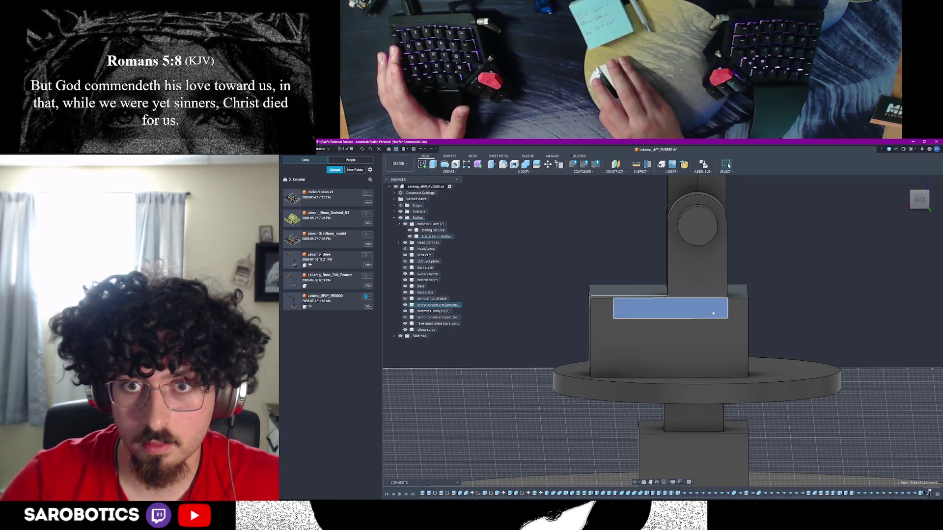
pyautogui.scroll(-2, 713, 313)
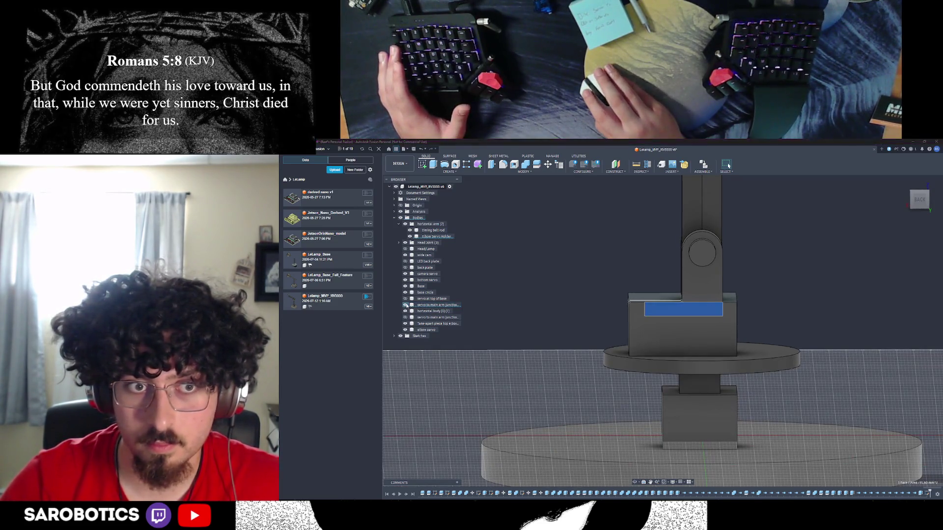
# Hide and reshow the servo-to-main-arm junction body, then view the box from its other side
pyautogui.click(405, 305)
pyautogui.click(406, 305)
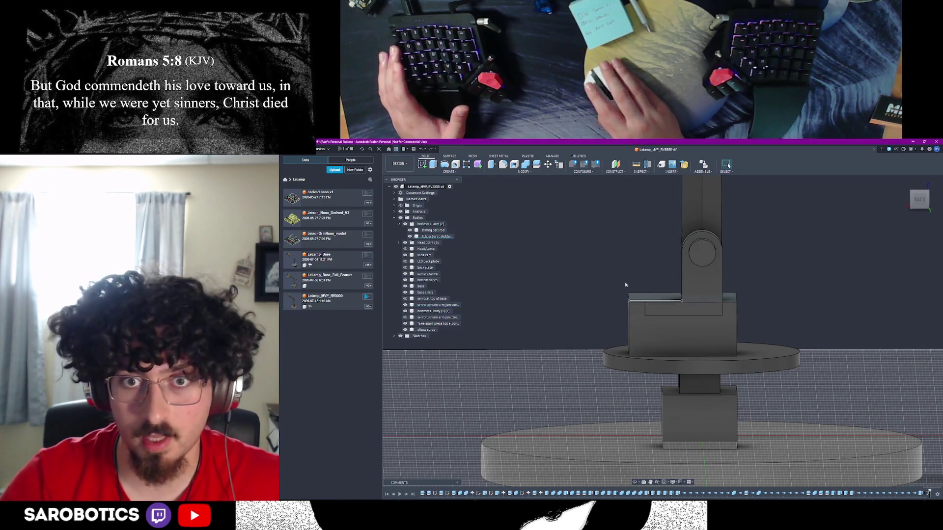
pyautogui.keyDown('shift'); pyautogui.moveTo(728, 165); pyautogui.dragTo(729, 166, button='middle'); pyautogui.keyUp('shift')
pyautogui.moveTo(736, 296)
pyautogui.keyDown('shift'); pyautogui.mouseDown(button='middle')
pyautogui.moveTo(713, 320)
pyautogui.moveTo(648, 315)
pyautogui.mouseUp(button='middle'); pyautogui.keyUp('shift')
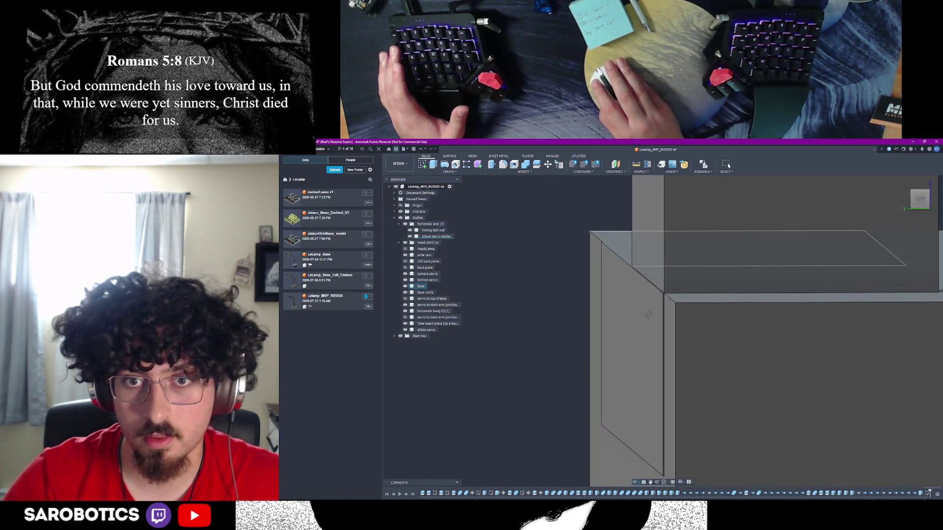
# Measure the gap between the two block edges as 0.024 mm
pyautogui.press('Escape')
pyautogui.scroll(3, 658, 295)
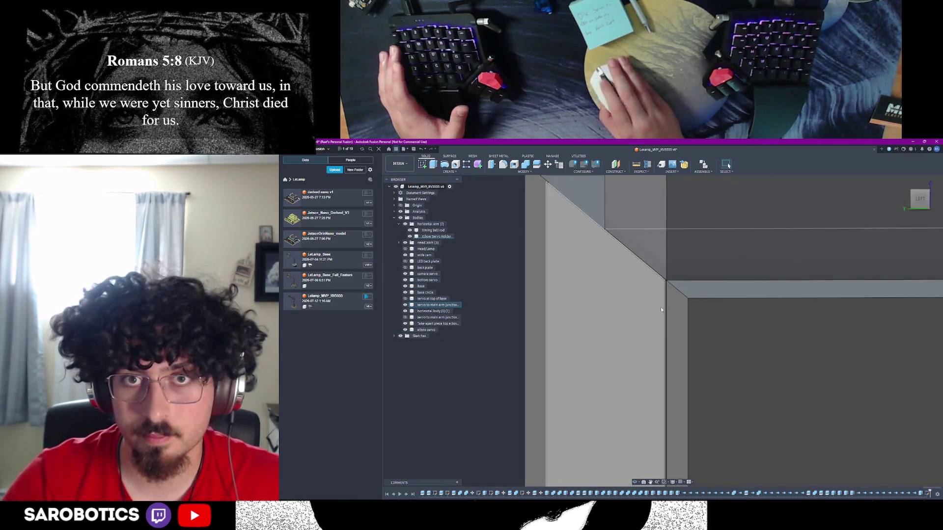
pyautogui.click(636, 165)
pyautogui.scroll(-2, 646, 305)
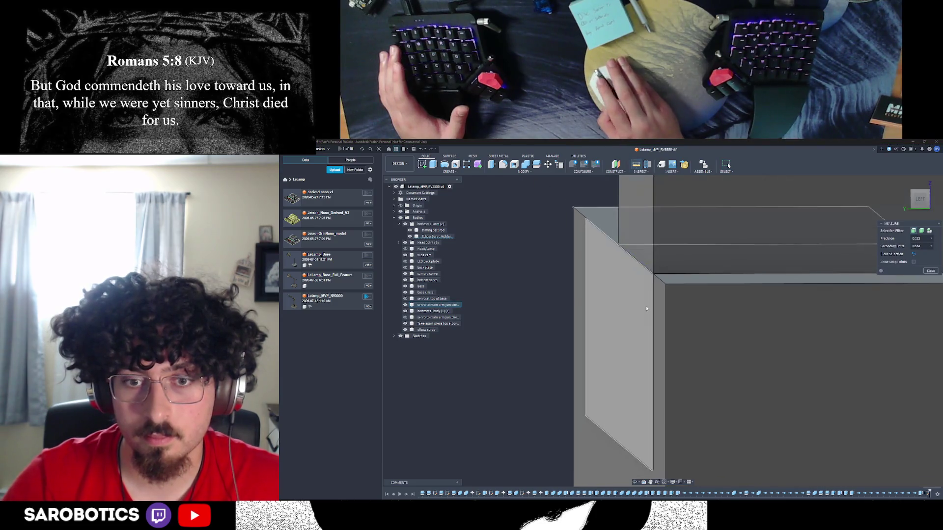
pyautogui.scroll(2, 647, 327)
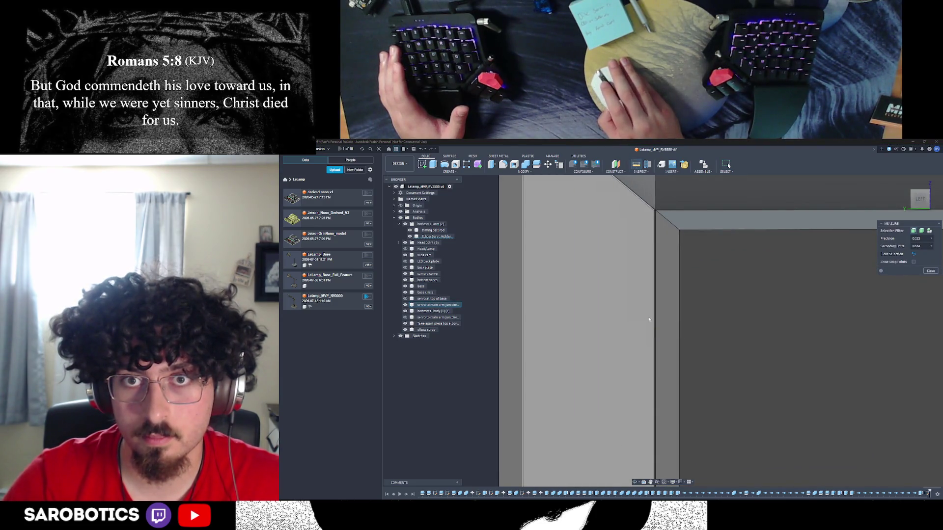
pyautogui.click(654, 311)
pyautogui.click(656, 313)
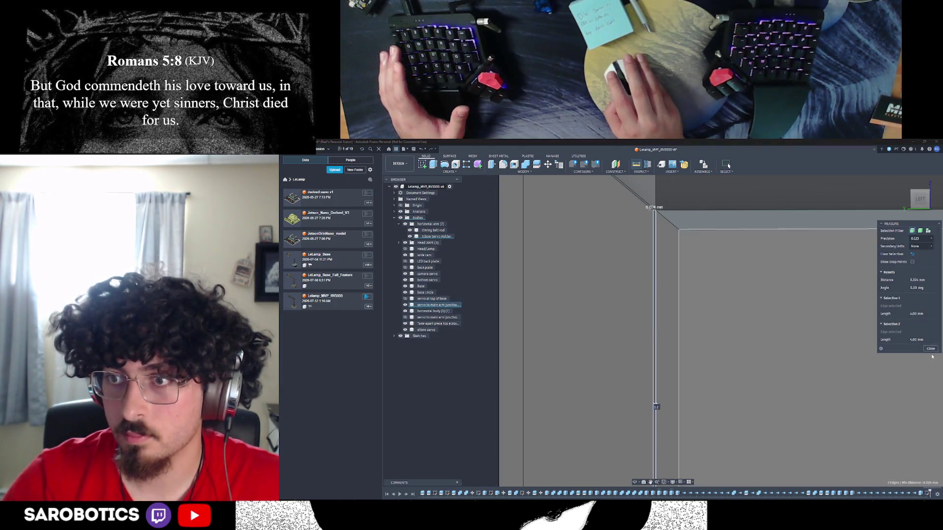
pyautogui.press('Escape')
# Cut the angled face back 0.024 mm and orbit to inspect the result
pyautogui.scroll(-2, 748, 328)
pyautogui.click(652, 305)
pyautogui.write('e')
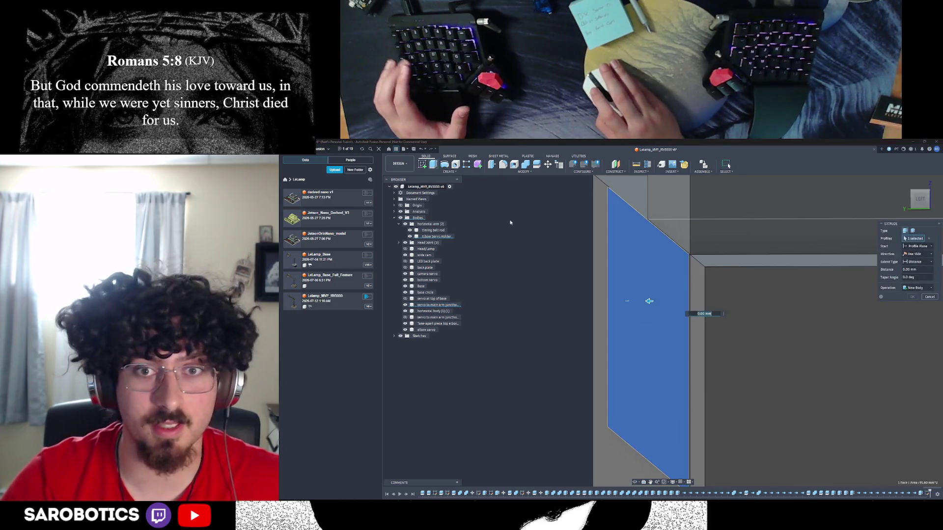
pyautogui.write('-27')
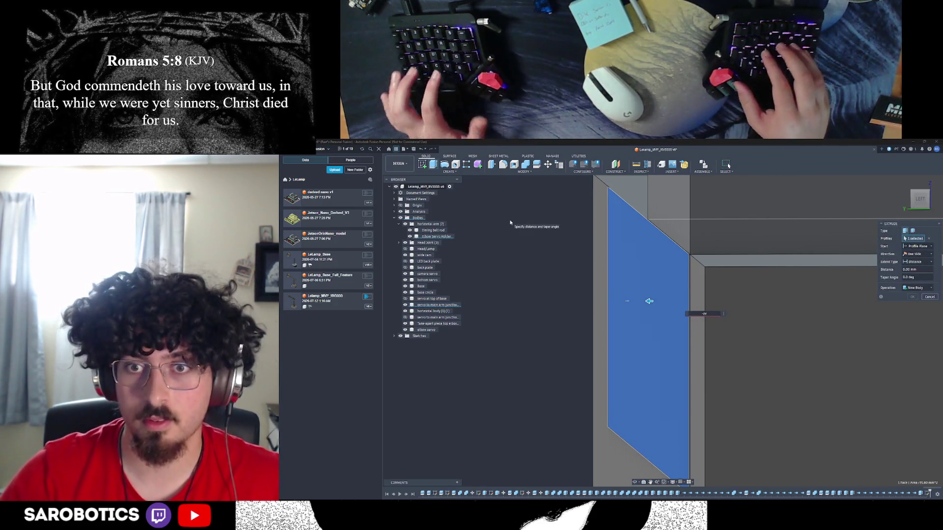
pyautogui.write('2')
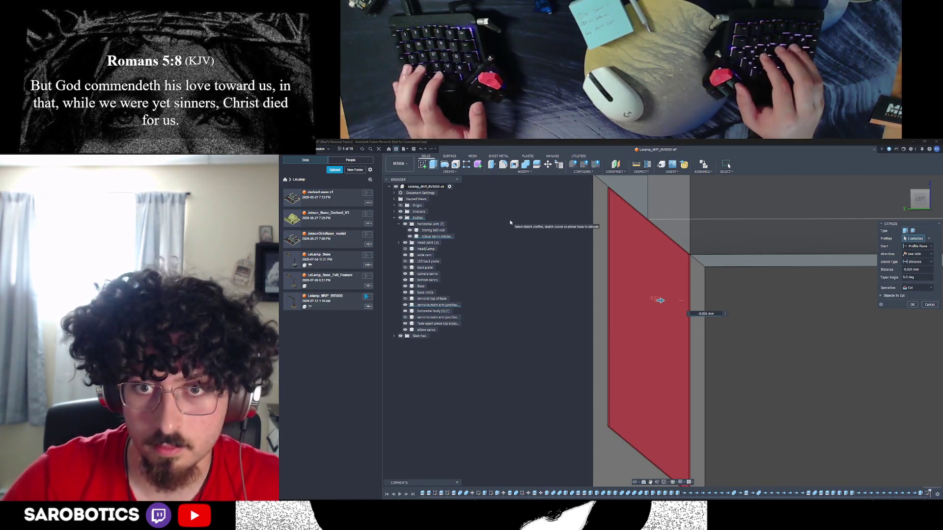
pyautogui.press('Return')
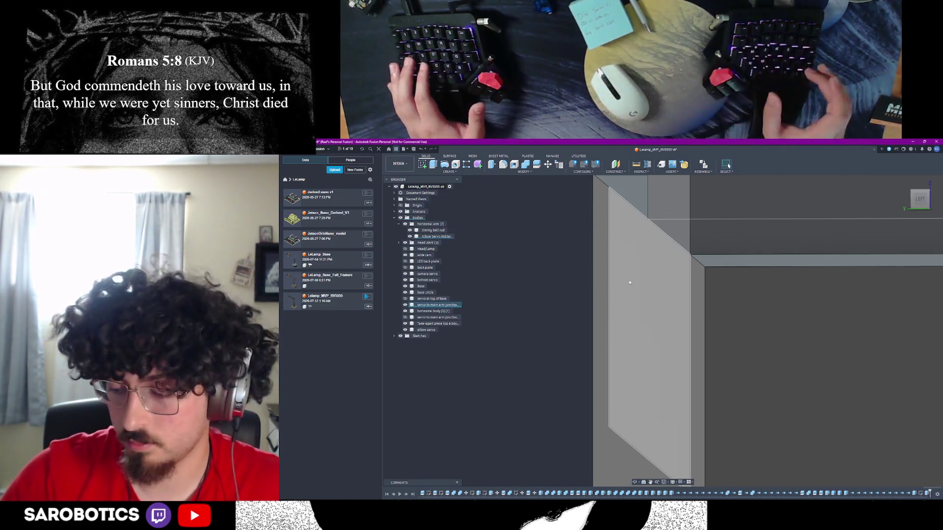
pyautogui.moveTo(630, 282)
pyautogui.keyDown('shift'); pyautogui.mouseDown(button='middle')
pyautogui.moveTo(671, 321)
pyautogui.moveTo(677, 448)
pyautogui.moveTo(634, 480)
pyautogui.mouseUp(button='middle'); pyautogui.keyUp('shift')
pyautogui.moveTo(666, 389)
pyautogui.keyDown('shift'); pyautogui.mouseDown(button='middle')
pyautogui.moveTo(663, 330)
pyautogui.moveTo(697, 316)
pyautogui.moveTo(683, 278)
pyautogui.mouseUp(button='middle'); pyautogui.keyUp('shift')
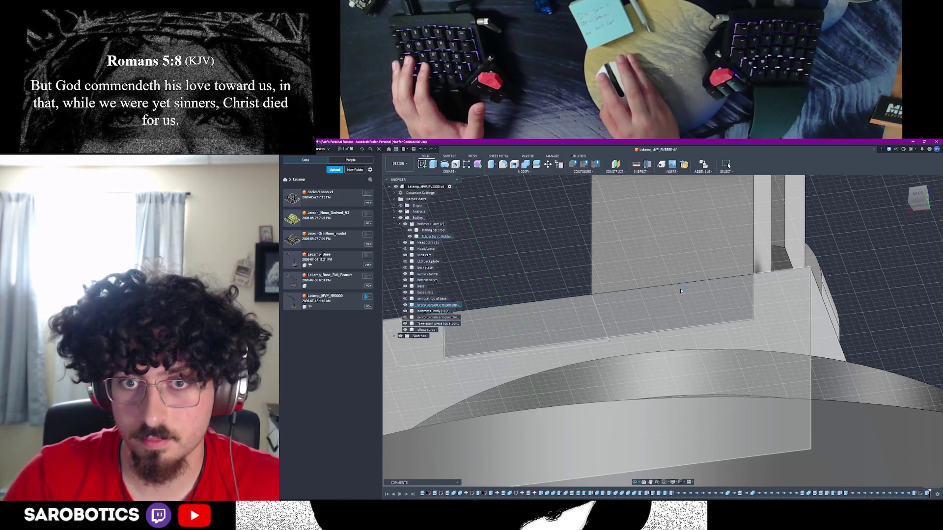
# Zoom in on the servo holder from low down and open then close its context menu
pyautogui.scroll(-10, 669, 333)
pyautogui.keyDown('shift'); pyautogui.moveTo(670, 332); pyautogui.dragTo(638, 324, button='middle'); pyautogui.keyUp('shift')
pyautogui.scroll(10, 639, 323)
pyautogui.scroll(5, 636, 322)
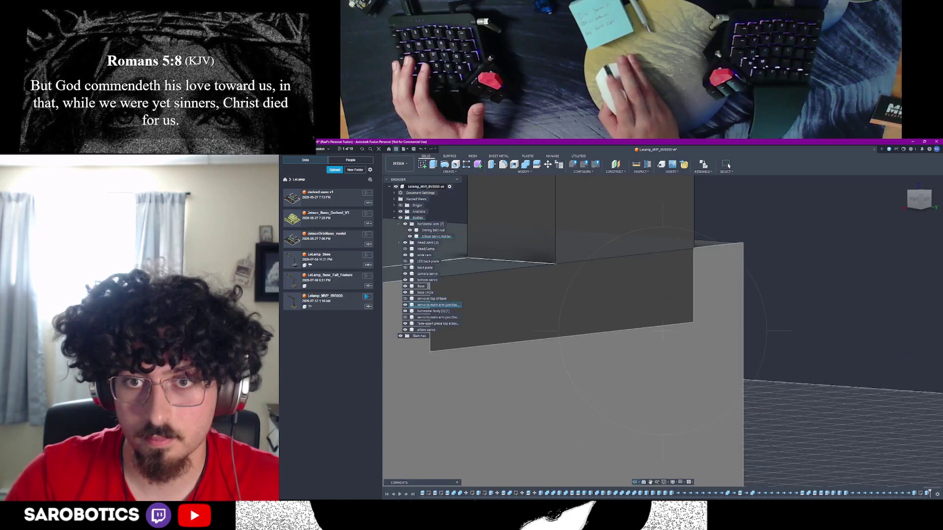
pyautogui.scroll(-5, 786, 287)
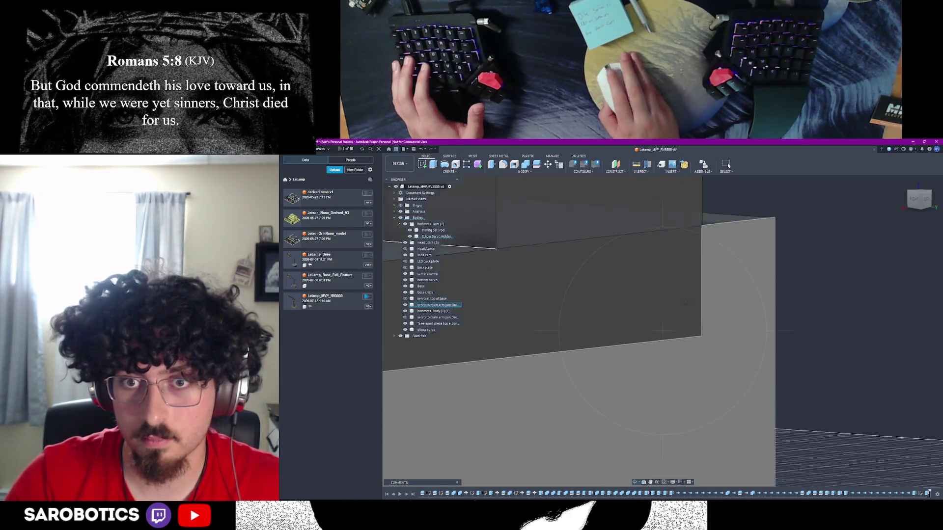
pyautogui.rightClick(787, 286)
pyautogui.click(804, 290)
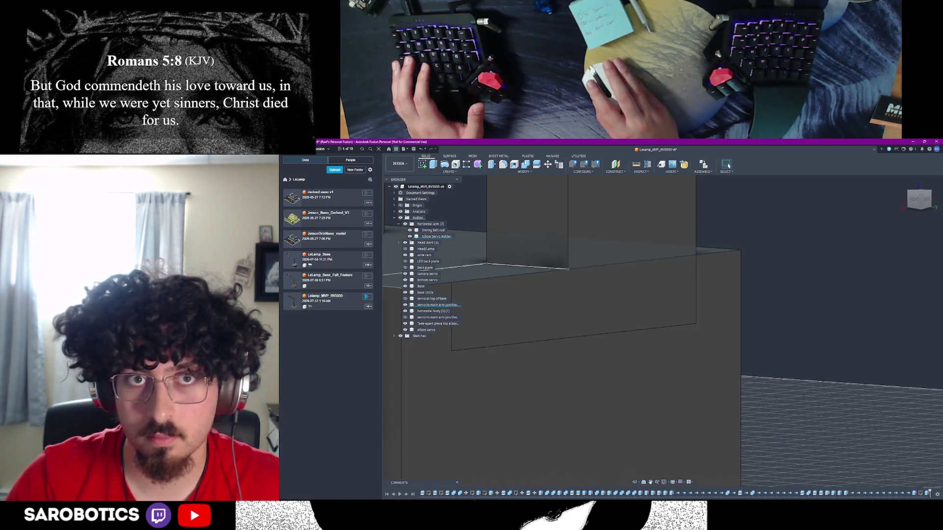
# Start a Combine with the servo holder as target body, then abandon it
pyautogui.click(529, 165)
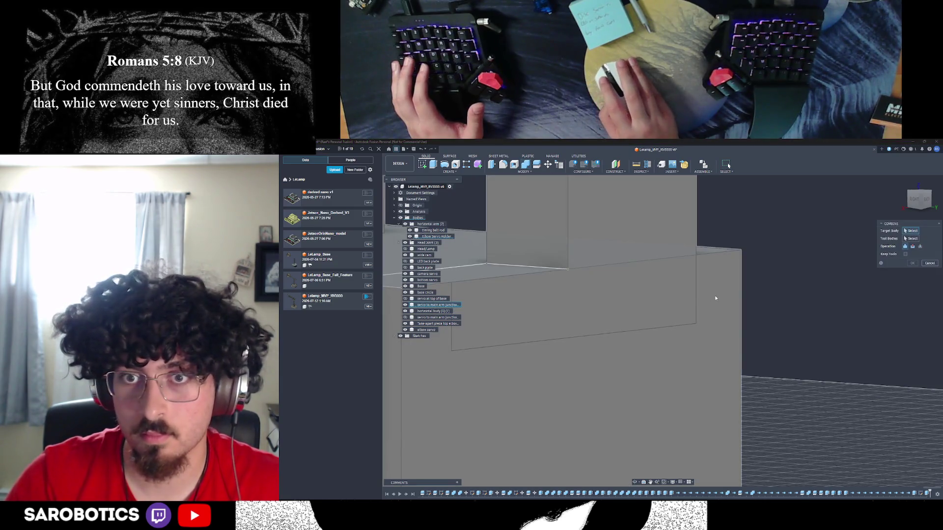
pyautogui.click(715, 297)
pyautogui.click(924, 265)
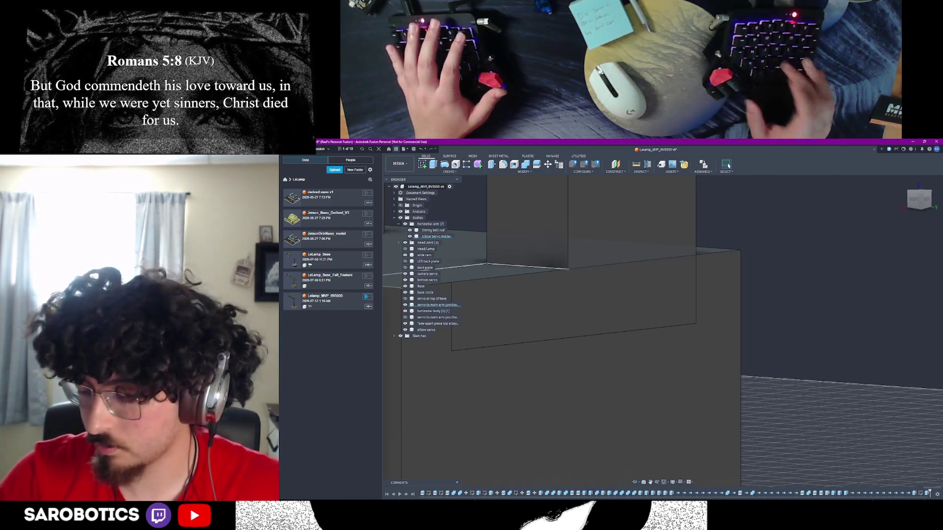
pyautogui.scroll(3, 715, 305)
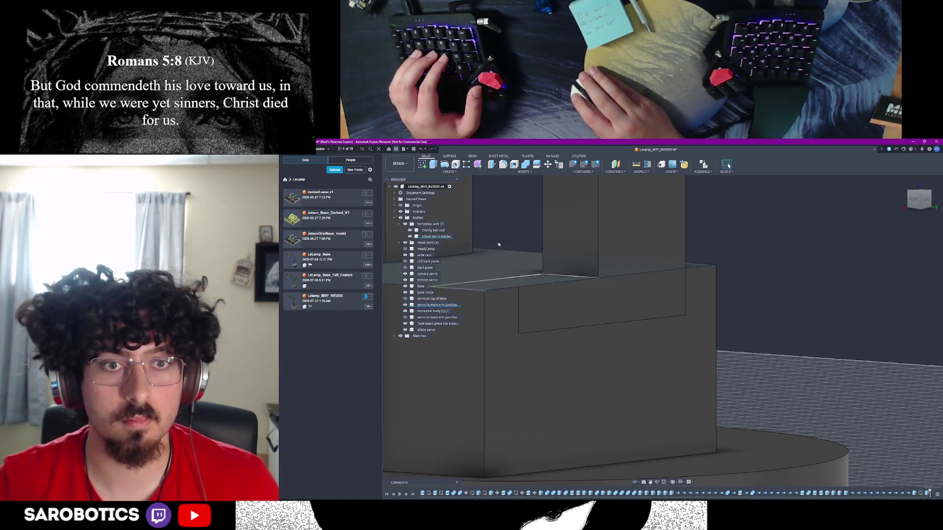
# Extrude the front panel profile out 1 mm
pyautogui.click(434, 167)
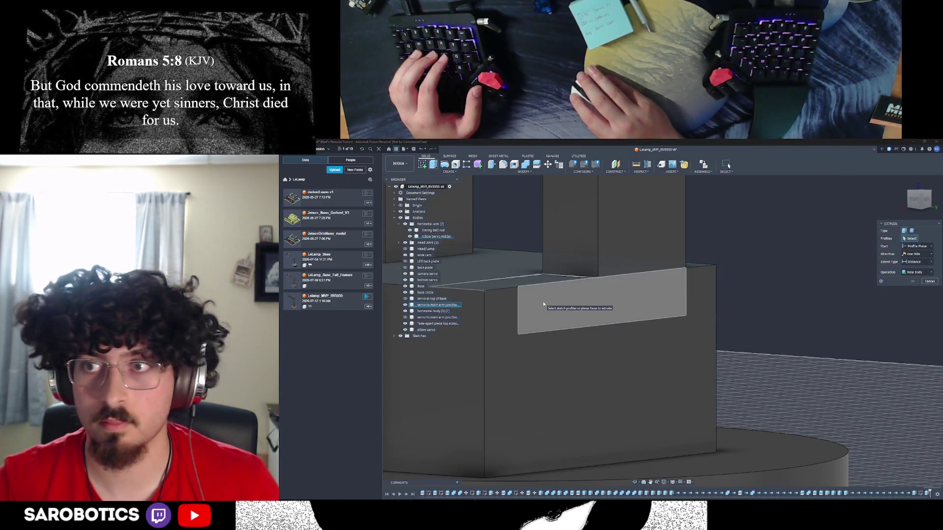
pyautogui.click(544, 304)
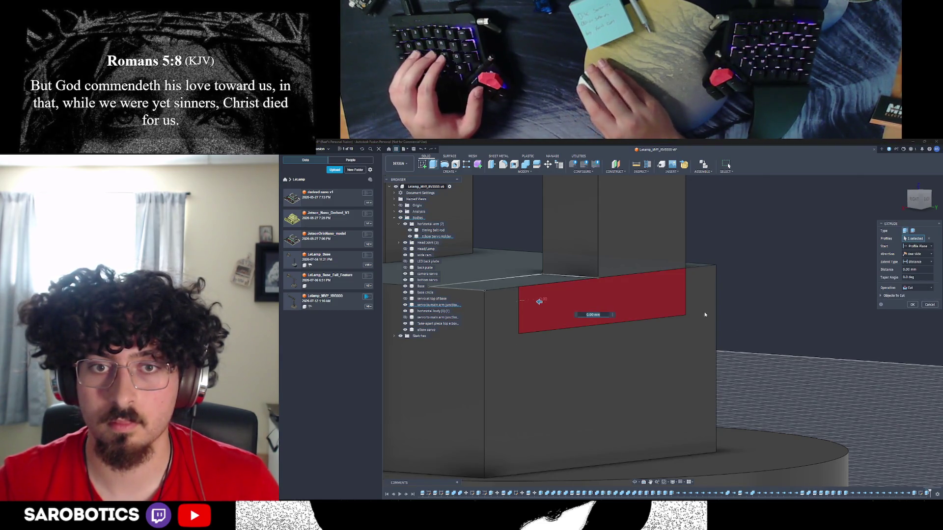
pyautogui.click(604, 315)
pyautogui.write('1')
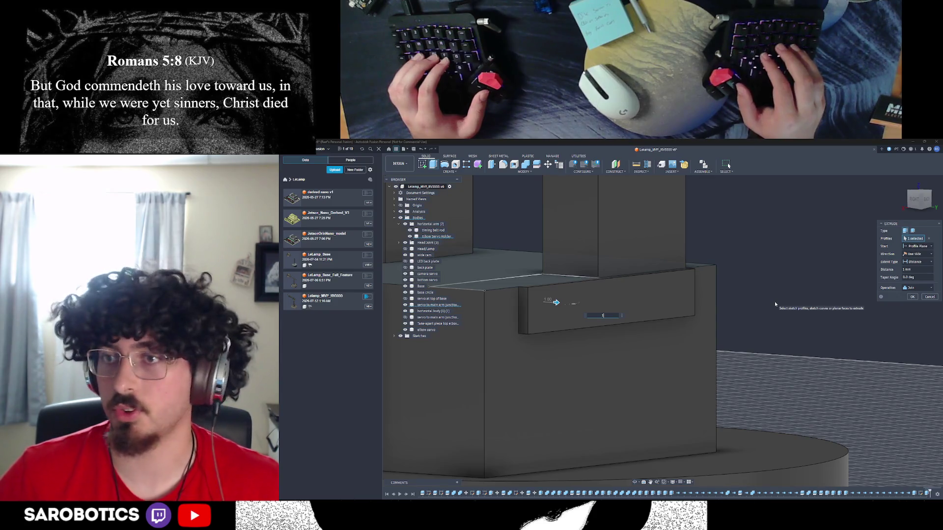
pyautogui.press('Return')
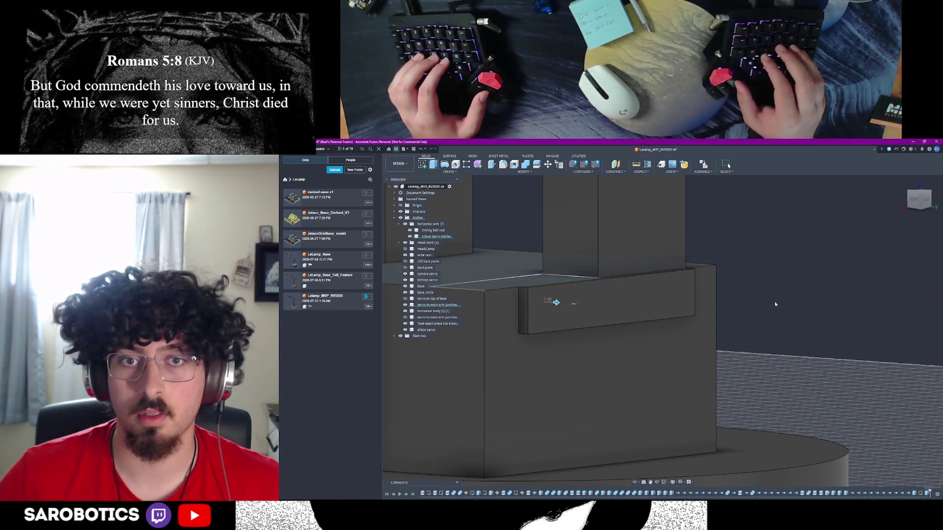
# Extrude the housing's large front face with Join to merge the bodies
pyautogui.click(492, 294)
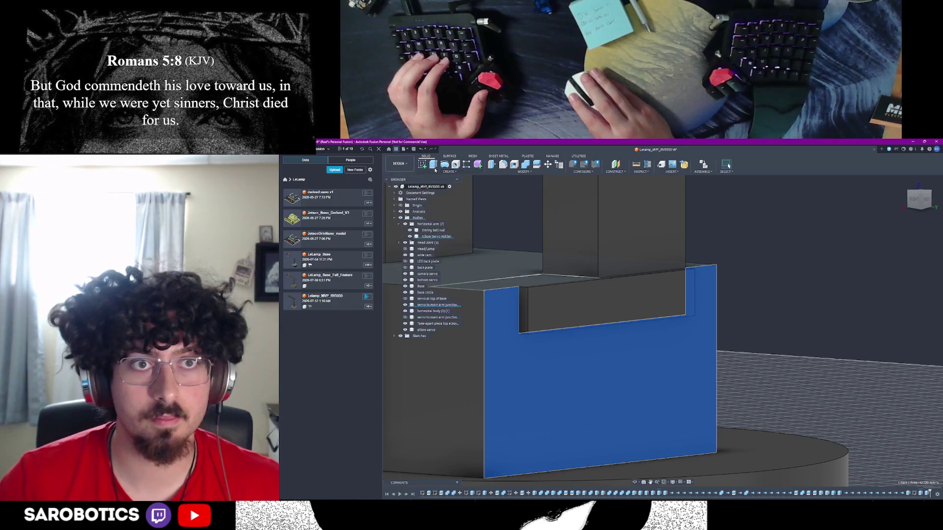
pyautogui.press('e')
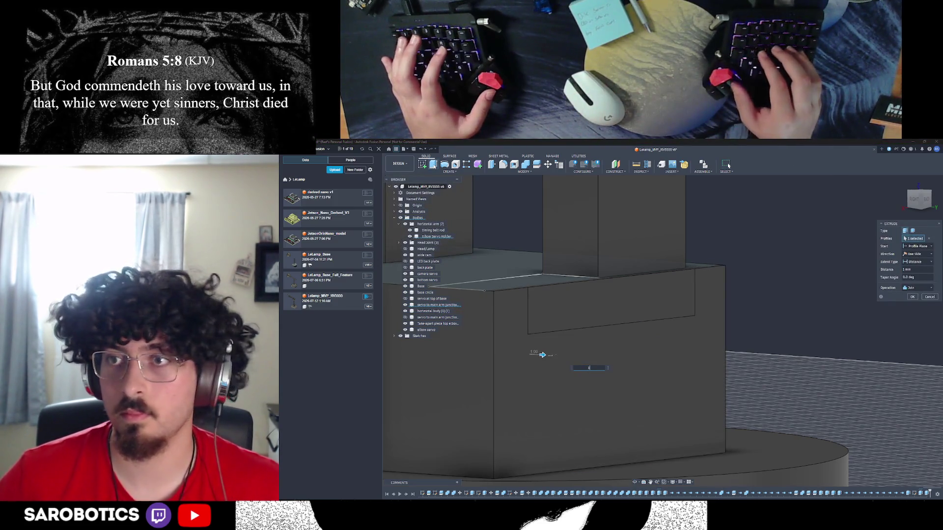
pyautogui.press('Return')
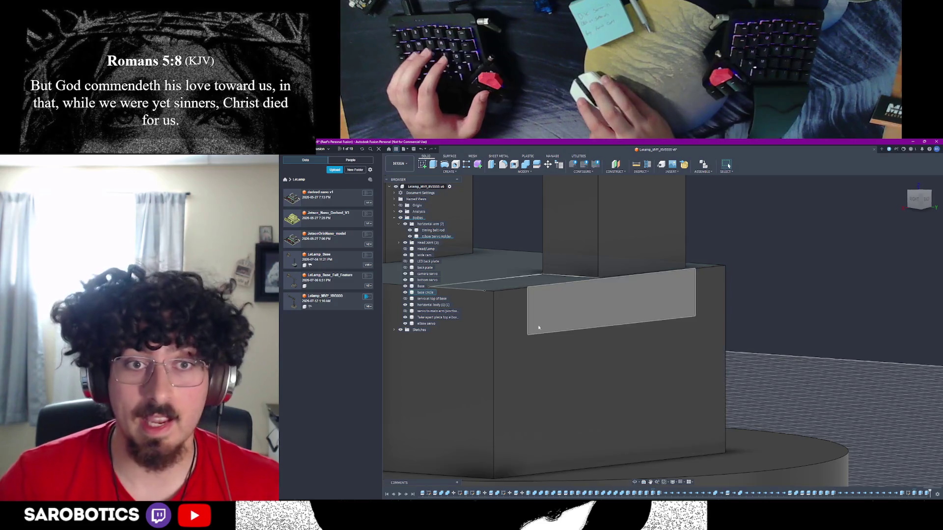
pyautogui.scroll(-3, 538, 420)
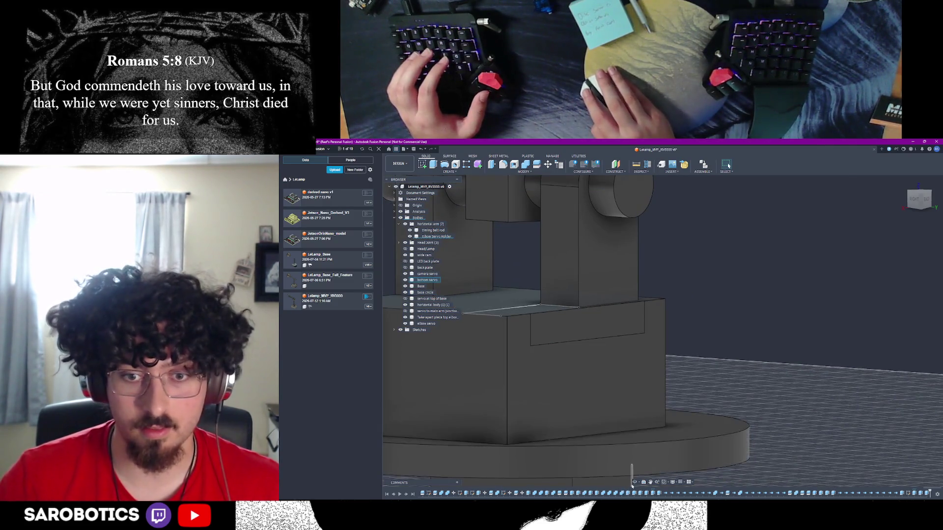
pyautogui.moveTo(635, 483)
pyautogui.keyDown('shift'); pyautogui.mouseDown(button='middle')
pyautogui.moveTo(612, 434)
pyautogui.moveTo(624, 472)
pyautogui.mouseUp(button='middle'); pyautogui.keyUp('shift')
# Start a new sketch on the servo housing's front face
pyautogui.moveTo(609, 393)
pyautogui.keyDown('shift'); pyautogui.mouseDown(button='middle')
pyautogui.moveTo(617, 418)
pyautogui.moveTo(565, 389)
pyautogui.mouseUp(button='middle'); pyautogui.keyUp('shift')
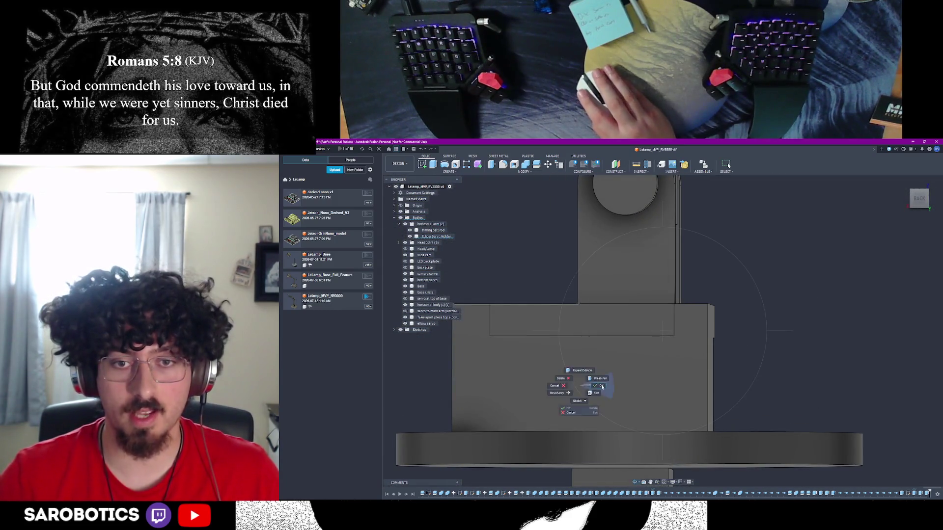
pyautogui.click(595, 362)
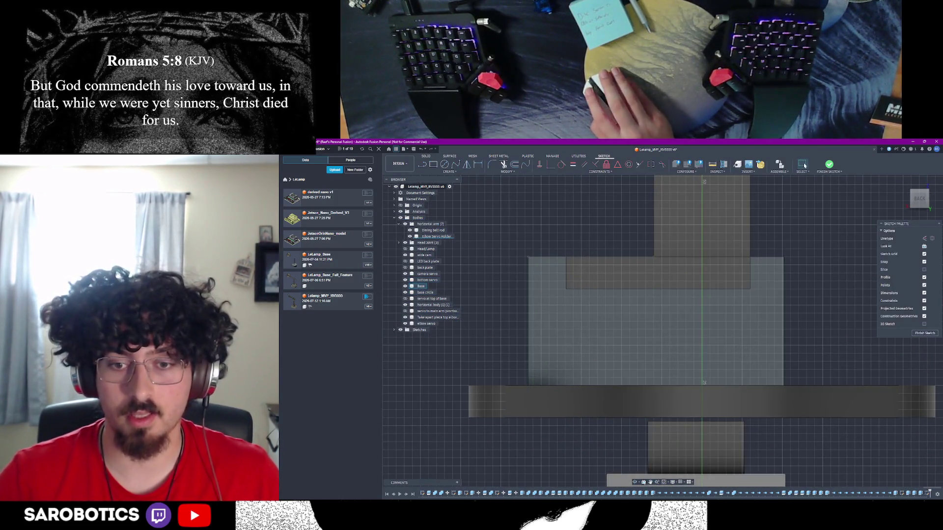
pyautogui.scroll(2, 719, 372)
pyautogui.scroll(-3, 719, 373)
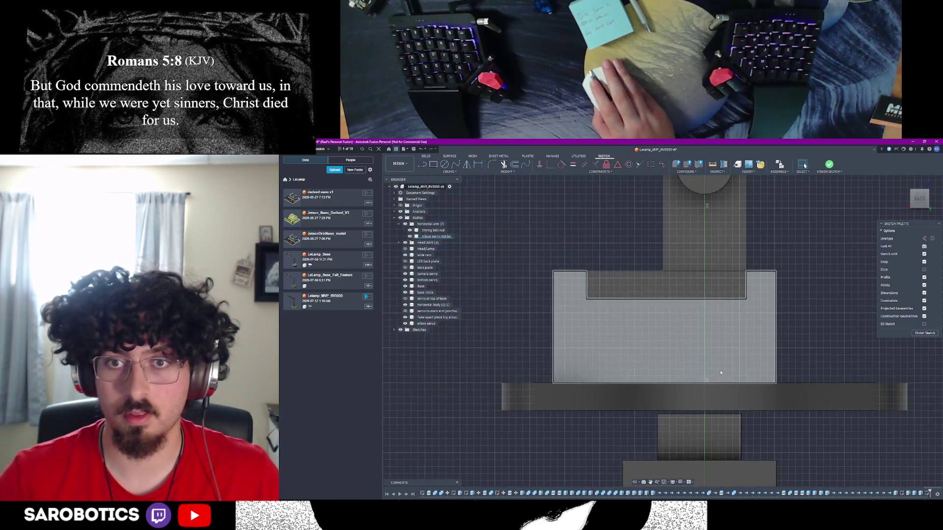
pyautogui.scroll(-1, 720, 260)
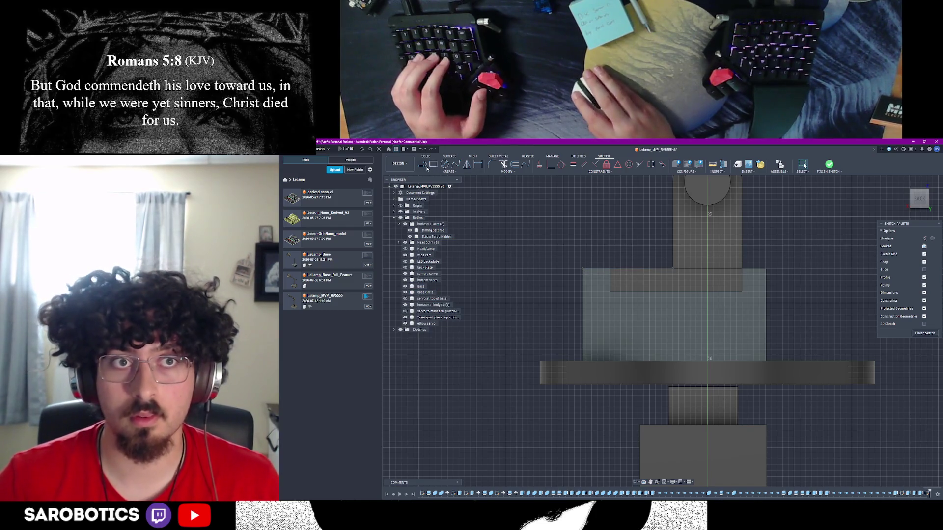
# Draw the stepped joint outline: 4 mm down, 2 mm across, 4 mm down, 4 mm right, then down
pyautogui.click(424, 165)
pyautogui.click(673, 270)
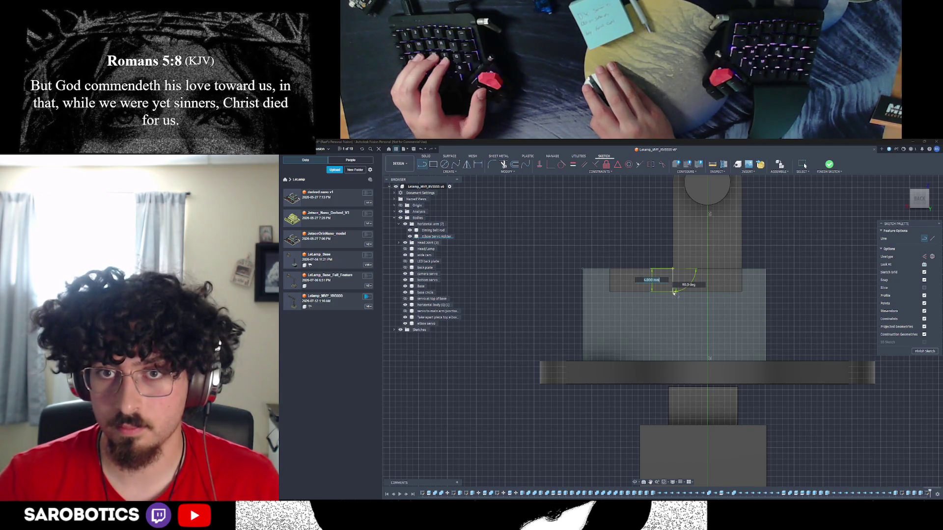
pyautogui.click(672, 292)
pyautogui.moveTo(673, 291)
pyautogui.mouseDown()
pyautogui.moveTo(688, 280)
pyautogui.moveTo(685, 255)
pyautogui.moveTo(665, 250)
pyautogui.moveTo(651, 269)
pyautogui.moveTo(632, 270)
pyautogui.mouseUp()
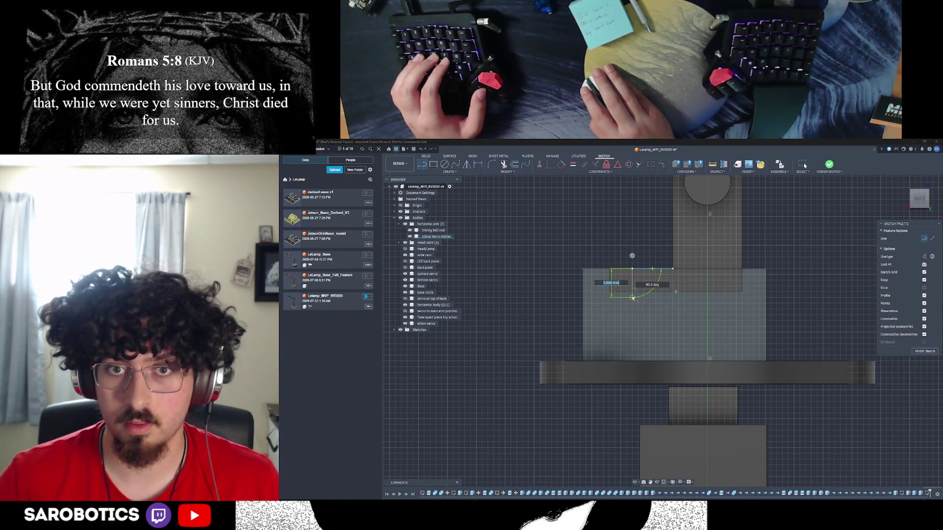
pyautogui.click(632, 298)
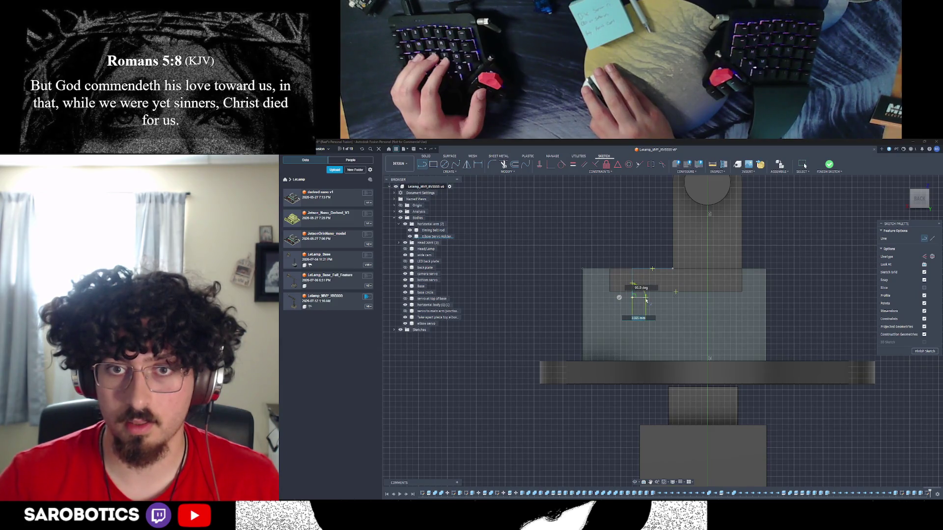
pyautogui.click(644, 298)
pyautogui.click(644, 323)
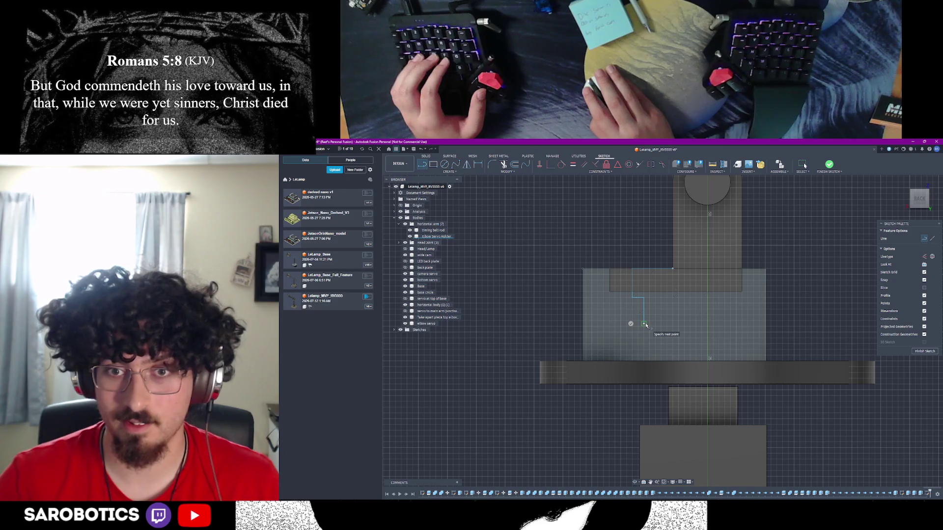
pyautogui.click(666, 324)
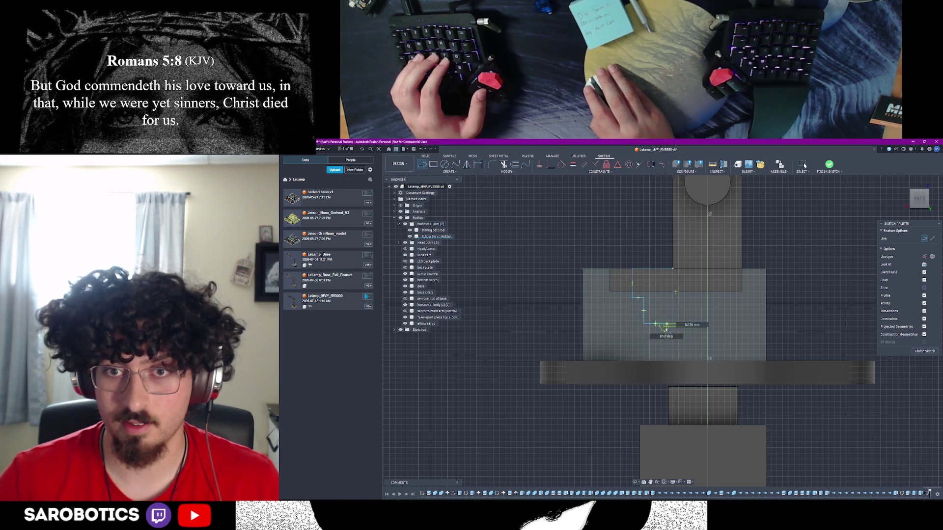
pyautogui.click(667, 355)
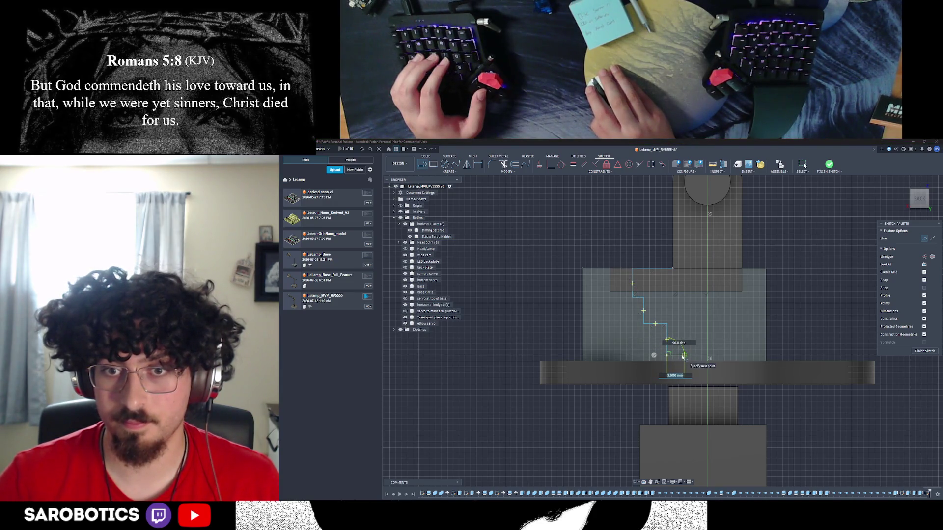
pyautogui.click(667, 356)
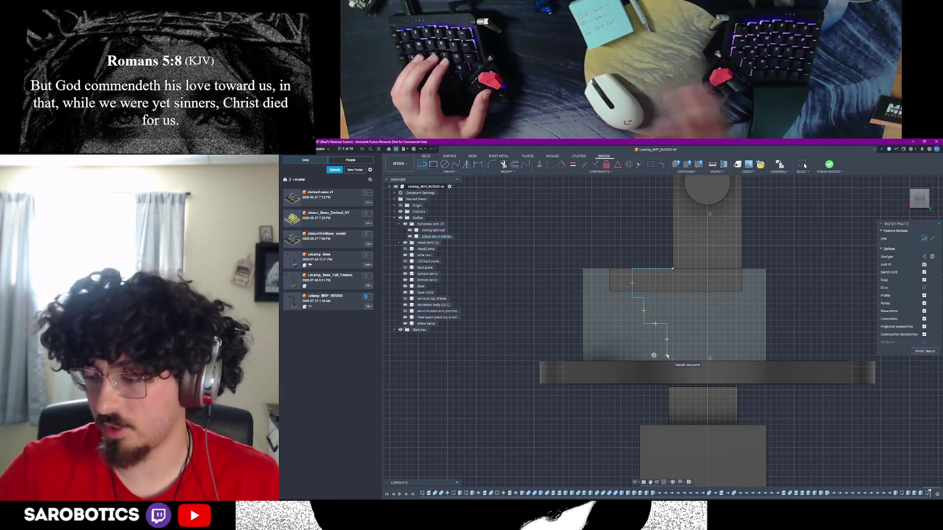
# Replace the unwanted last vertical segment with a 4 mm segment
pyautogui.press('Escape')
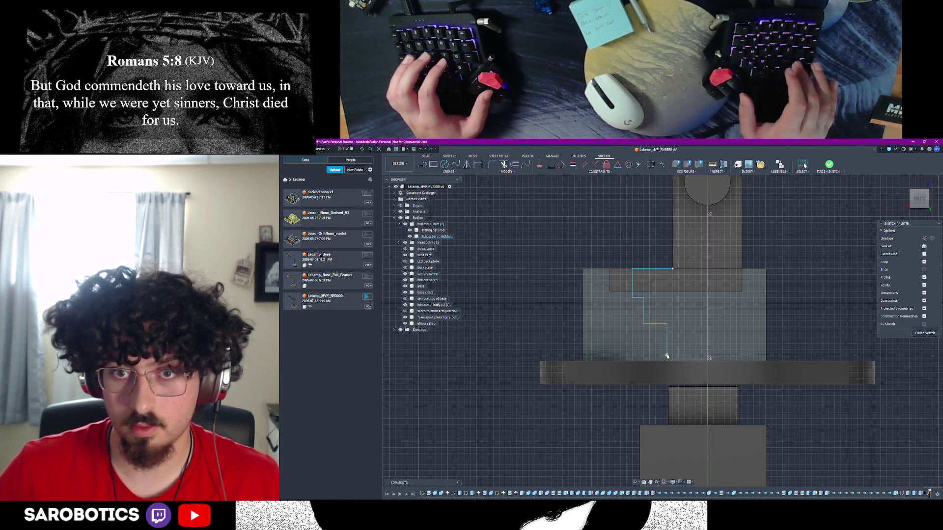
pyautogui.click(667, 353)
pyautogui.press('Delete')
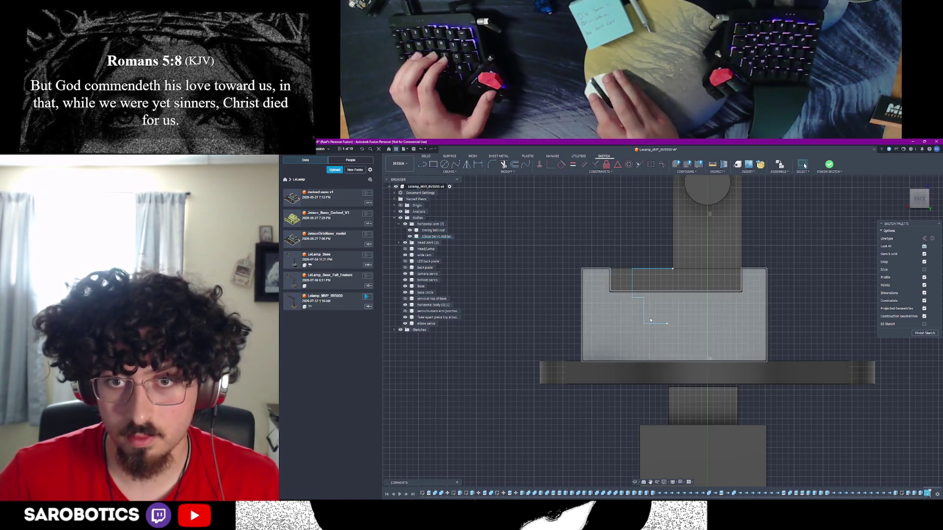
pyautogui.press('l')
pyautogui.click(667, 323)
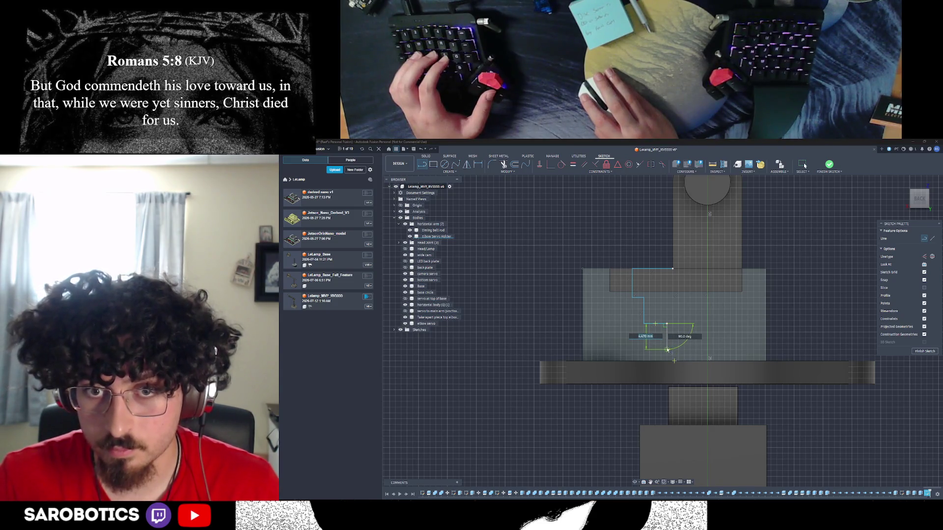
pyautogui.write('4')
pyautogui.press('Tab')
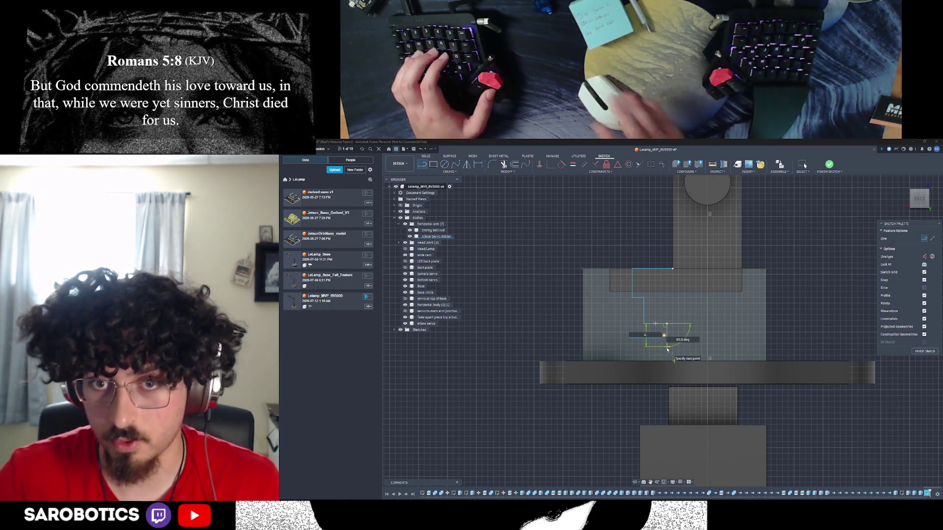
pyautogui.doubleClick(667, 348)
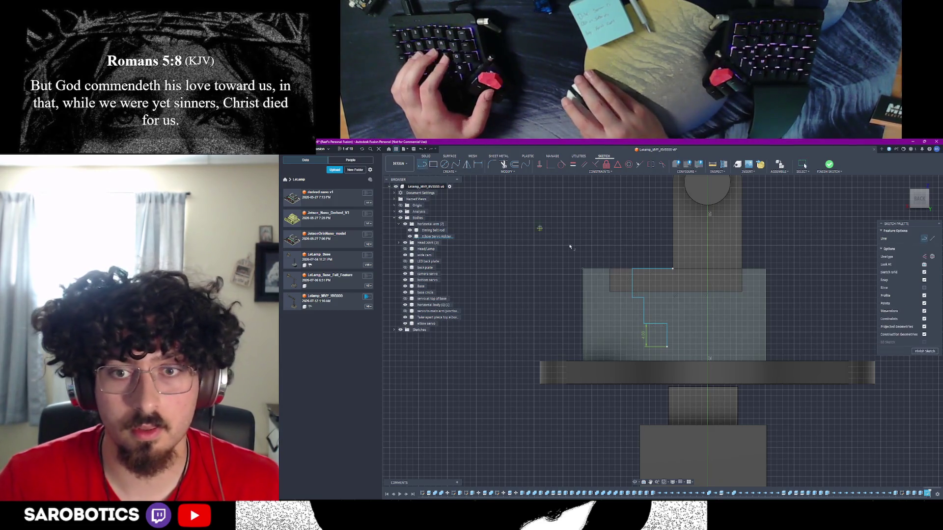
# Extend the outline with further corners ending in a 6 mm horizontal segment
pyautogui.click(667, 348)
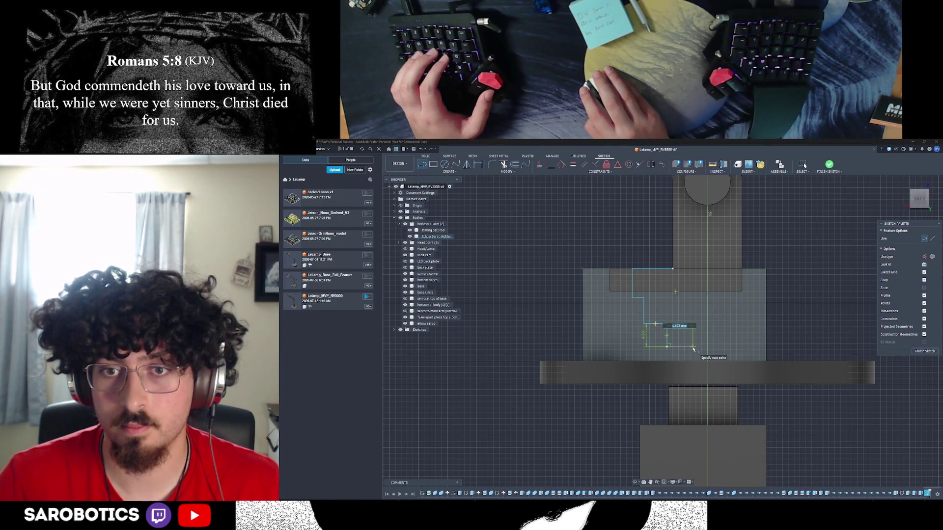
pyautogui.click(682, 346)
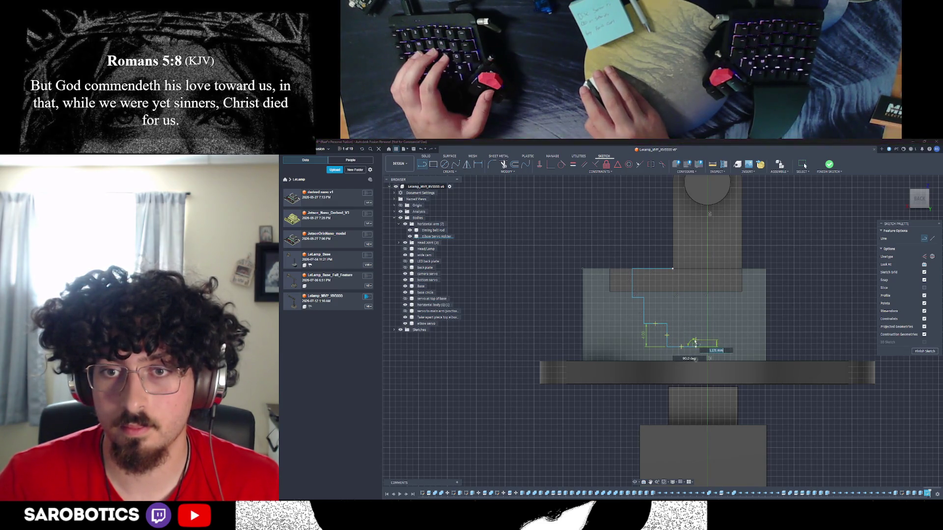
pyautogui.click(695, 340)
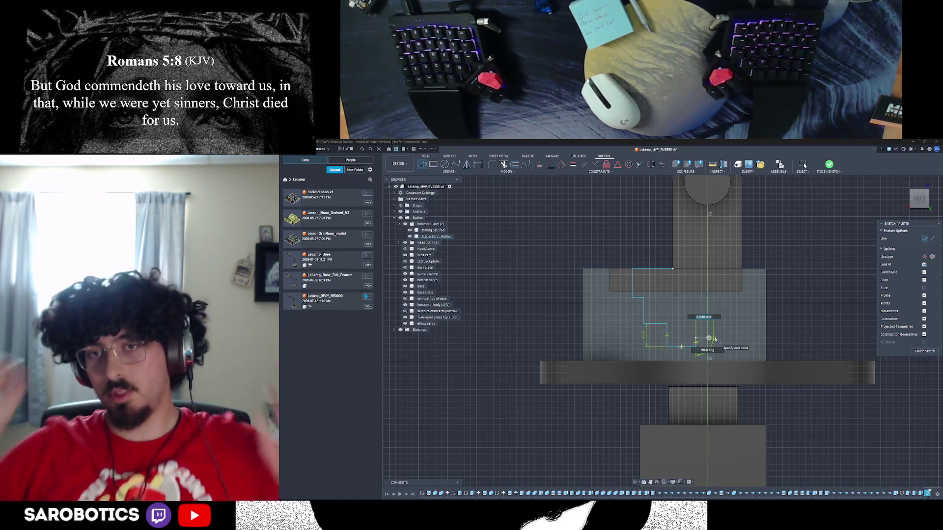
pyautogui.click(730, 338)
pyautogui.press('Escape')
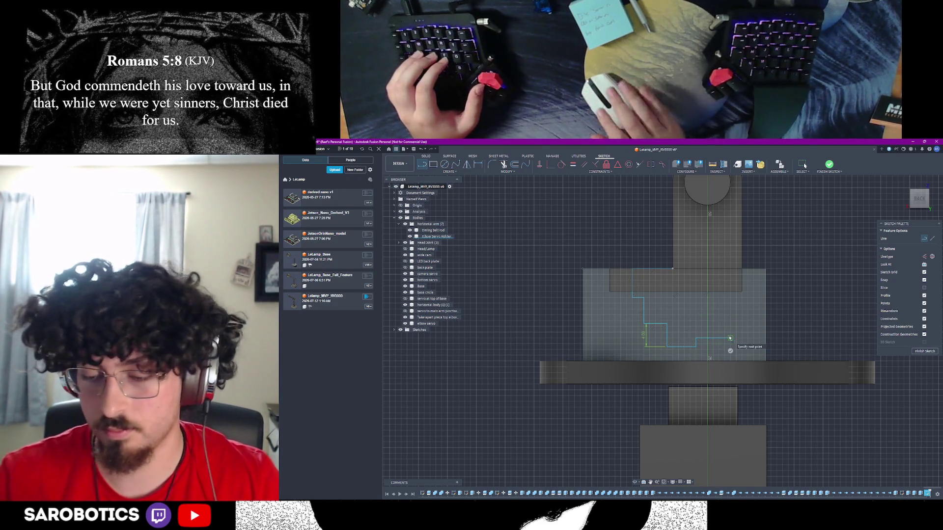
# Delete the outline's top horizontal segment and the vertical segment beneath it
pyautogui.click(648, 269)
pyautogui.press('Delete')
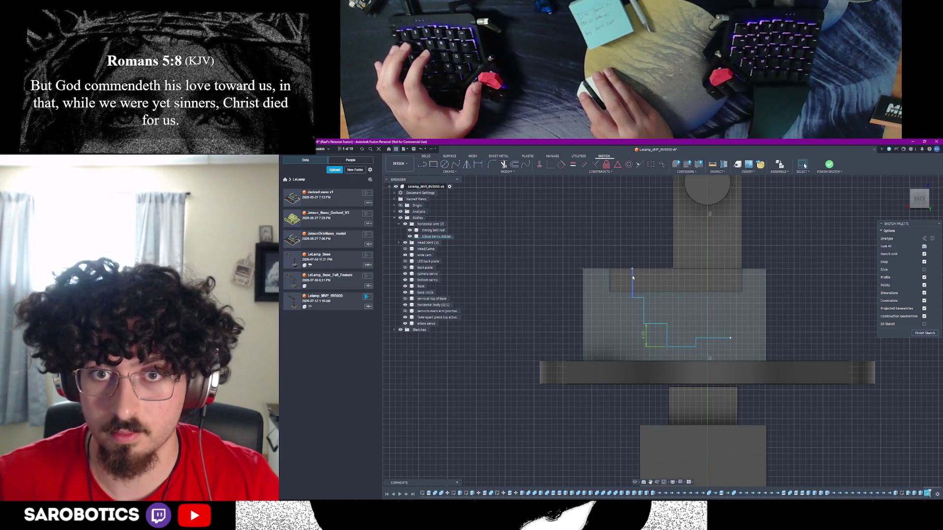
pyautogui.click(633, 278)
pyautogui.press('Delete')
pyautogui.press('l')
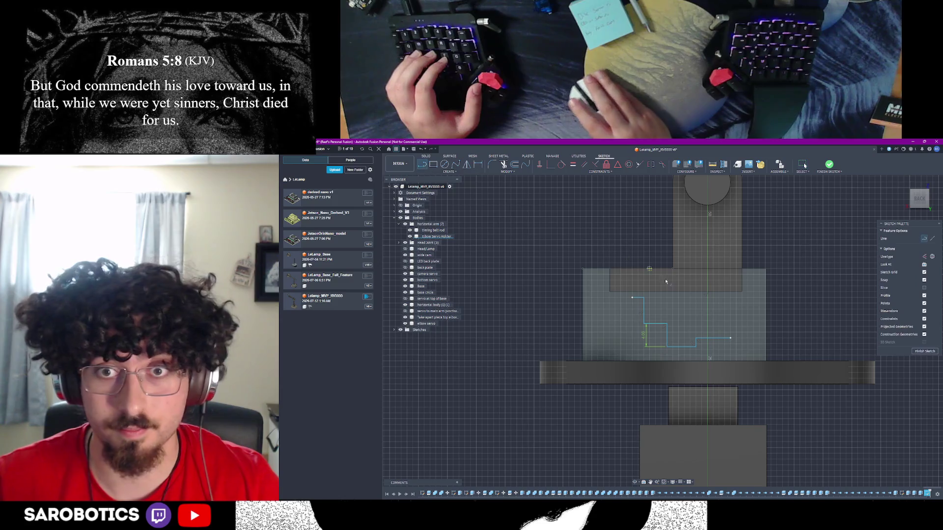
pyautogui.click(673, 269)
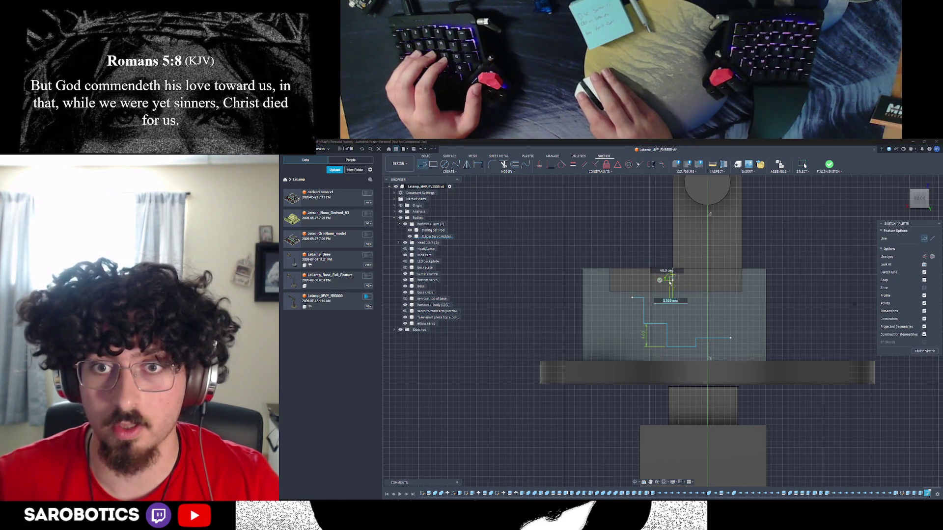
# Draw a short segment and a 7 mm leftward segment below the top rectangle
pyautogui.press('Escape')
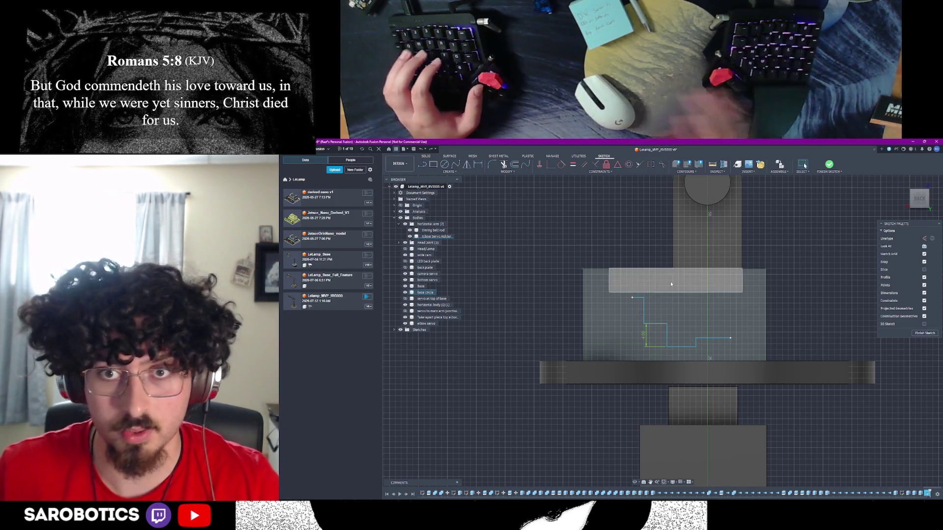
pyautogui.press('l')
pyautogui.click(651, 281)
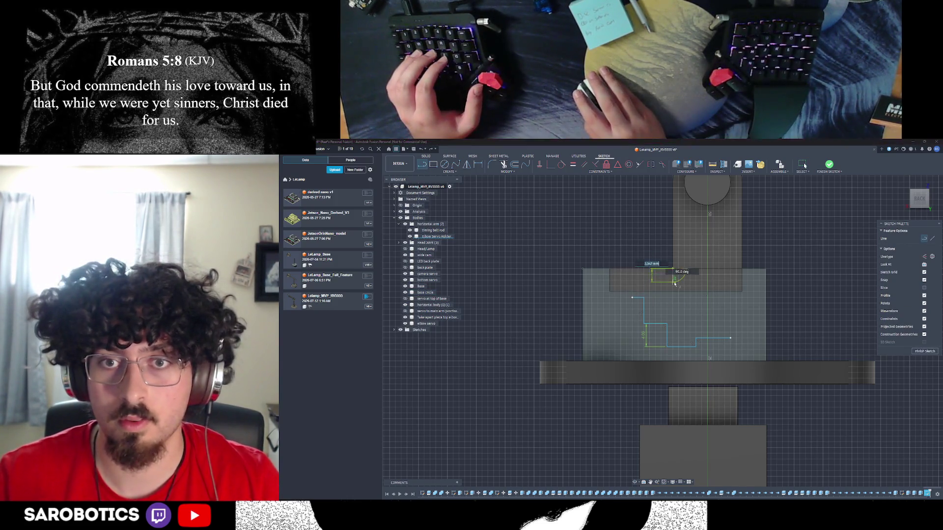
pyautogui.click(673, 285)
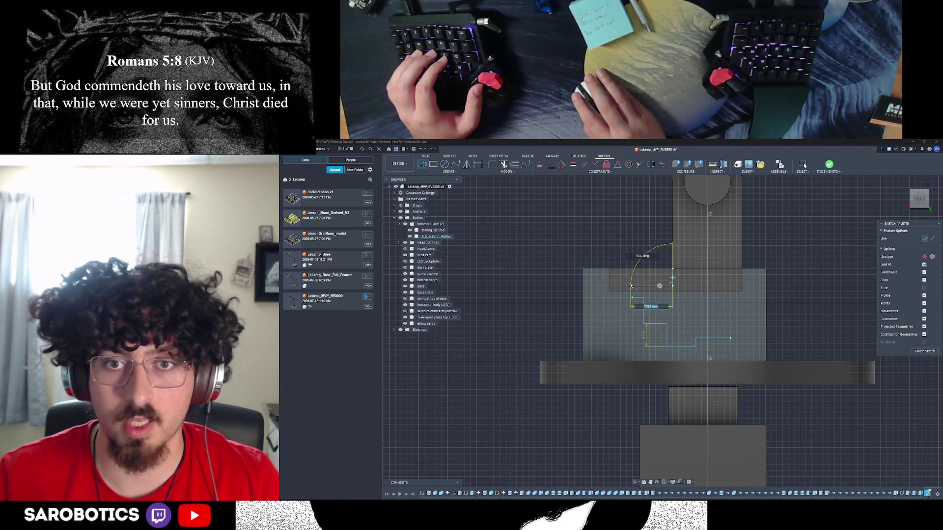
pyautogui.click(632, 287)
pyautogui.press('Escape')
# Delete a stray short segment and join the left step to the endpoint above
pyautogui.click(632, 310)
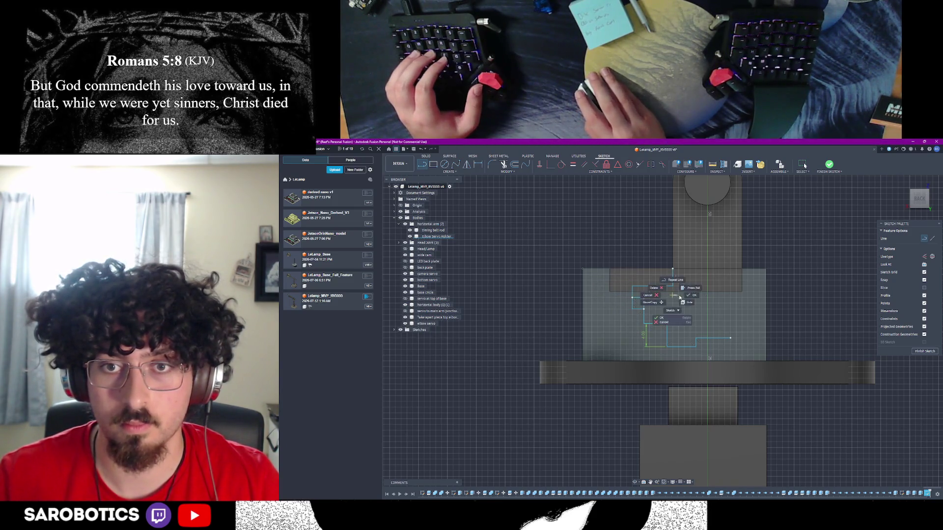
pyautogui.press('Escape')
pyautogui.click(639, 300)
pyautogui.press('Delete')
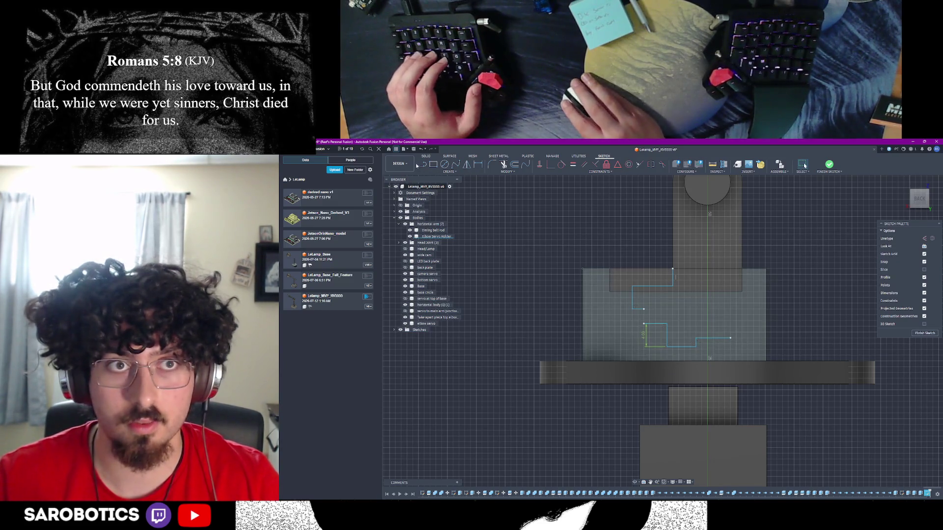
pyautogui.press('l')
pyautogui.click(645, 324)
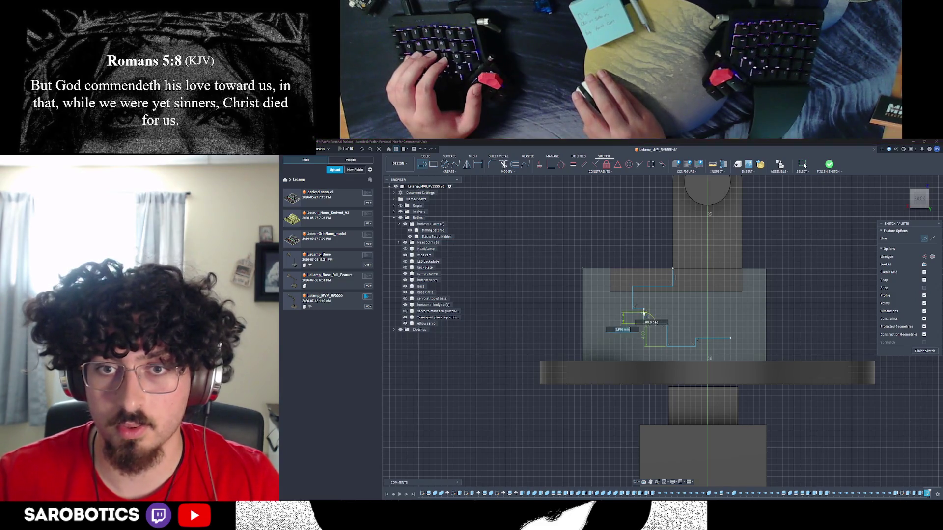
pyautogui.click(643, 310)
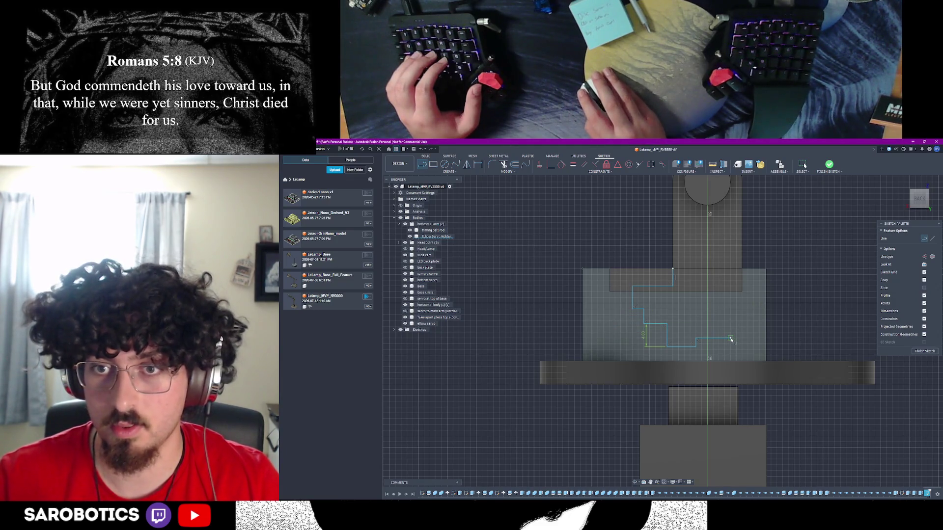
# Draw the right-side steps, 3 mm and 6 mm, rising to the top to close the outline
pyautogui.click(731, 339)
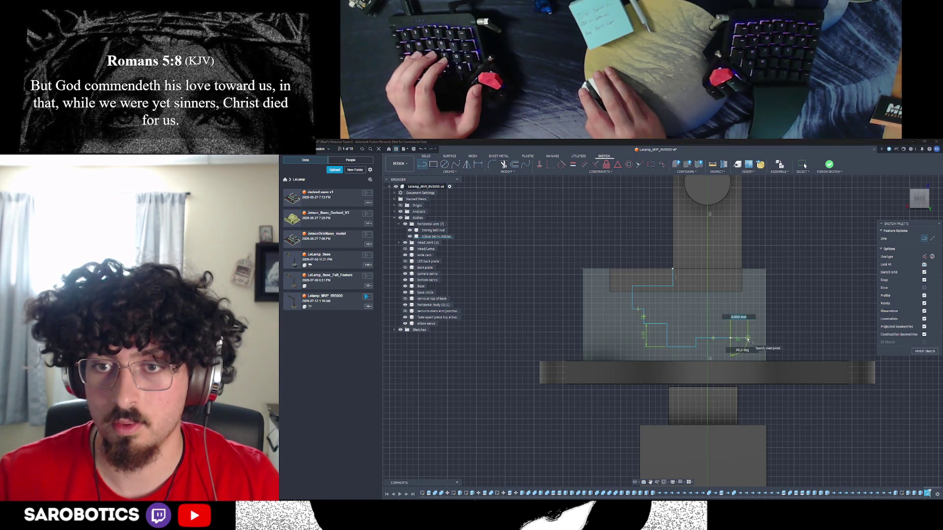
pyautogui.click(730, 322)
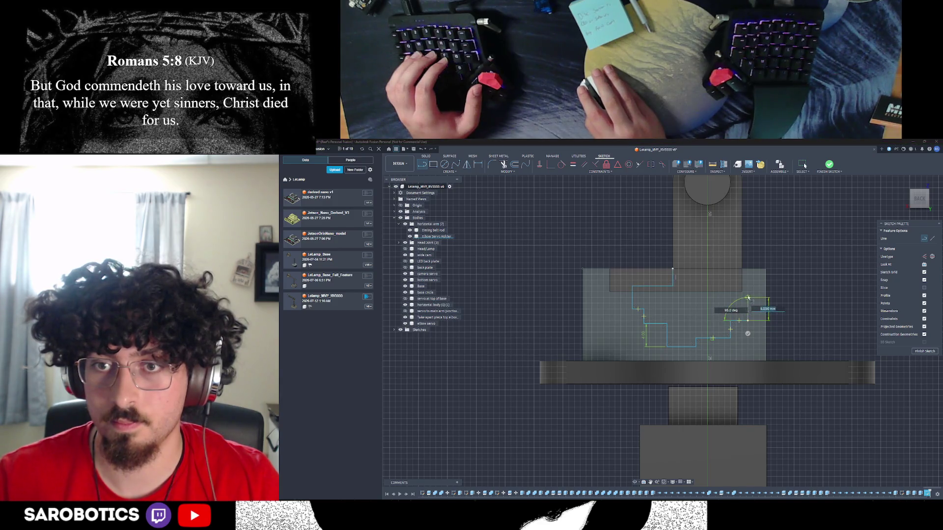
pyautogui.moveTo(749, 294); pyautogui.dragTo(709, 293)
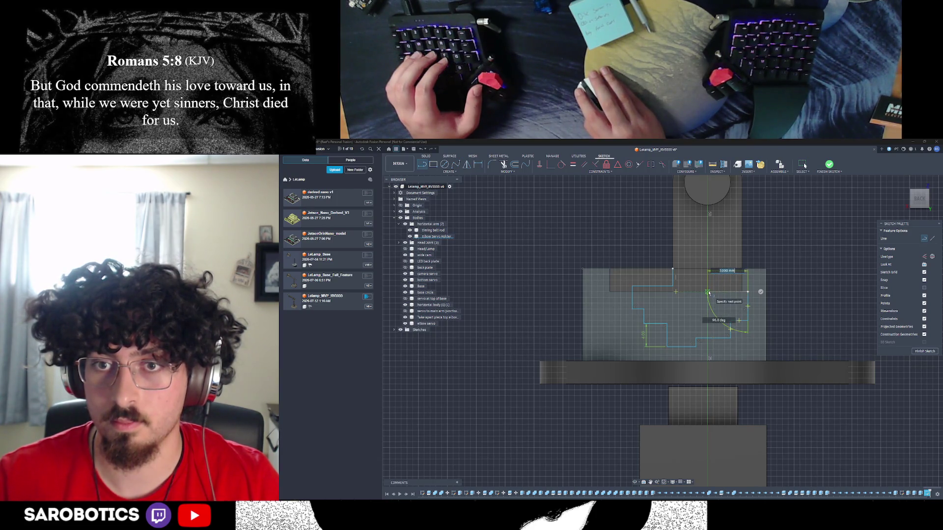
pyautogui.press('Escape')
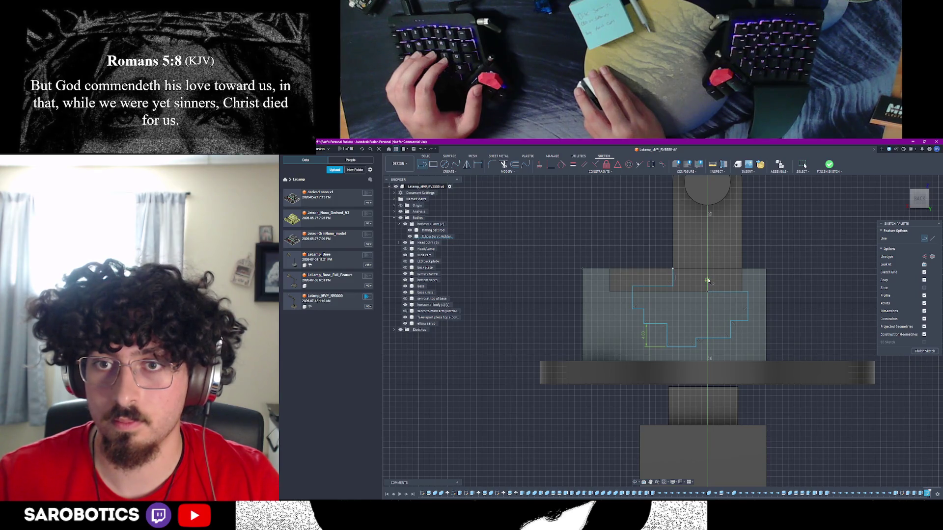
pyautogui.click(707, 291)
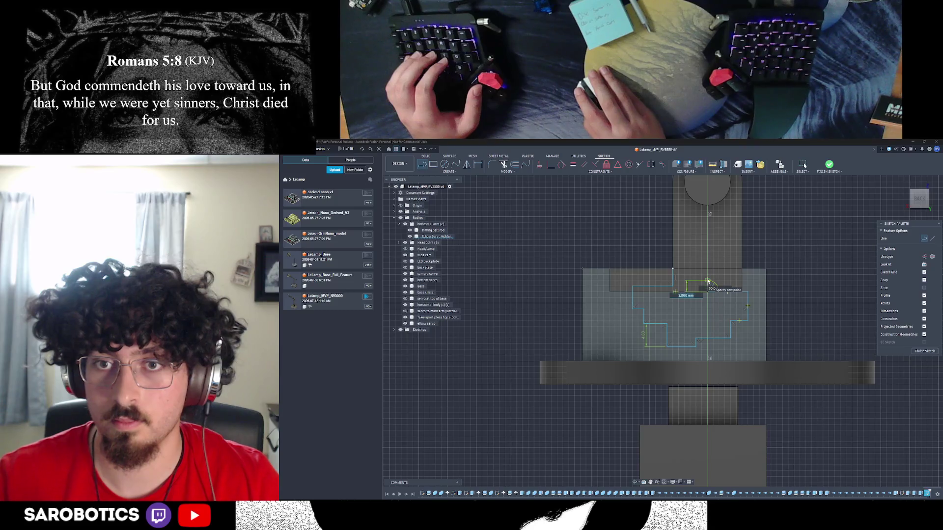
pyautogui.press('Escape')
pyautogui.click(708, 281)
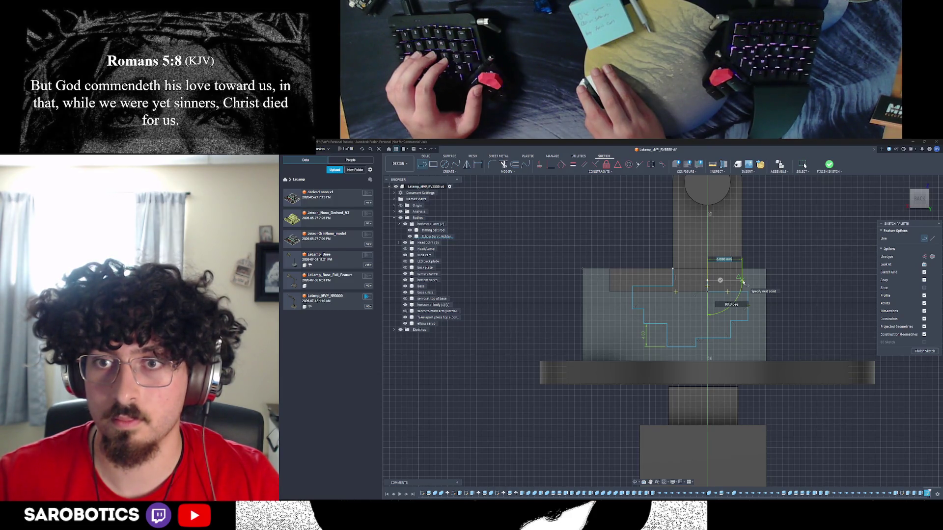
pyautogui.doubleClick(743, 281)
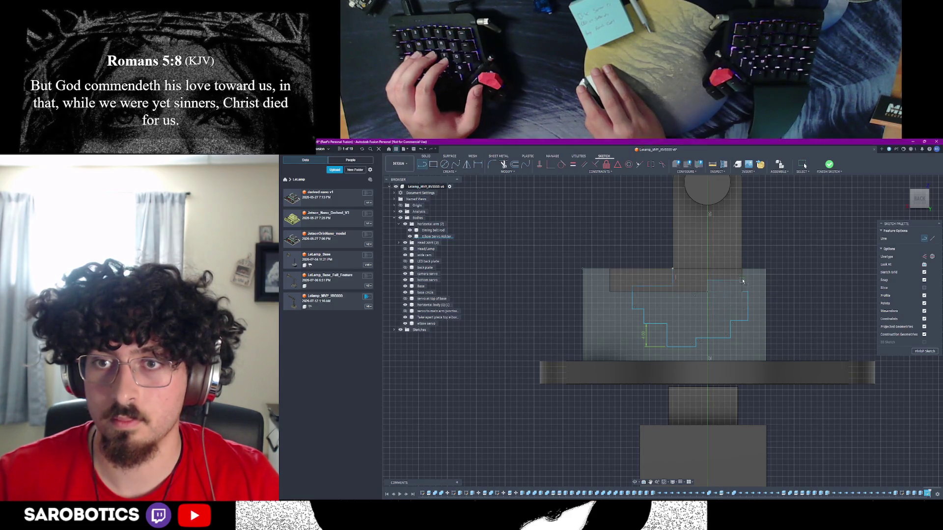
pyautogui.click(742, 281)
pyautogui.doubleClick(743, 270)
pyautogui.press('Escape')
pyautogui.scroll(-2, 762, 308)
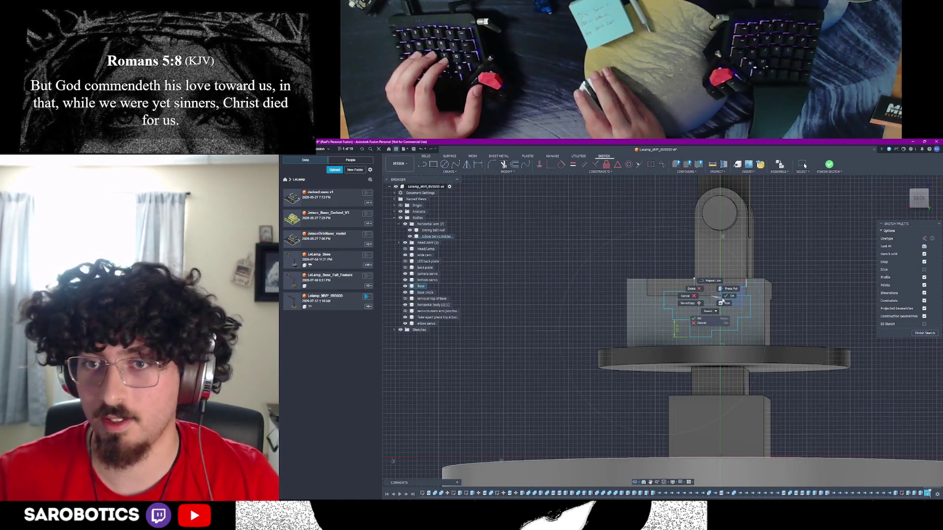
# Finish the joint-slot sketch, expand the Sketches list, and select the slot profile on the top face
pyautogui.press('Escape')
pyautogui.scroll(-3, 792, 319)
pyautogui.click(915, 332)
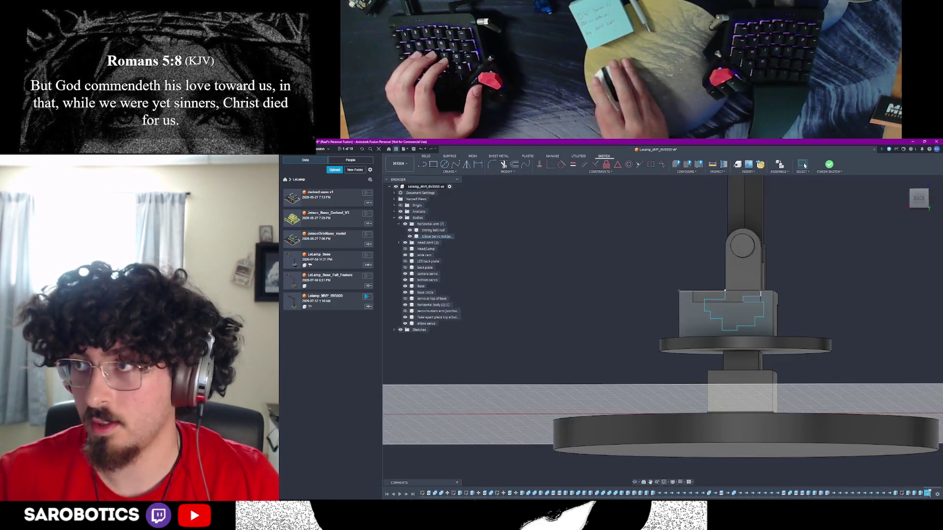
pyautogui.scroll(-2, 810, 282)
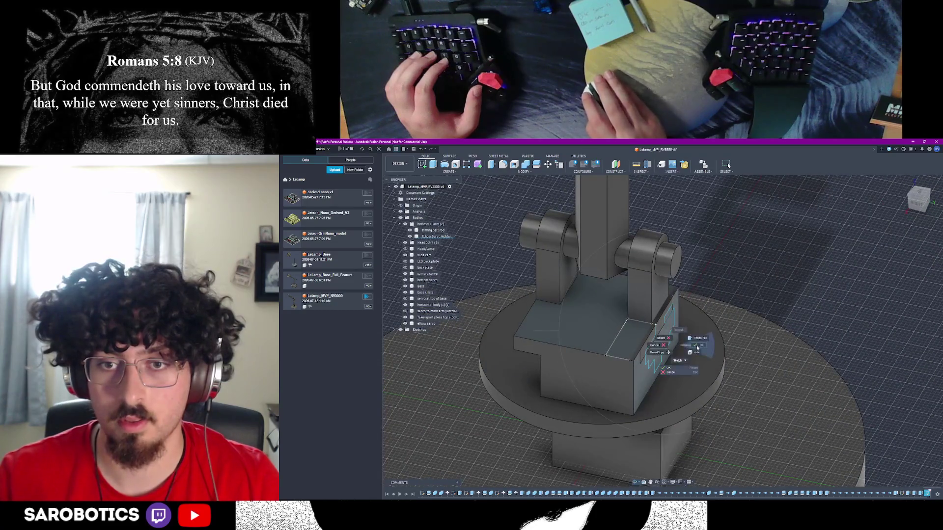
pyautogui.click(619, 333)
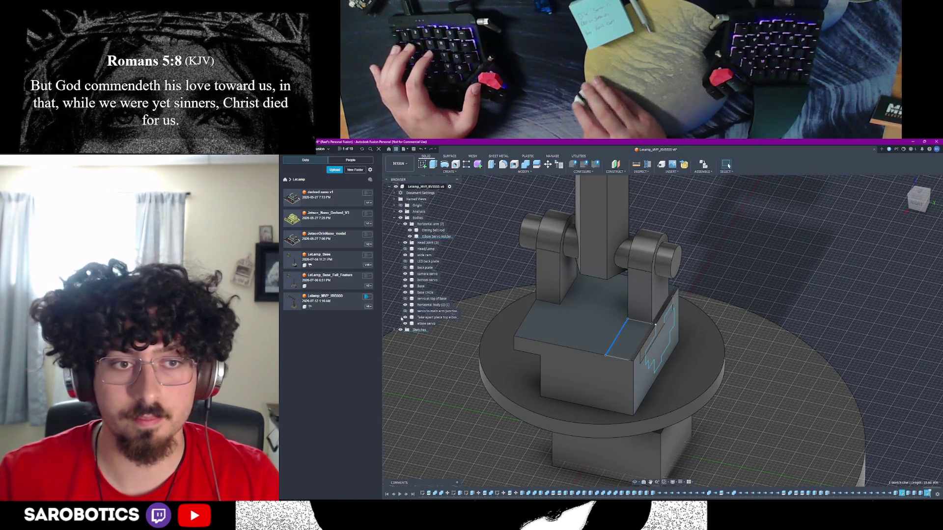
pyautogui.click(395, 330)
pyautogui.scroll(-5, 419, 388)
pyautogui.scroll(-10, 419, 394)
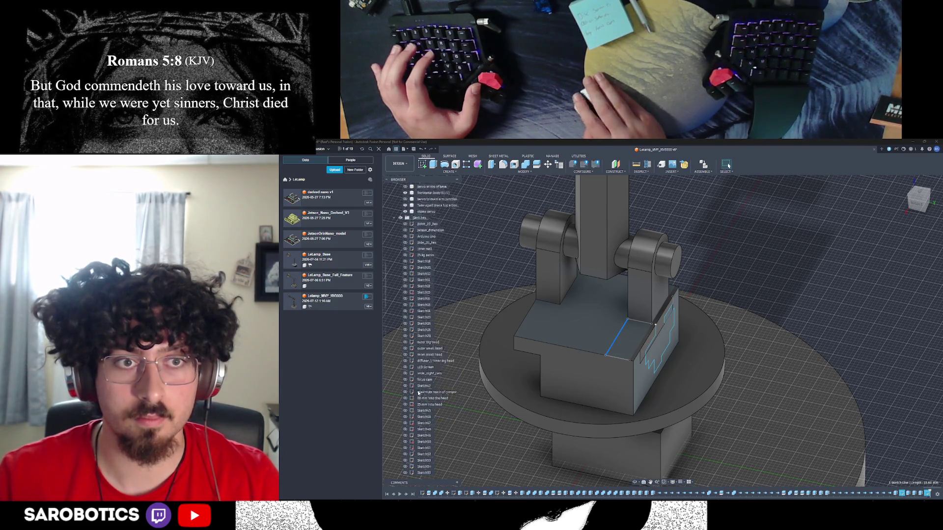
pyautogui.click(621, 343)
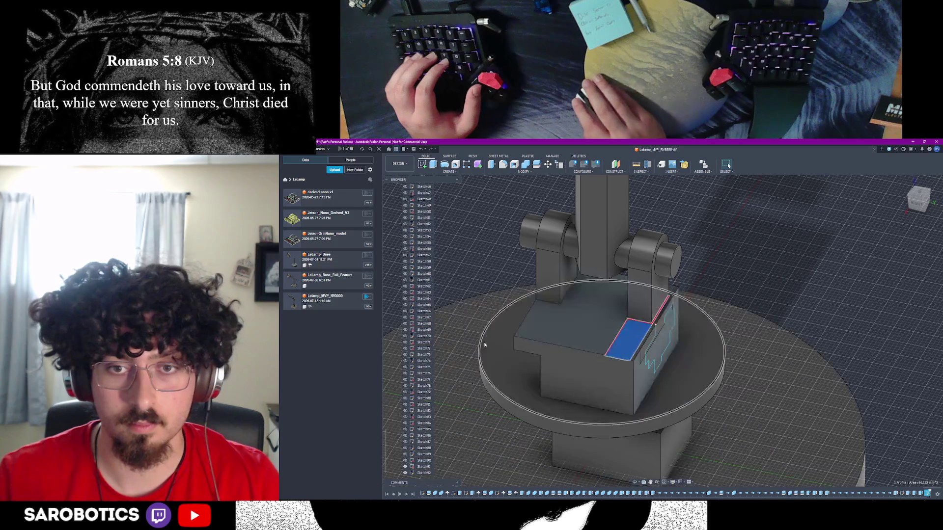
# Open the top-face sketch for editing and orbit to see the whole round base and box
pyautogui.press('Escape')
pyautogui.click(619, 330)
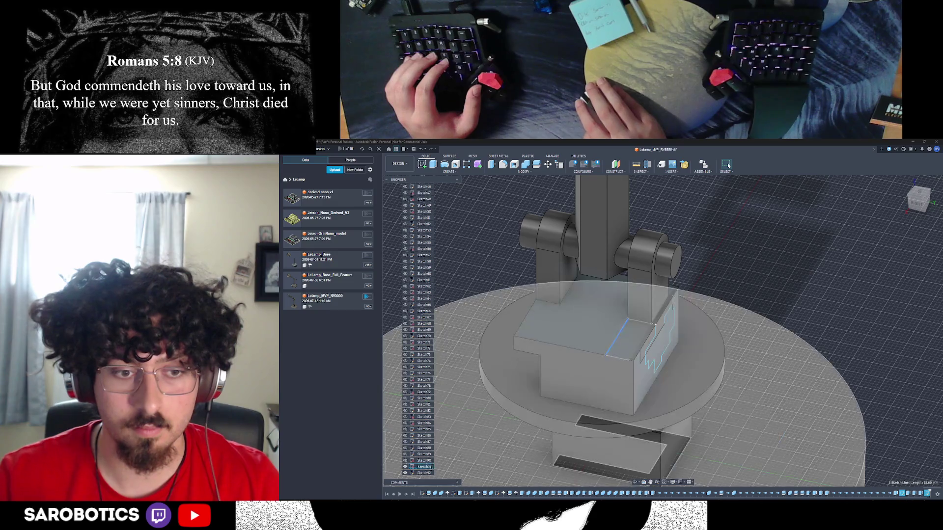
pyautogui.doubleClick(416, 467)
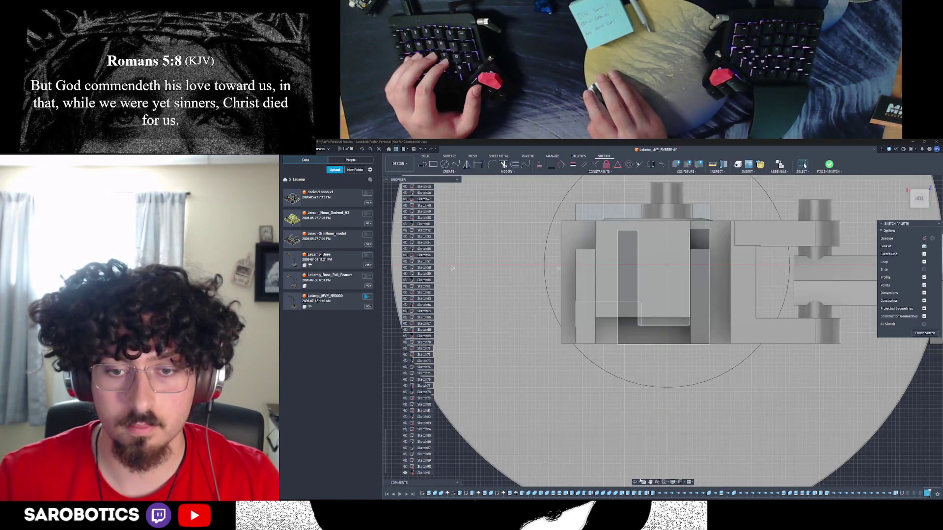
pyautogui.moveTo(593, 349)
pyautogui.keyDown('shift'); pyautogui.mouseDown(button='middle')
pyautogui.moveTo(690, 333)
pyautogui.moveTo(618, 339)
pyautogui.mouseUp(button='middle'); pyautogui.keyUp('shift')
pyautogui.scroll(3, 690, 333)
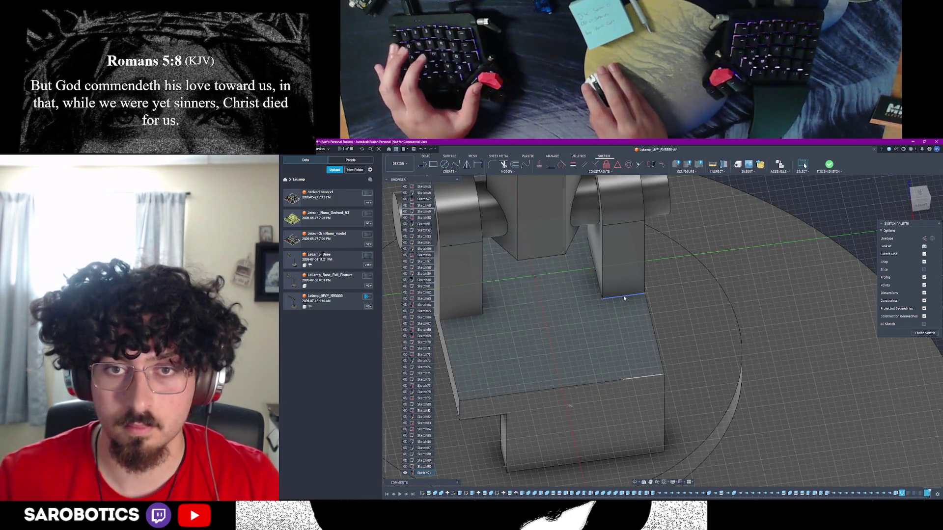
pyautogui.keyDown('shift'); pyautogui.moveTo(642, 382); pyautogui.dragTo(584, 276, button='middle'); pyautogui.keyUp('shift')
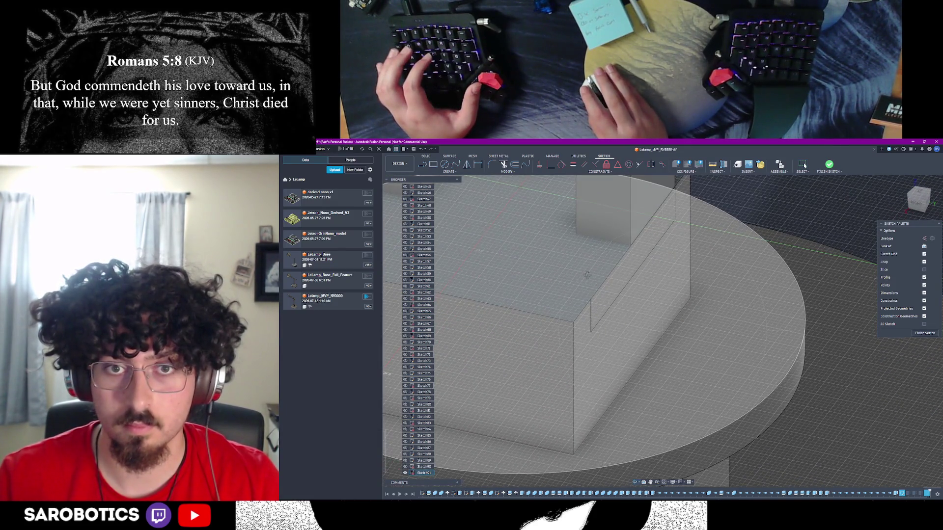
pyautogui.scroll(-5, 585, 277)
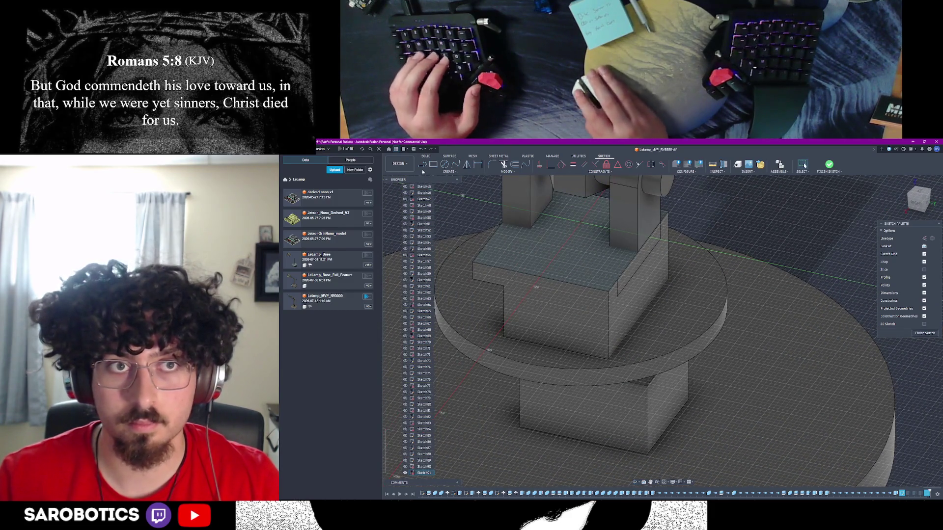
# Try starting lines at the box corner, cancel them, and finish the sketch unchanged
pyautogui.press('l')
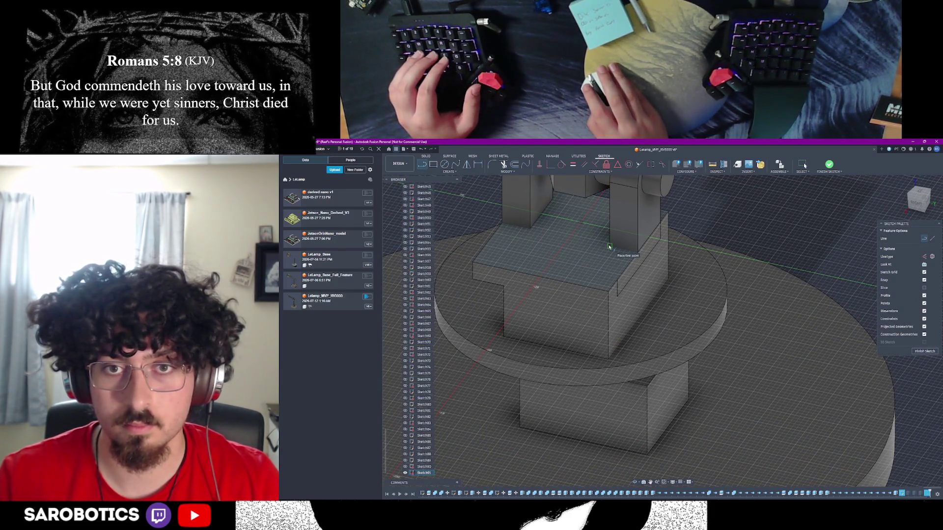
pyautogui.click(918, 199)
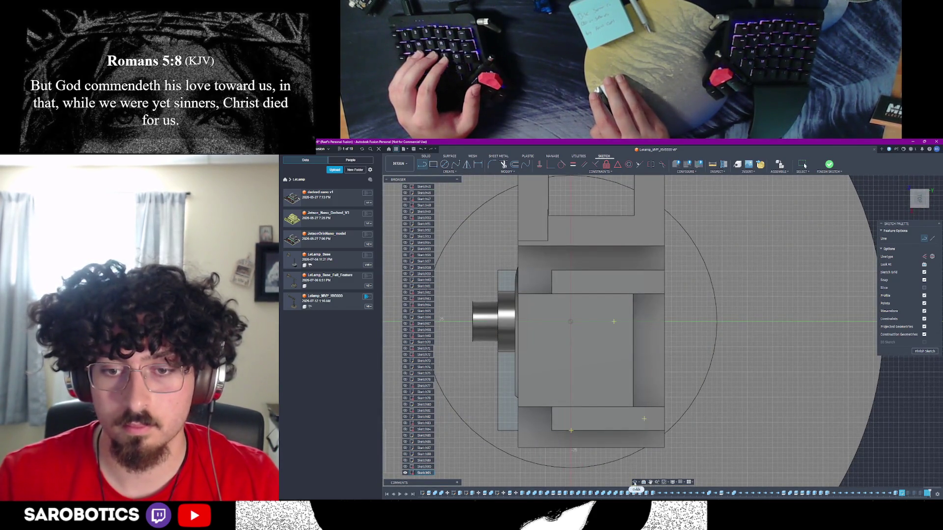
pyautogui.click(635, 483)
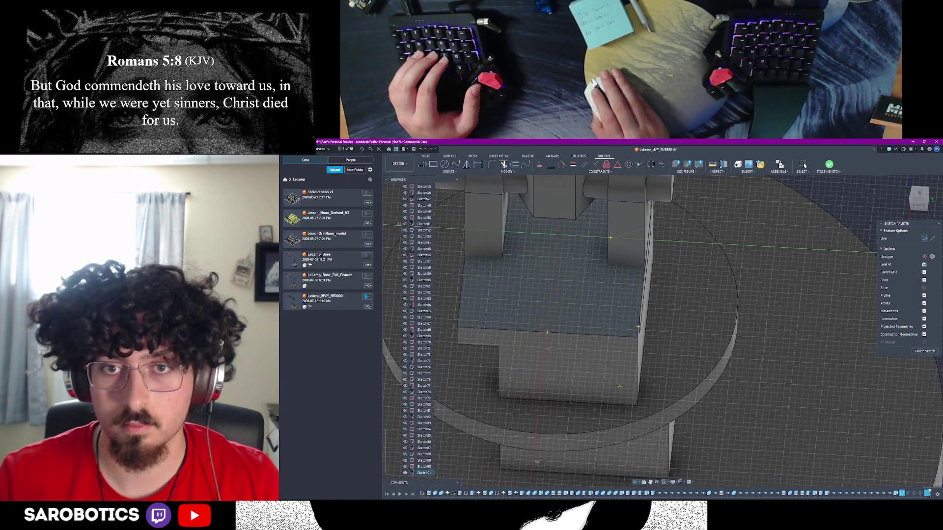
pyautogui.scroll(3, 609, 329)
pyautogui.click(614, 330)
pyautogui.scroll(3, 609, 329)
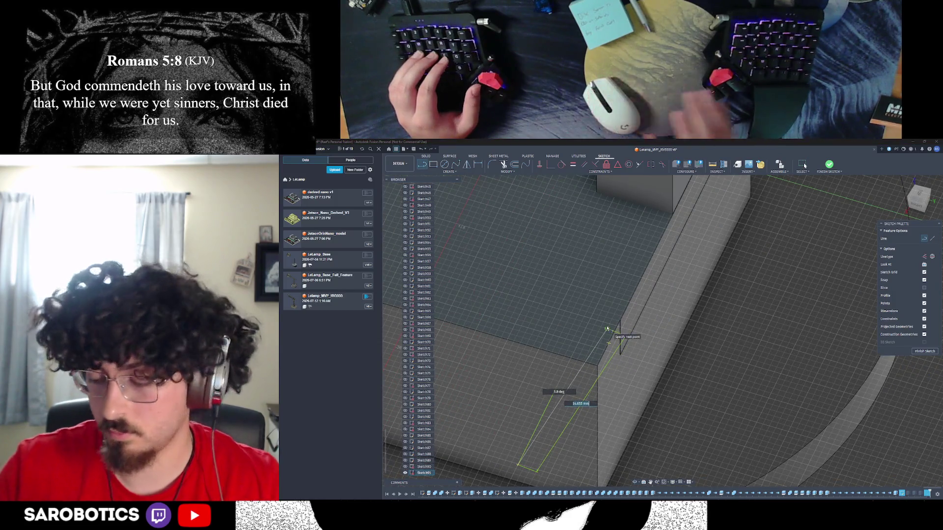
pyautogui.press('Escape')
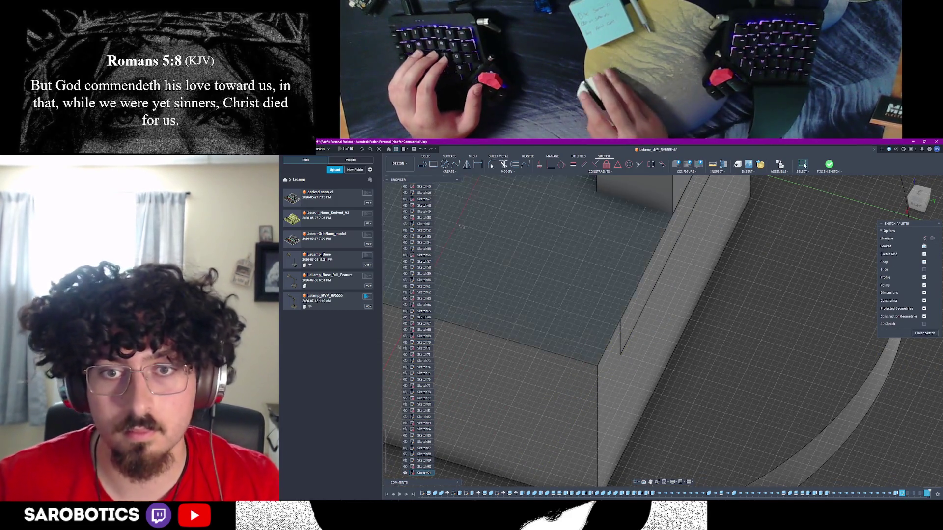
pyautogui.press('l')
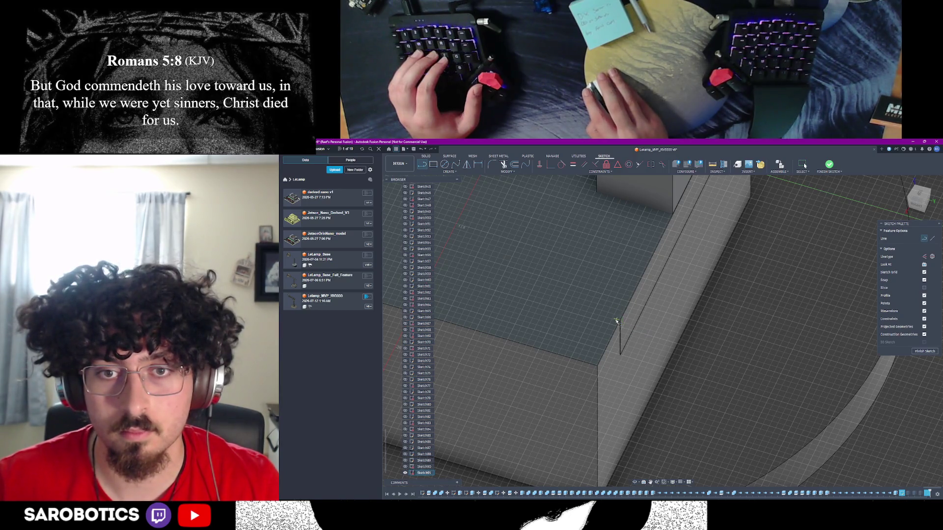
pyautogui.click(620, 321)
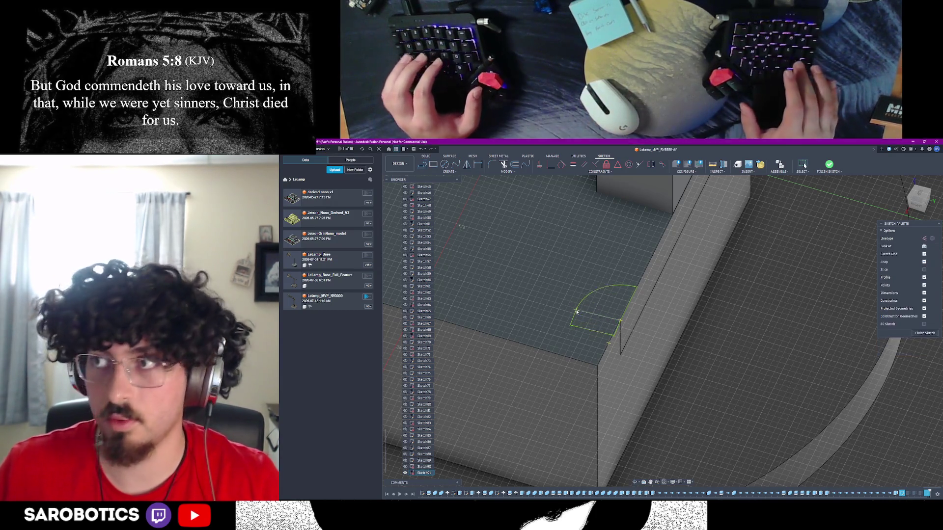
pyautogui.press('Escape')
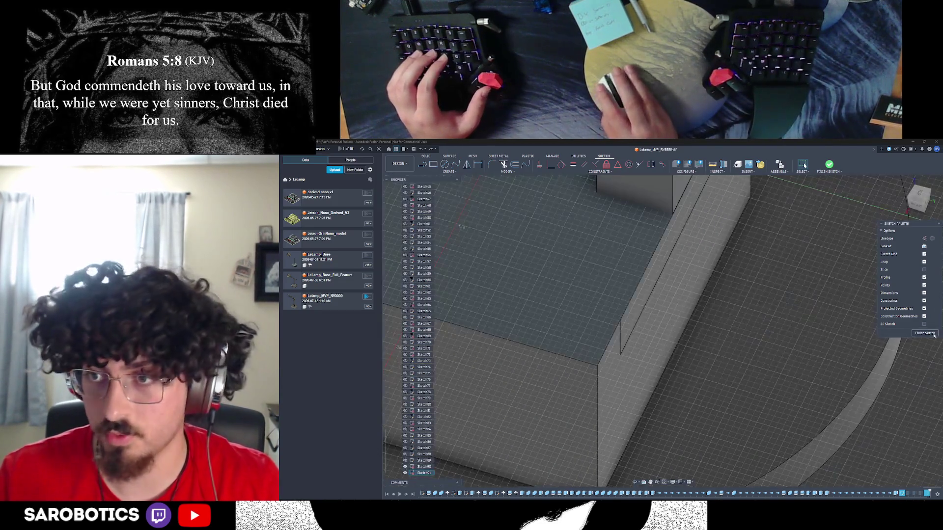
pyautogui.click(925, 333)
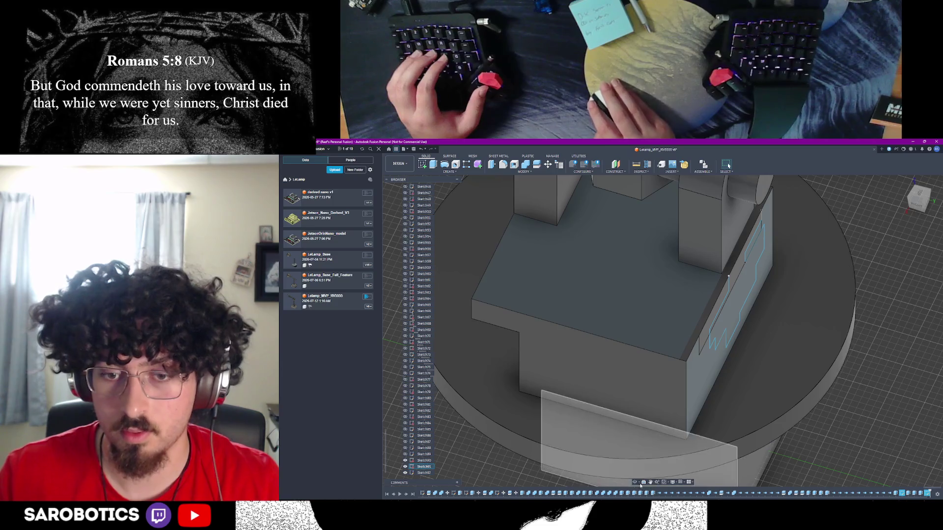
# Orbit to face the housing front, open the puzzle-joint sketch, and select its left vertical line
pyautogui.moveTo(715, 470)
pyautogui.keyDown('shift'); pyautogui.mouseDown(button='middle')
pyautogui.moveTo(737, 380)
pyautogui.moveTo(732, 387)
pyautogui.moveTo(741, 386)
pyautogui.mouseUp(button='middle'); pyautogui.keyUp('shift')
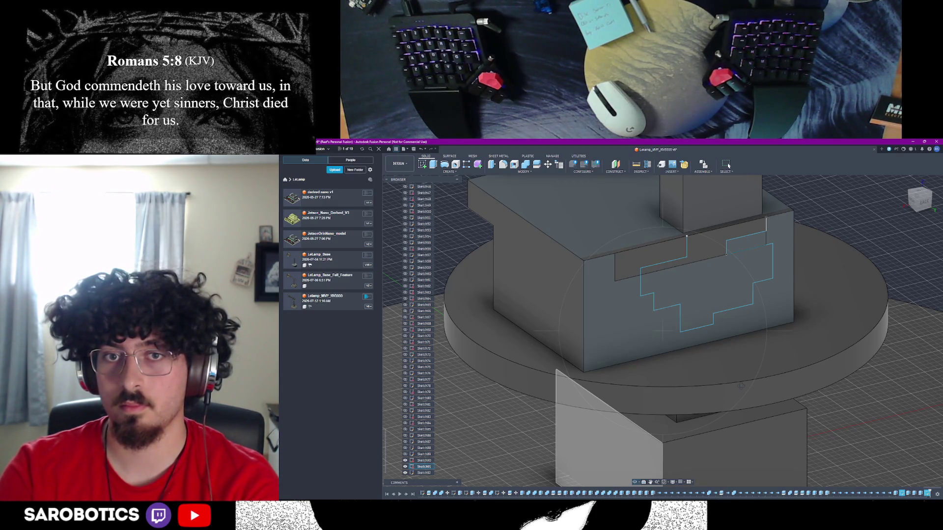
pyautogui.keyDown('shift'); pyautogui.moveTo(741, 386); pyautogui.dragTo(677, 314, button='middle'); pyautogui.keyUp('shift')
pyautogui.rightClick(647, 261)
pyautogui.click(697, 275)
pyautogui.doubleClick(697, 275)
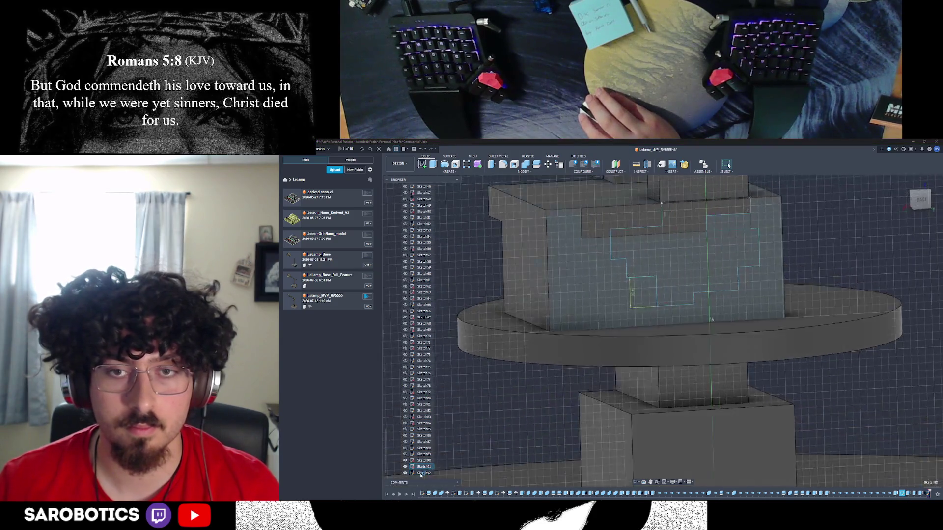
pyautogui.click(589, 235)
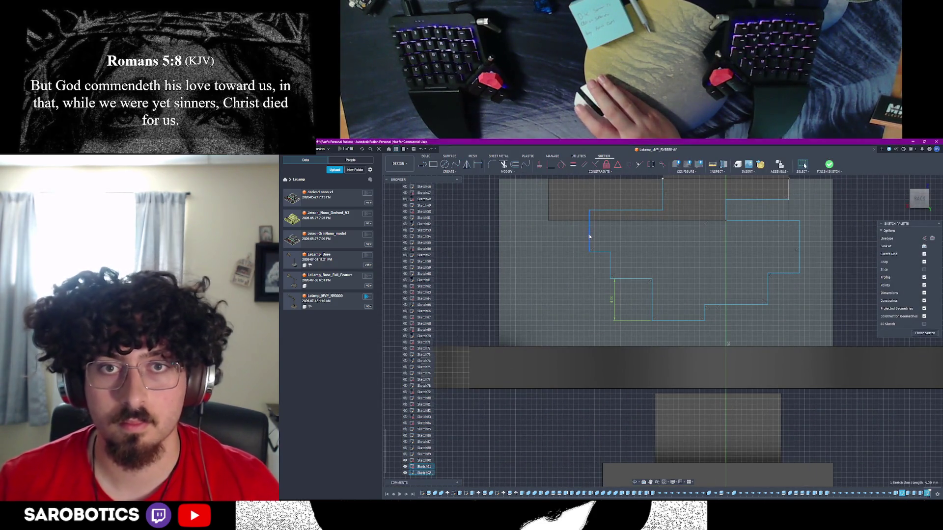
# Delete the left vertical line, then try a tangent arc from its open endpoint and cancel it
pyautogui.press('Delete')
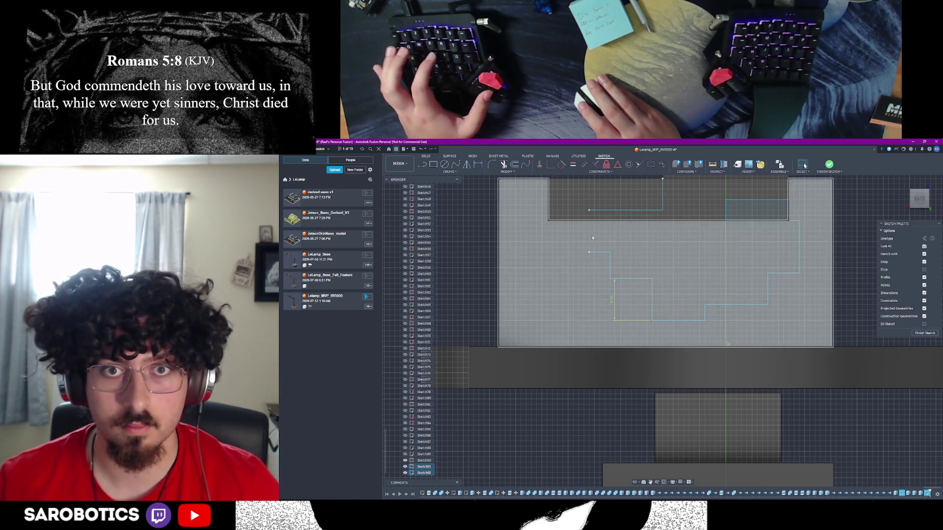
pyautogui.click(425, 166)
pyautogui.moveTo(590, 212)
pyautogui.mouseDown()
pyautogui.moveTo(545, 212)
pyautogui.moveTo(549, 254)
pyautogui.mouseUp()
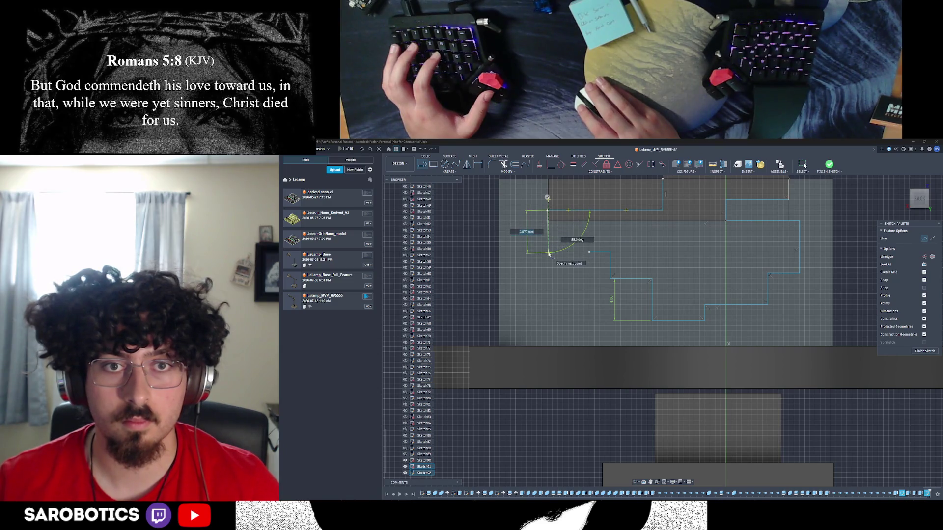
pyautogui.rightClick(535, 236)
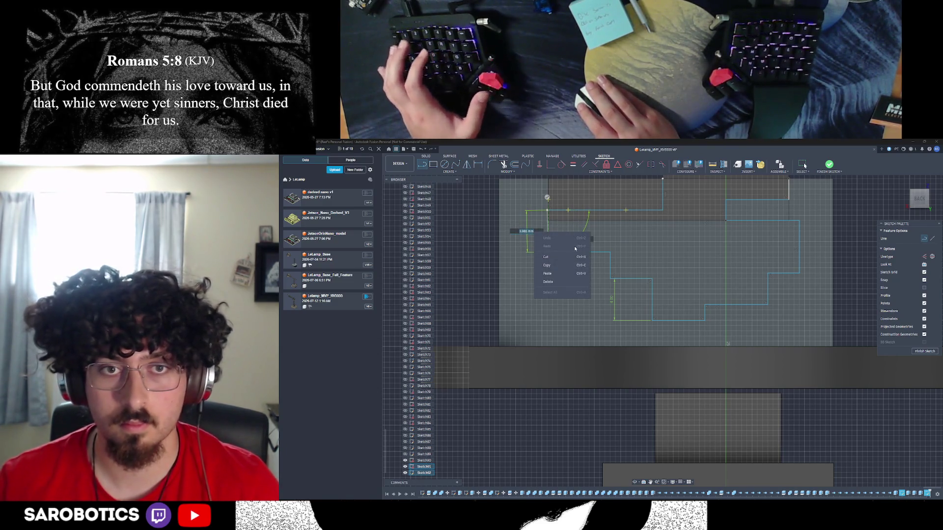
pyautogui.press('Escape')
pyautogui.press('Escape')
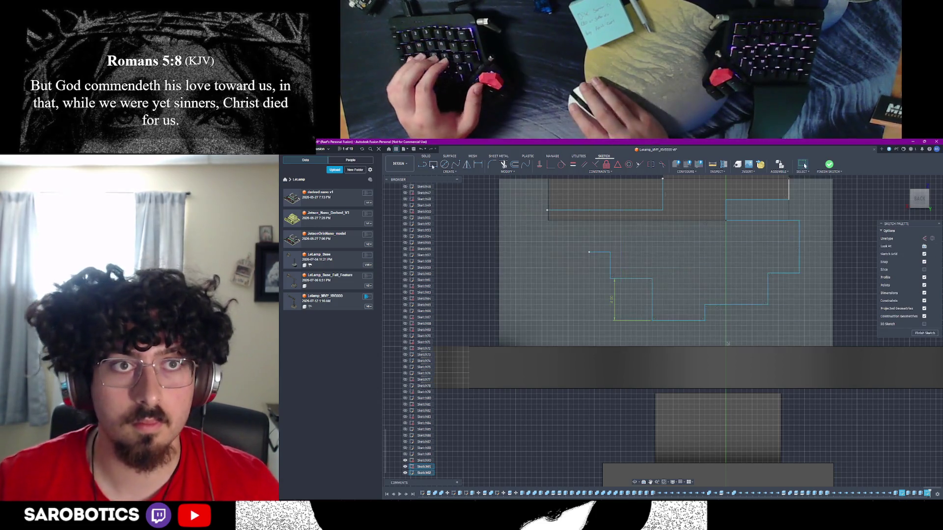
pyautogui.moveTo(589, 253)
pyautogui.mouseDown()
pyautogui.moveTo(547, 254)
pyautogui.moveTo(548, 211)
pyautogui.mouseUp()
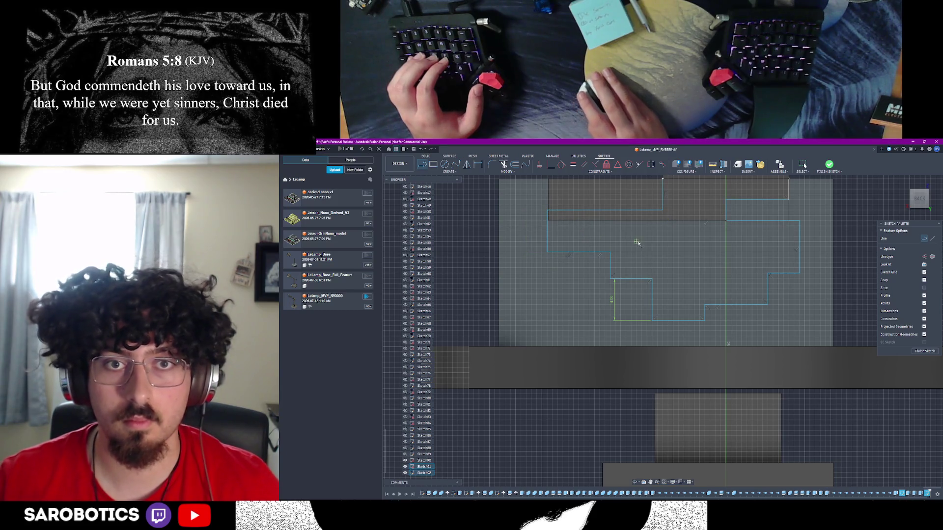
pyautogui.scroll(-3, 636, 245)
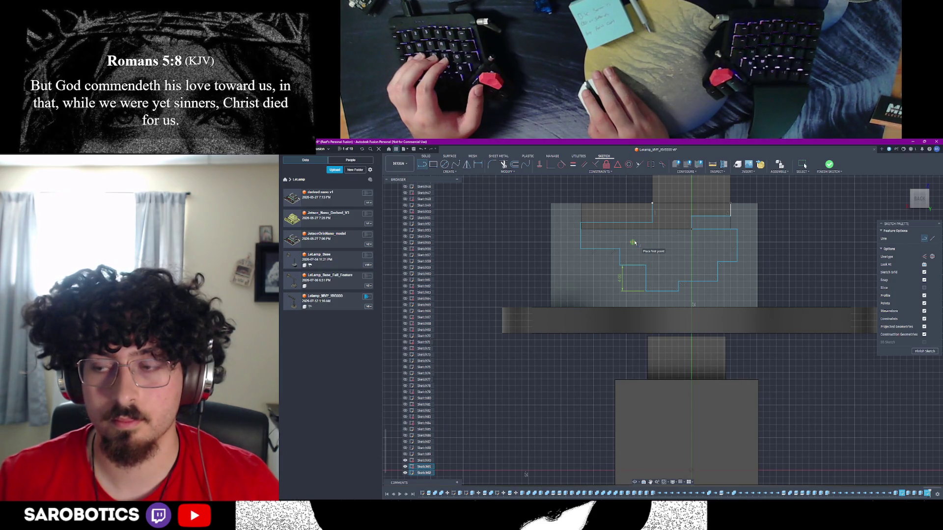
pyautogui.scroll(-5, 635, 243)
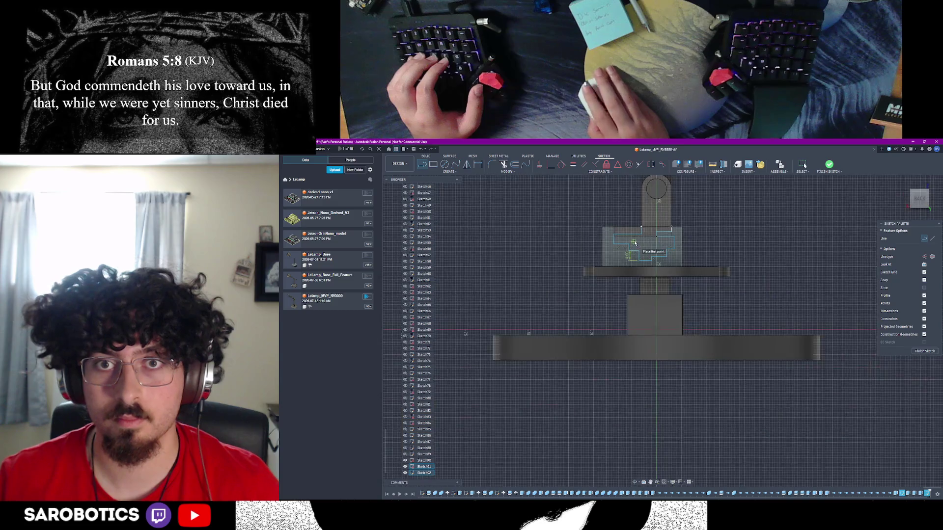
pyautogui.scroll(-3, 635, 243)
pyautogui.scroll(7, 634, 243)
pyautogui.rightClick(641, 242)
pyautogui.click(655, 243)
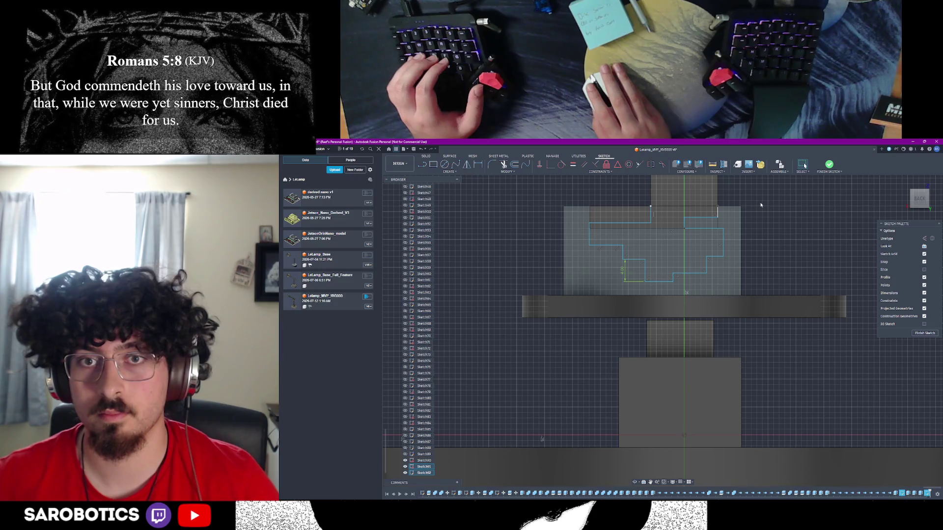
# Delete the vertical line at the joint outline's left notch
pyautogui.scroll(3, 623, 254)
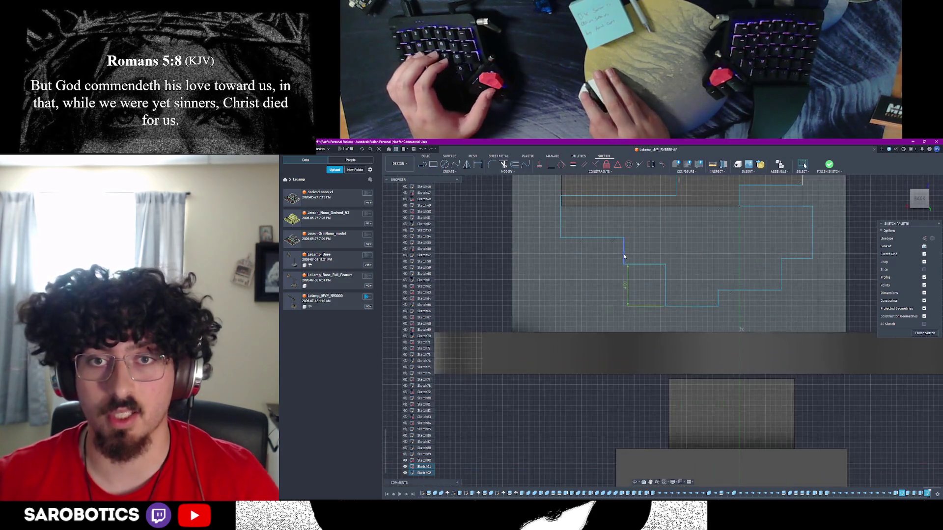
pyautogui.click(624, 255)
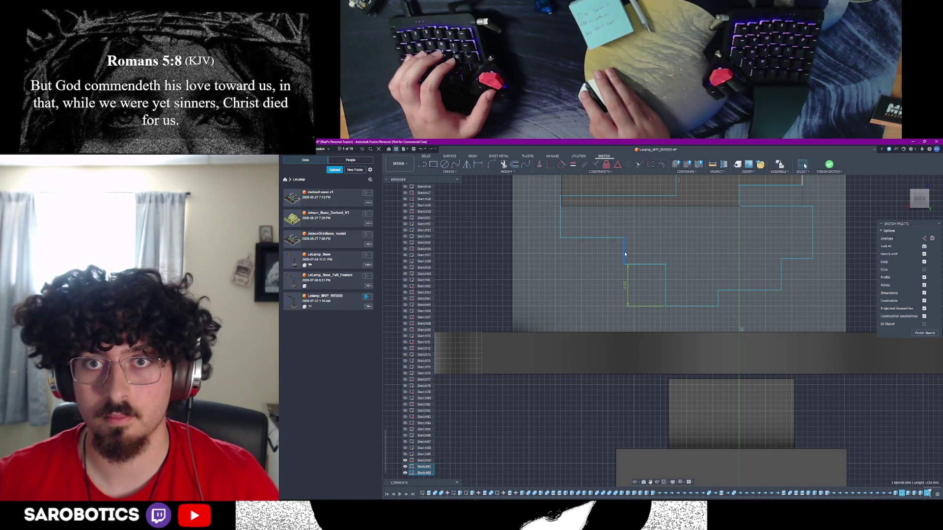
pyautogui.press('Delete')
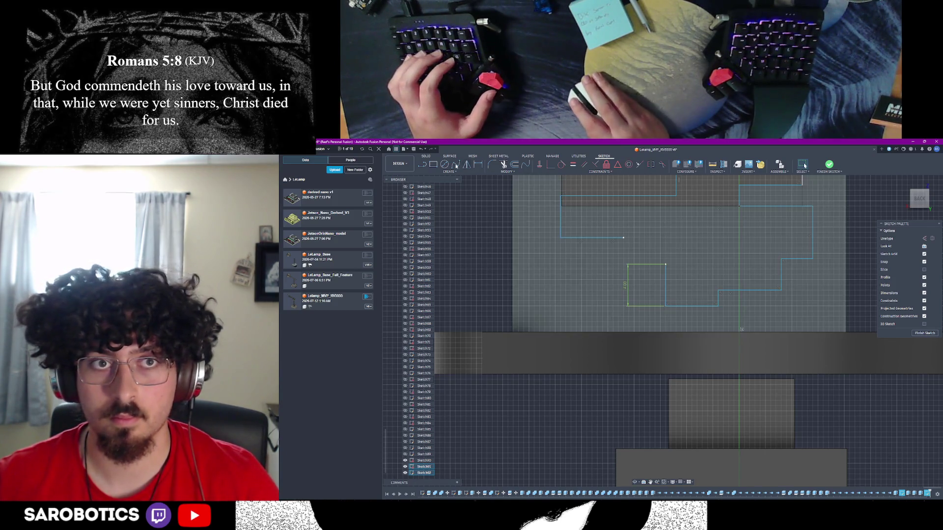
pyautogui.click(423, 165)
# Draw a new notch of connected lines from the open outline endpoint
pyautogui.click(623, 237)
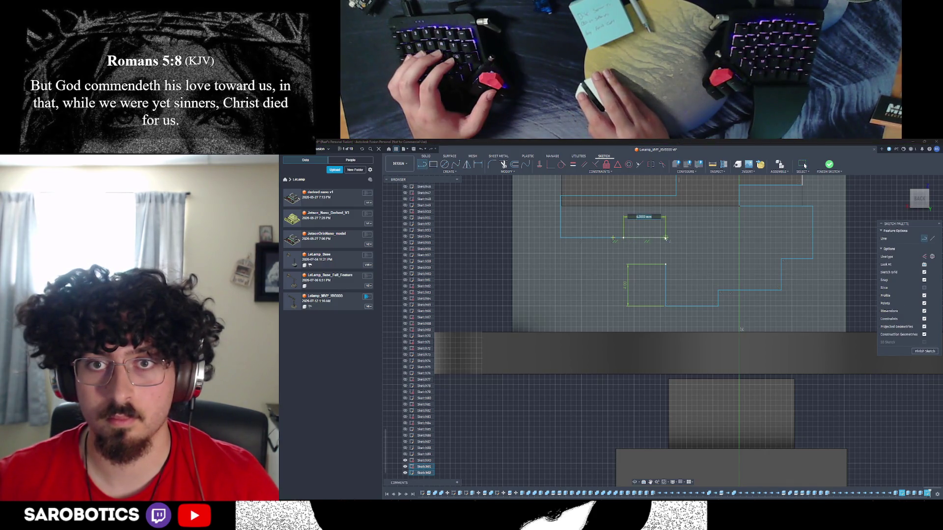
pyautogui.click(665, 238)
pyautogui.click(666, 265)
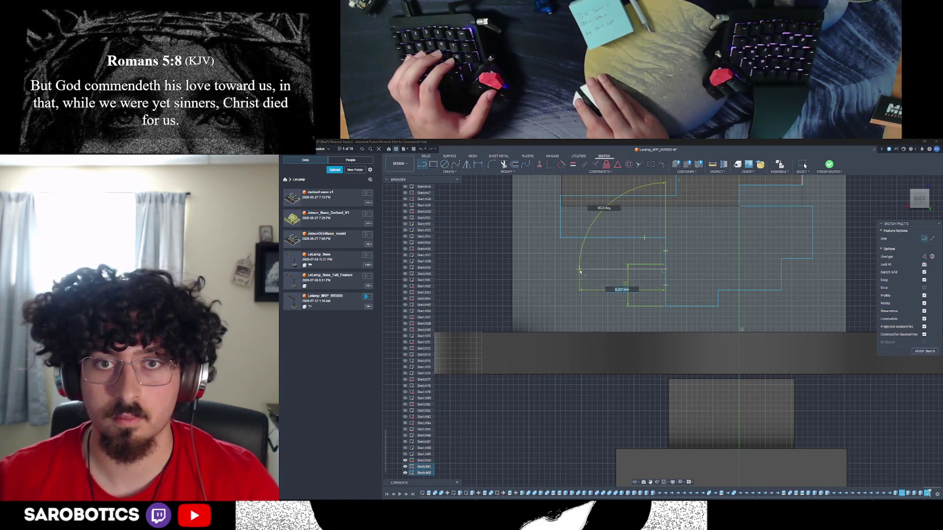
pyautogui.click(581, 270)
pyautogui.click(581, 305)
pyautogui.click(665, 306)
pyautogui.press('Escape')
# Replace the notch's right vertical segments with one vertical line joining the two endpoints
pyautogui.click(666, 257)
pyautogui.press('Delete')
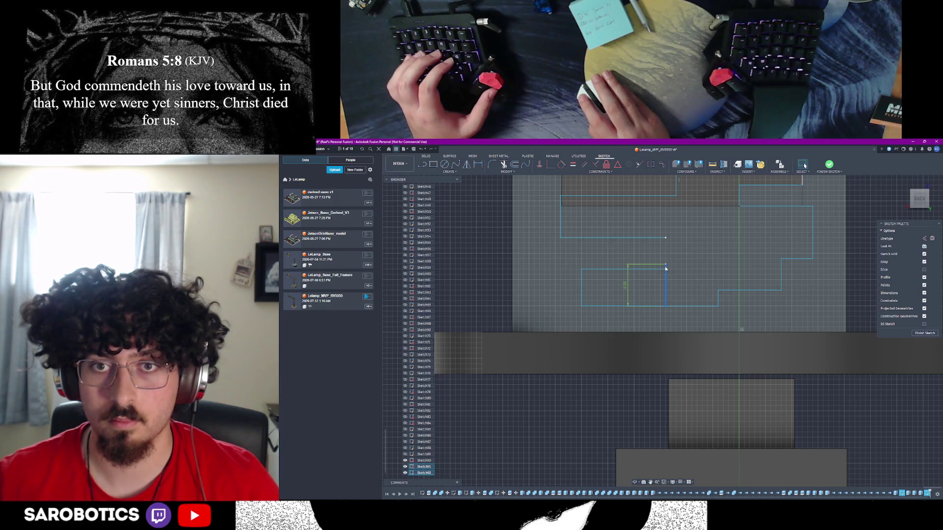
pyautogui.press('Delete')
pyautogui.press('l')
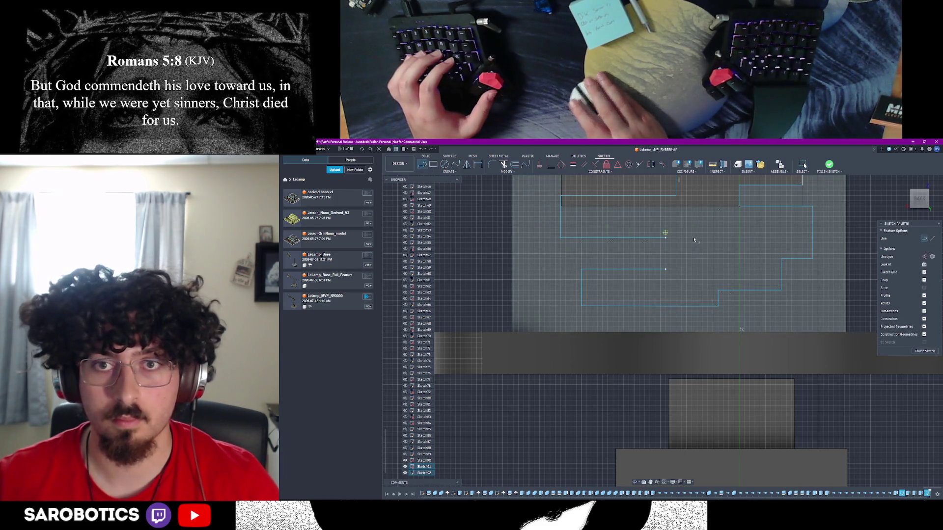
pyautogui.click(665, 238)
pyautogui.click(665, 269)
pyautogui.scroll(-3, 689, 265)
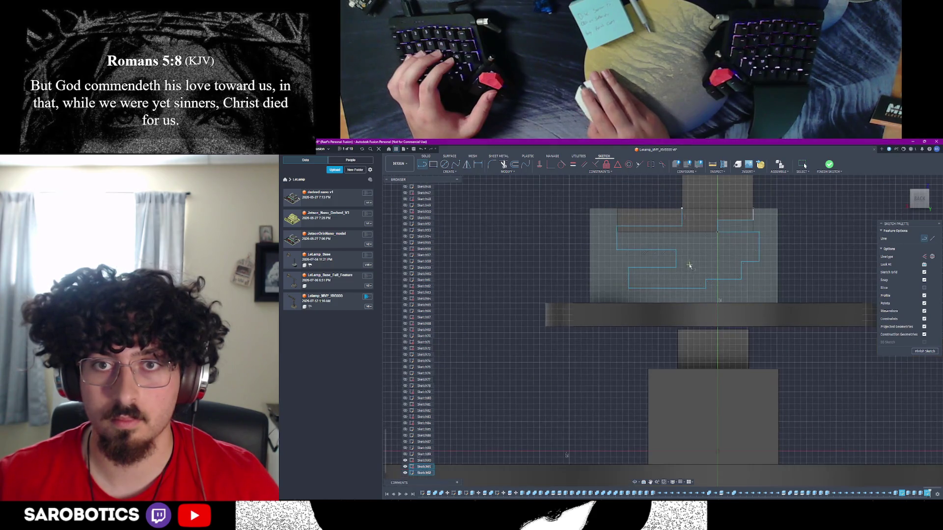
pyautogui.scroll(2, 737, 225)
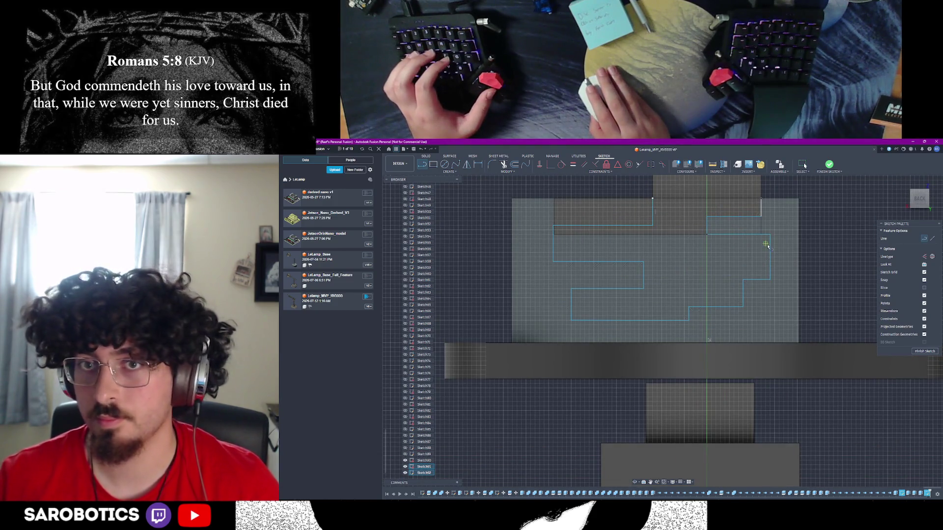
pyautogui.scroll(2, 743, 244)
pyautogui.press('Escape')
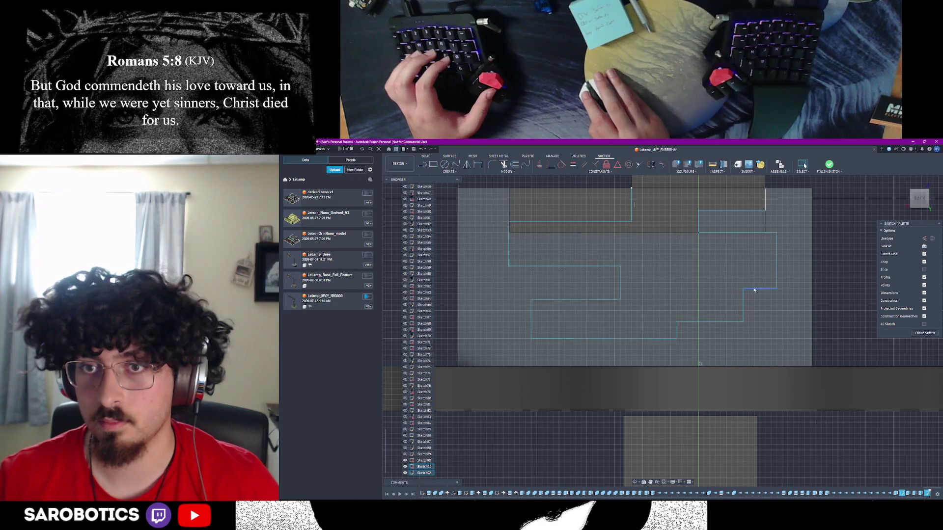
# Swap the short end lines for 8.5 mm and 2.5 mm segments that close the outline
pyautogui.click(709, 322)
pyautogui.press('Delete')
pyautogui.click(743, 310)
pyautogui.press('Delete')
pyautogui.press('l')
pyautogui.click(744, 289)
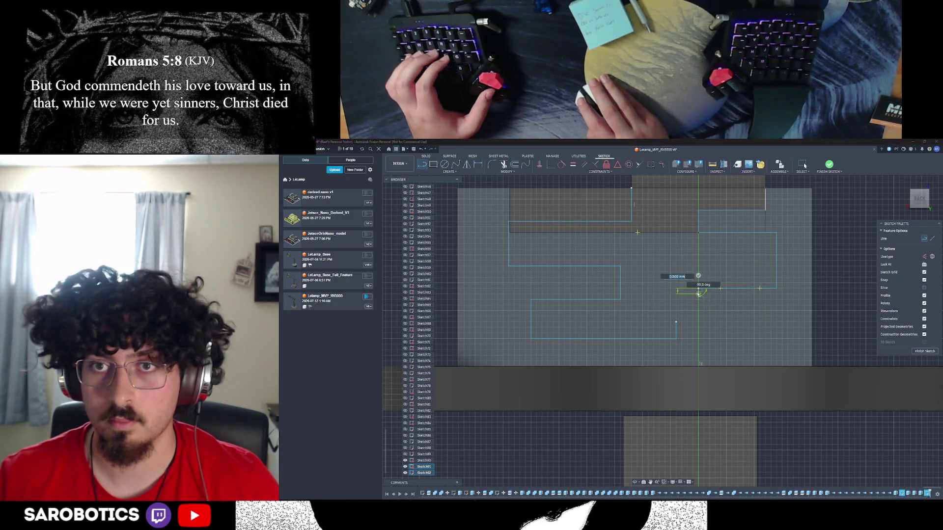
pyautogui.click(699, 311)
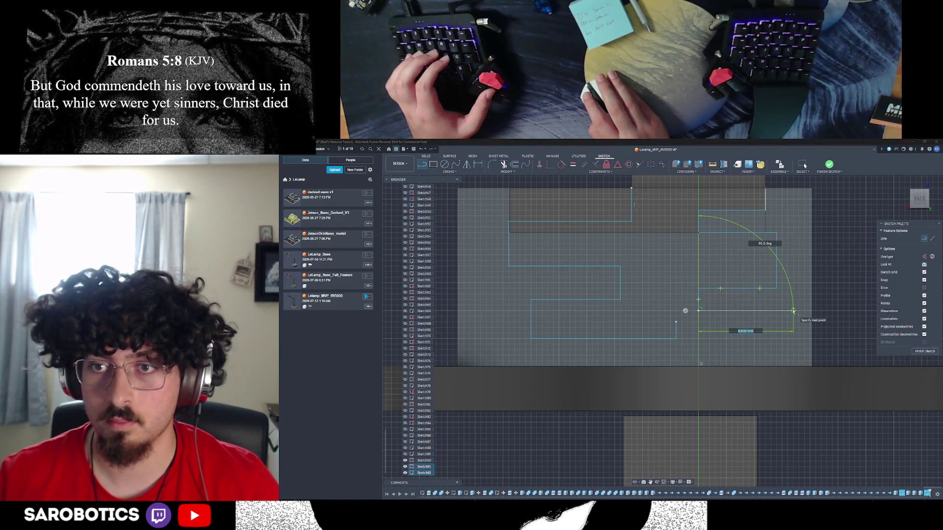
pyautogui.click(794, 312)
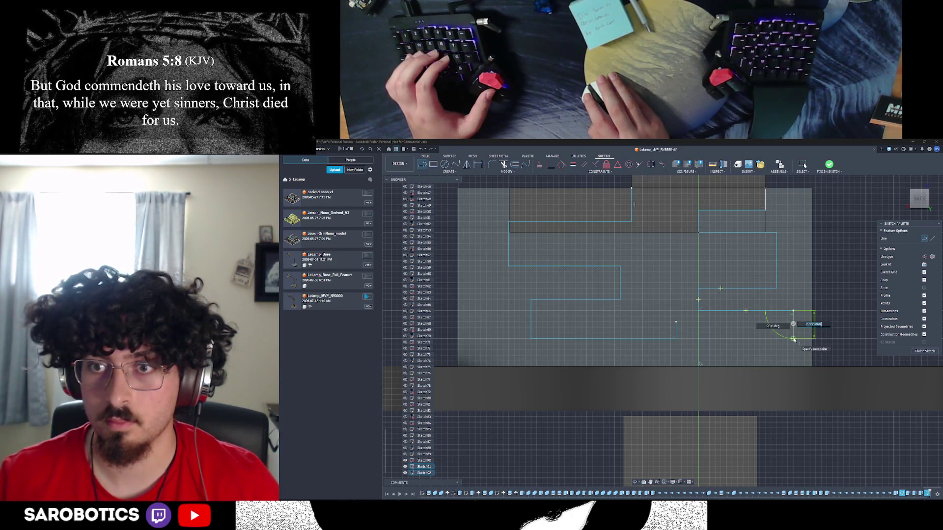
pyautogui.click(794, 343)
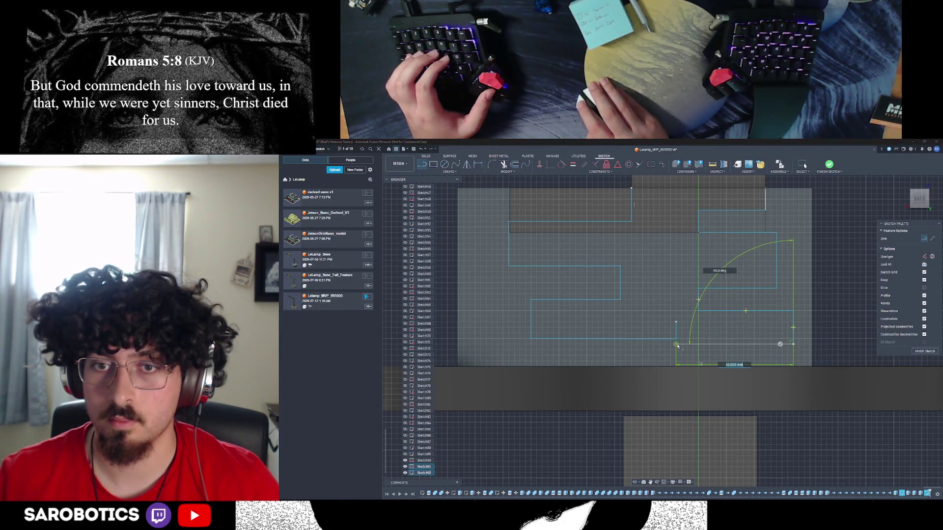
pyautogui.click(677, 344)
pyautogui.rightClick(645, 316)
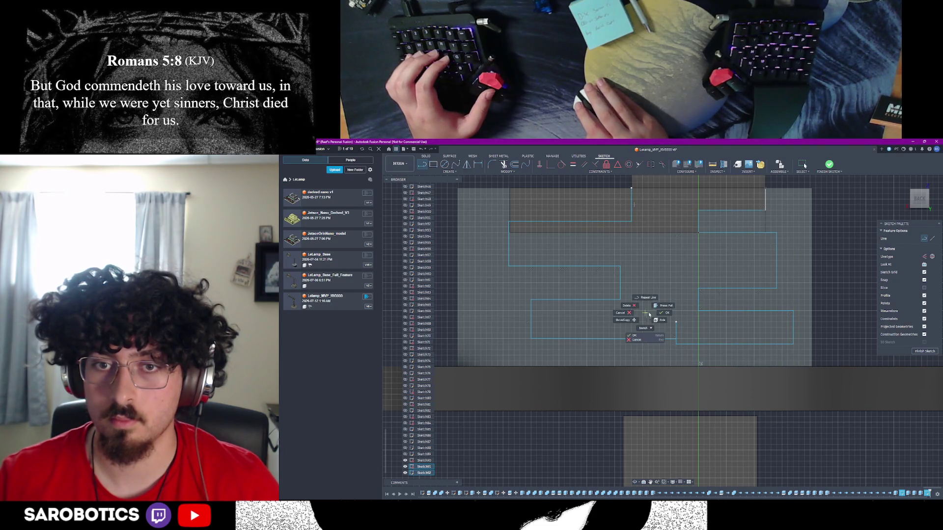
pyautogui.click(661, 314)
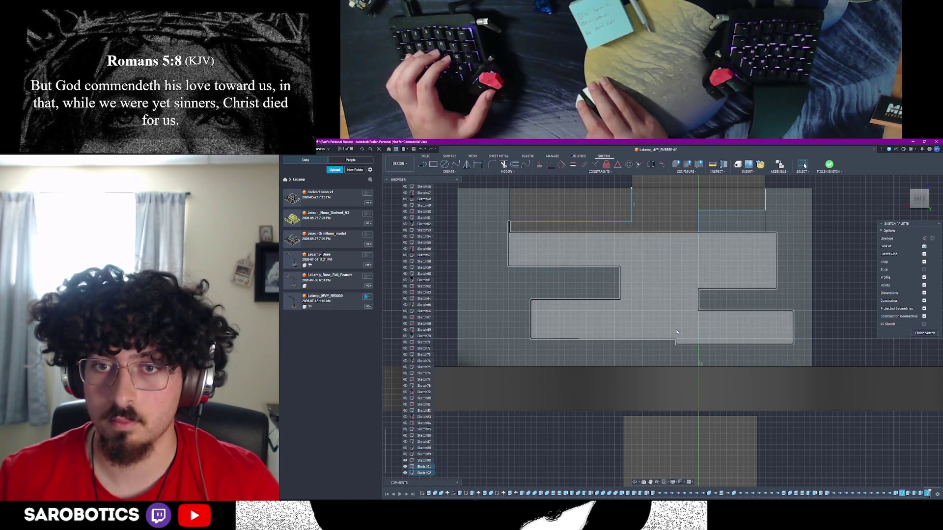
# Draw a 9.000 mm horizontal line from the step corner, then delete it as extra
pyautogui.scroll(-1, 812, 255)
pyautogui.scroll(-2, 811, 254)
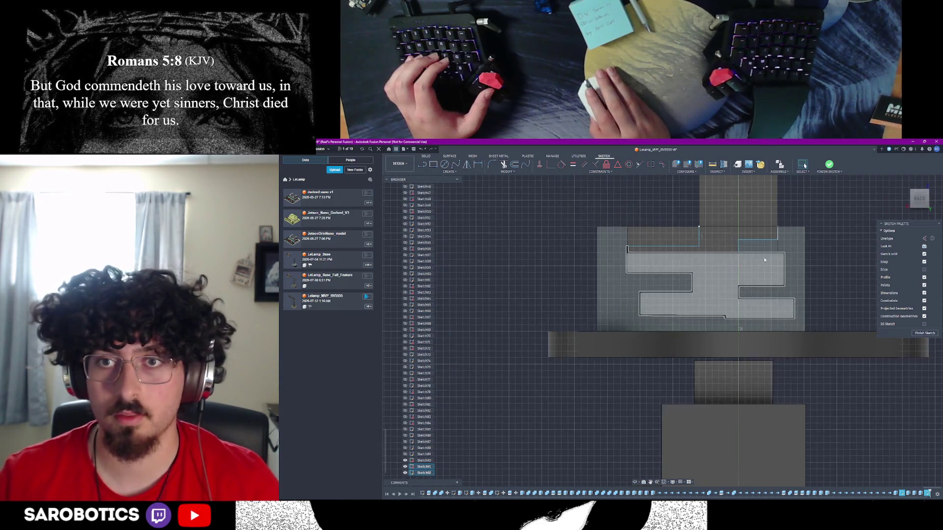
pyautogui.scroll(1, 726, 246)
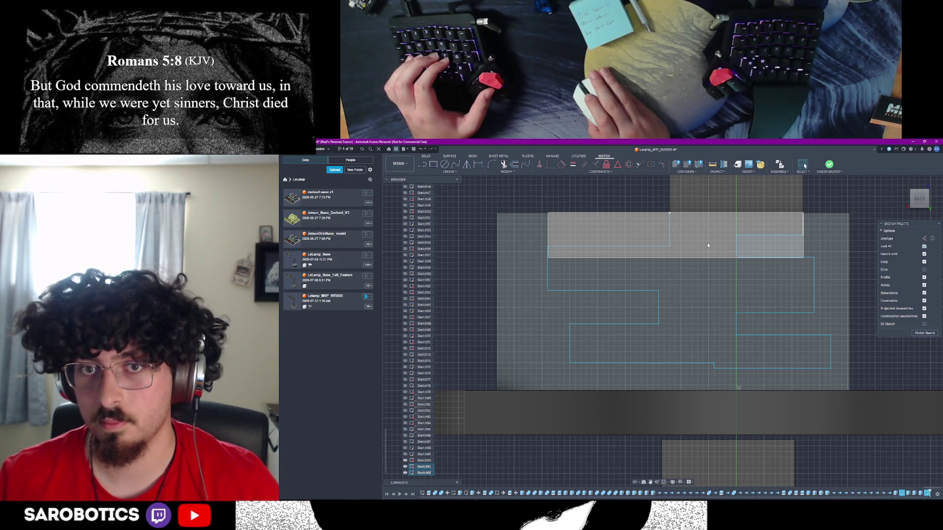
pyautogui.scroll(5, 712, 366)
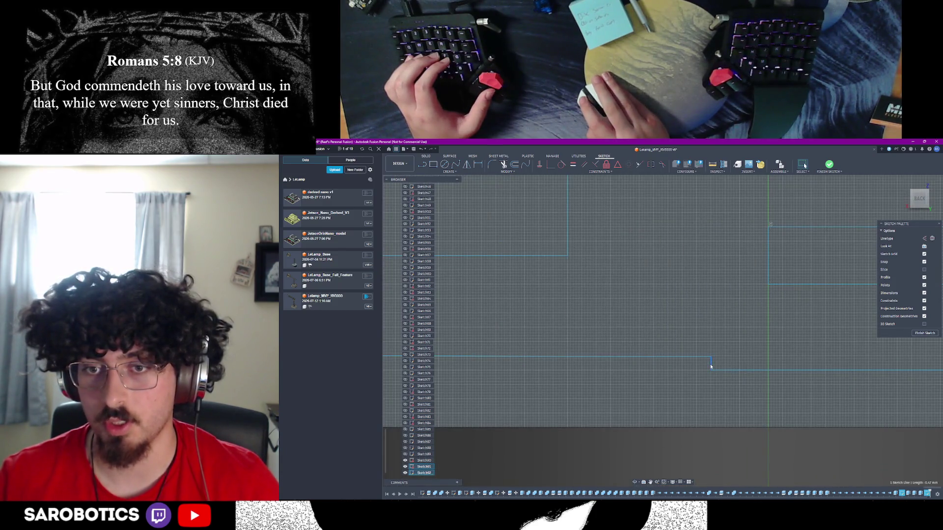
pyautogui.scroll(-5, 717, 368)
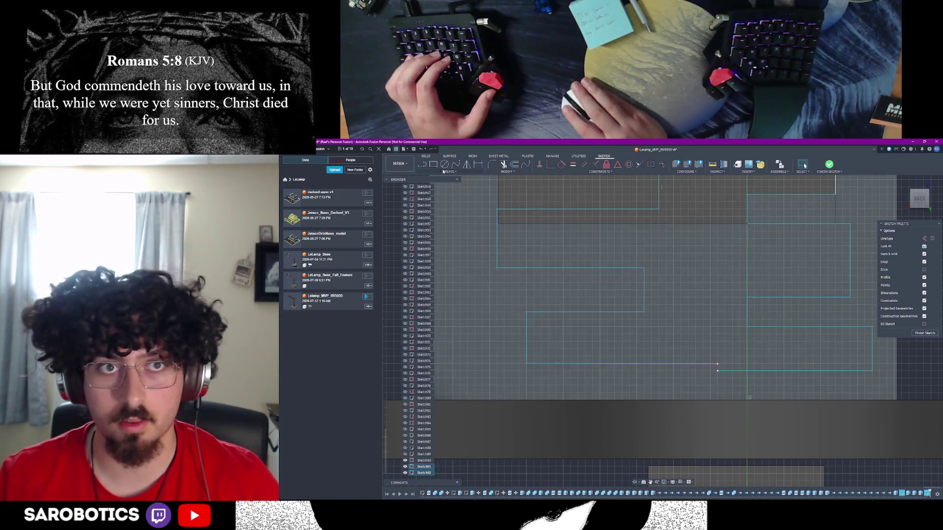
pyautogui.press('l')
pyautogui.click(718, 365)
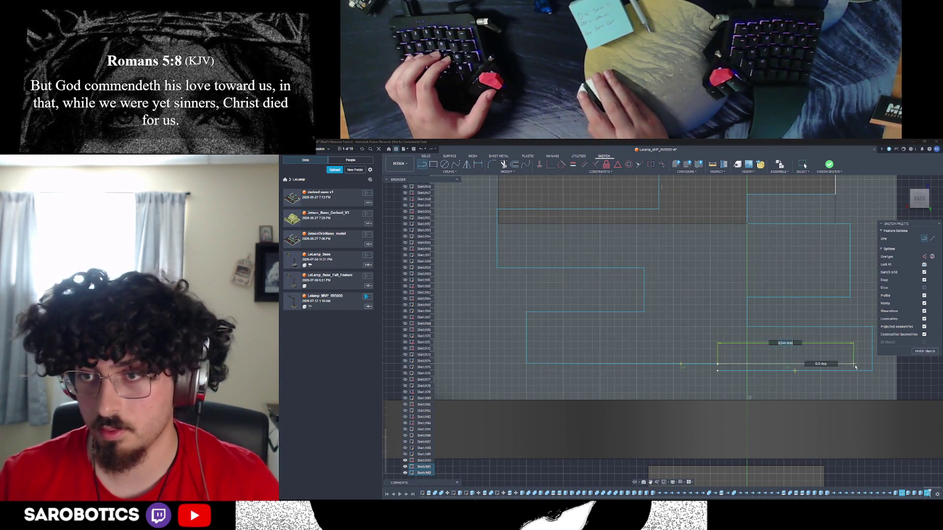
pyautogui.click(871, 367)
pyautogui.press('Escape')
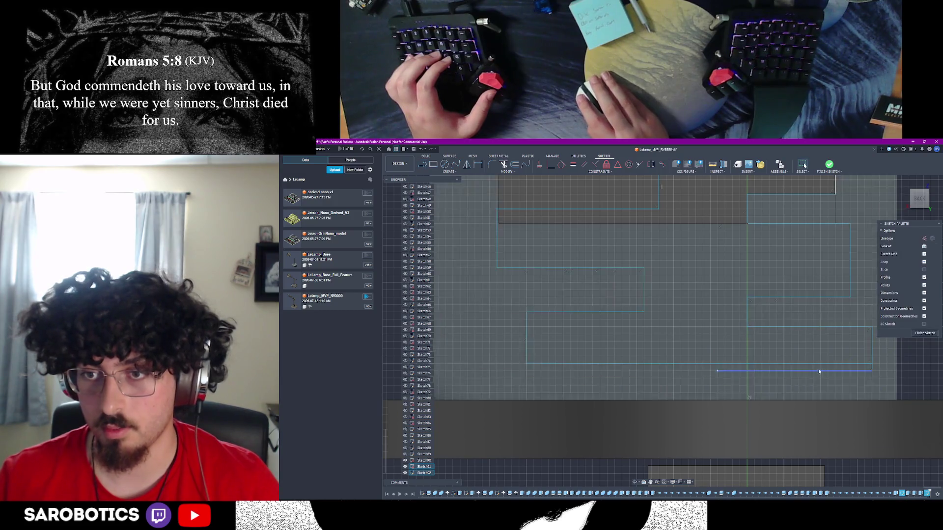
pyautogui.press('Delete')
# Replace the old right vertical line with one joining both horizontals' right ends, then finish the sketch
pyautogui.scroll(-1, 820, 374)
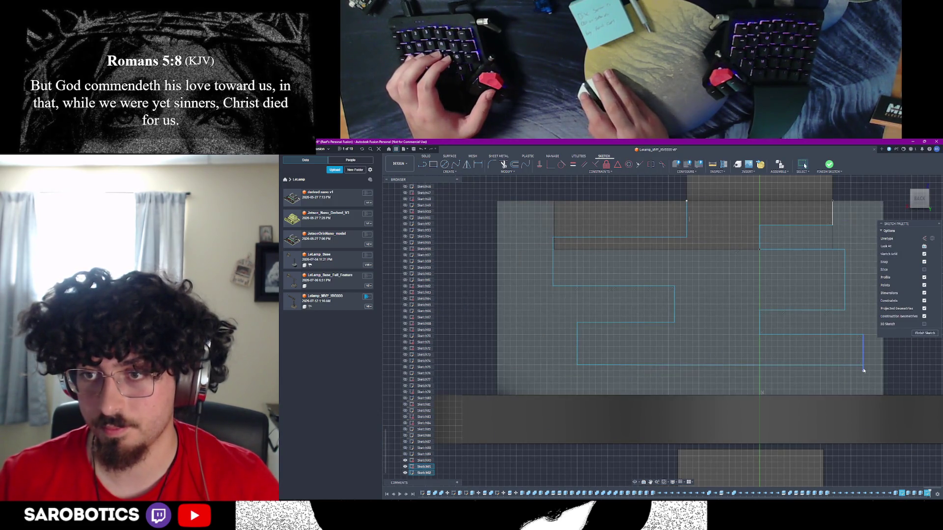
pyautogui.press('Delete')
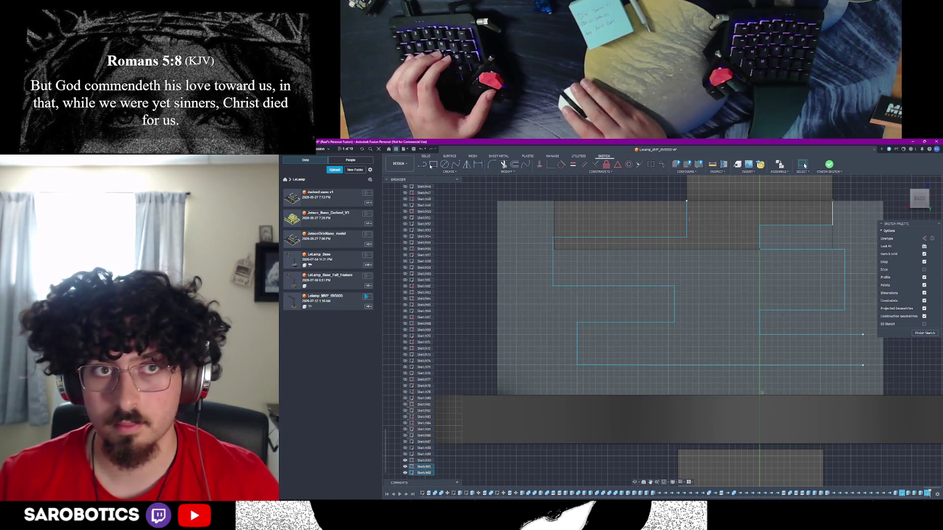
pyautogui.press('l')
pyautogui.click(863, 335)
pyautogui.click(863, 365)
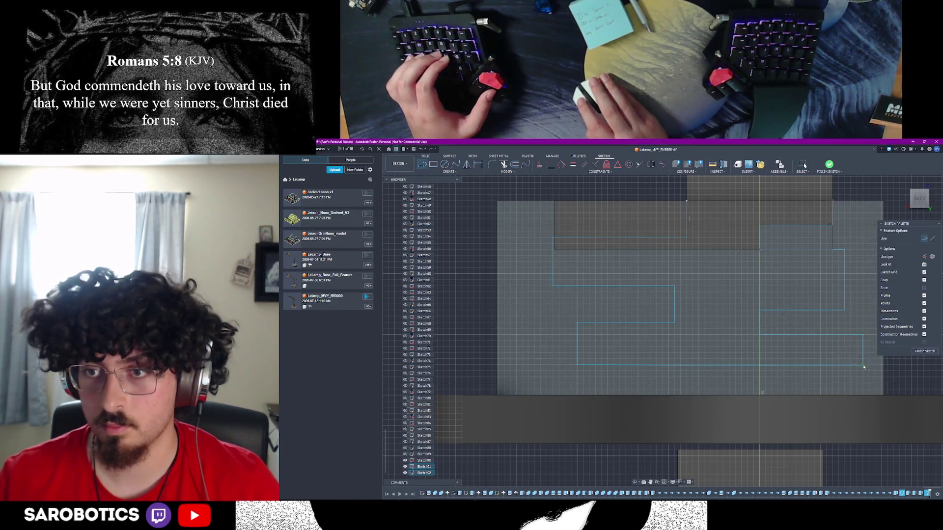
pyautogui.scroll(-1, 835, 354)
pyautogui.scroll(-2, 821, 294)
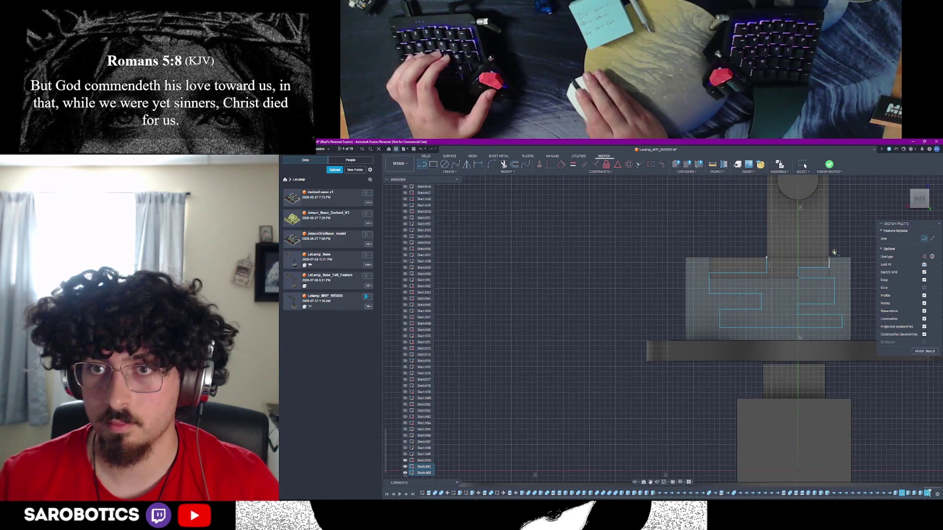
pyautogui.press('Escape')
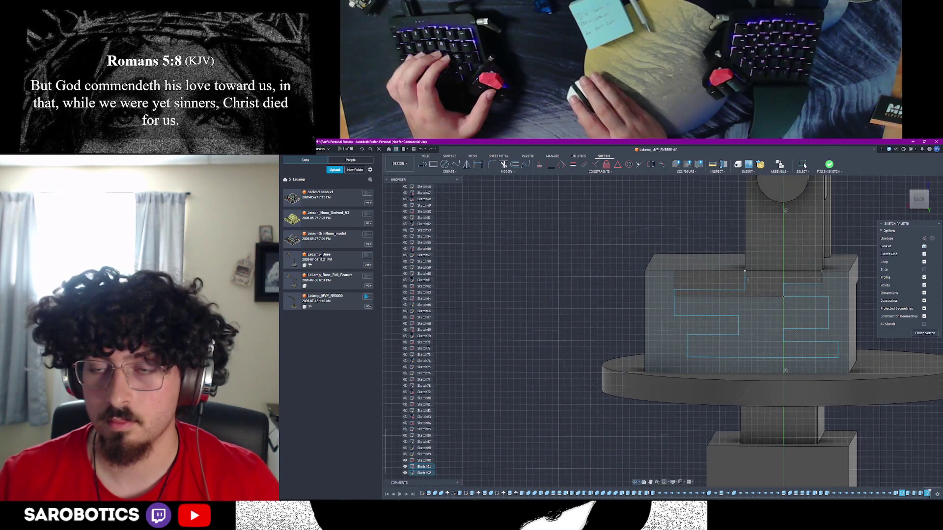
pyautogui.click(926, 333)
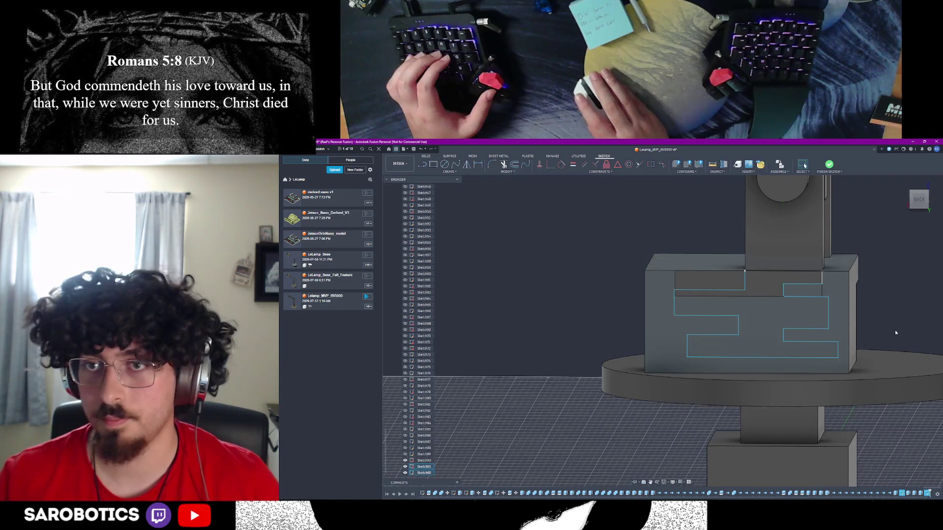
# Create a sketch on the servo housing's top face and orbit to a near top-down view
pyautogui.moveTo(728, 166)
pyautogui.keyDown('shift'); pyautogui.mouseDown(button='middle')
pyautogui.moveTo(717, 191)
pyautogui.moveTo(728, 166)
pyautogui.mouseUp(button='middle'); pyautogui.keyUp('shift')
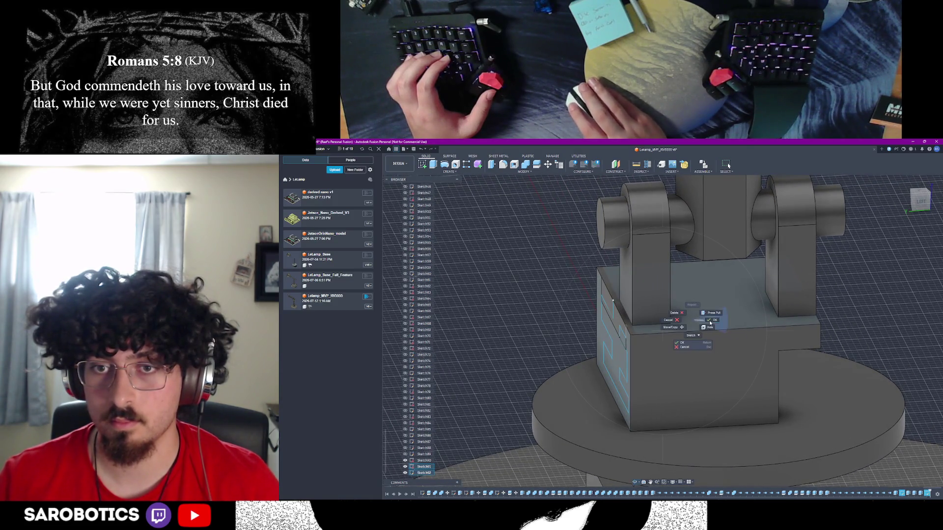
pyautogui.click(424, 167)
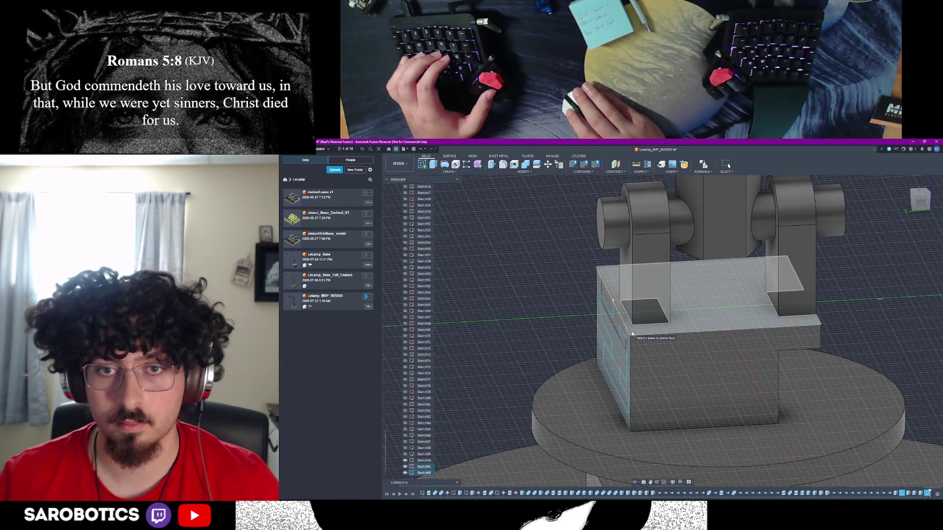
pyautogui.click(632, 334)
pyautogui.moveTo(656, 449)
pyautogui.keyDown('shift'); pyautogui.mouseDown(button='middle')
pyautogui.moveTo(703, 421)
pyautogui.moveTo(658, 361)
pyautogui.mouseUp(button='middle'); pyautogui.keyUp('shift')
pyautogui.scroll(6, 658, 361)
pyautogui.keyDown('shift'); pyautogui.moveTo(653, 298); pyautogui.dragTo(640, 298, button='middle'); pyautogui.keyUp('shift')
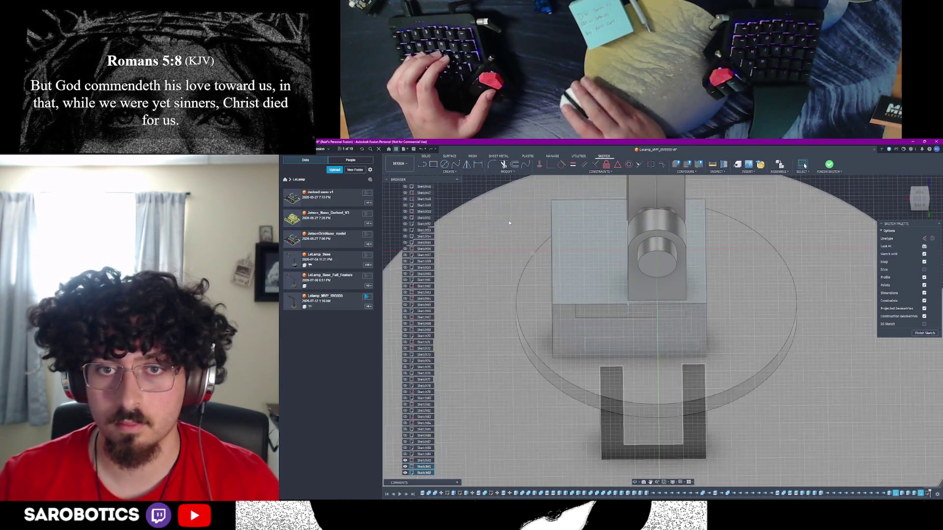
# Start a line near the mount's lower edge, orbit around the block, then cancel it
pyautogui.press('l')
pyautogui.scroll(5, 629, 303)
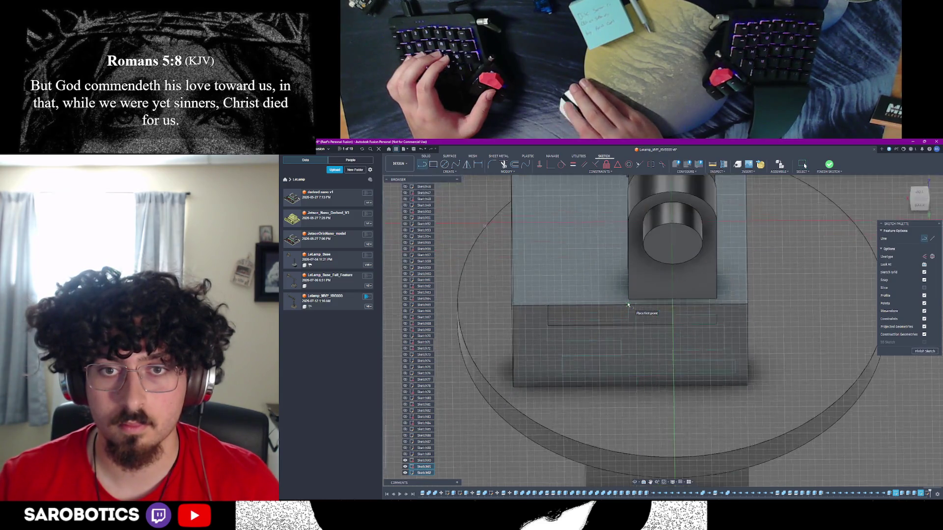
pyautogui.click(629, 305)
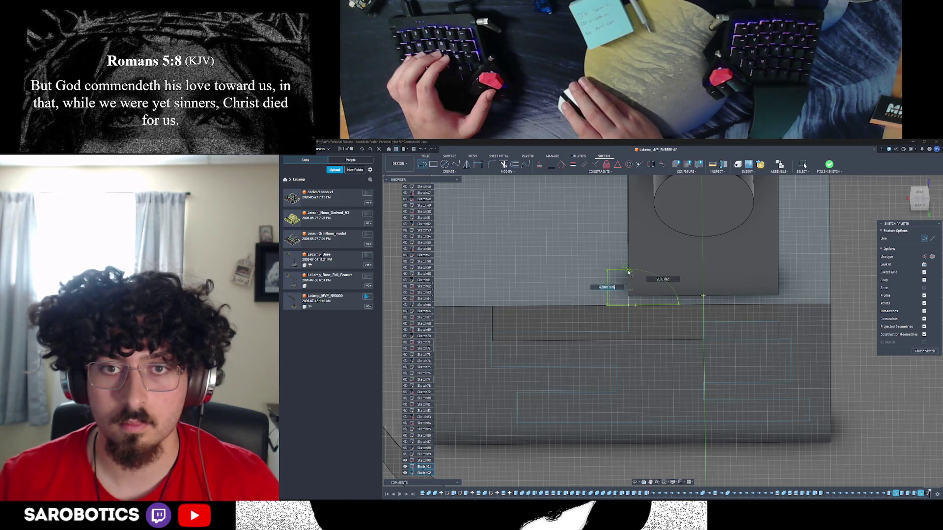
pyautogui.keyDown('shift'); pyautogui.moveTo(633, 481); pyautogui.dragTo(663, 442, button='middle'); pyautogui.keyUp('shift')
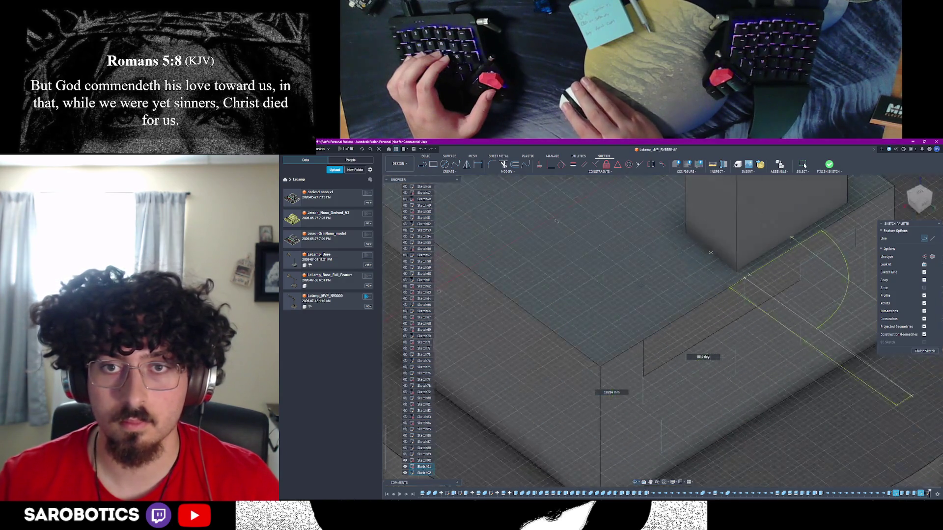
pyautogui.keyDown('shift'); pyautogui.moveTo(710, 252); pyautogui.dragTo(683, 262, button='middle'); pyautogui.keyUp('shift')
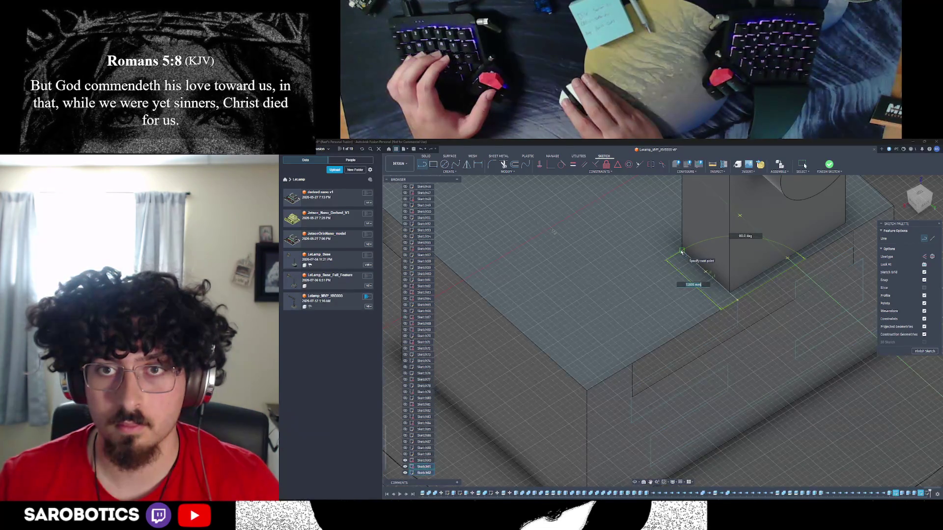
pyautogui.press('Escape')
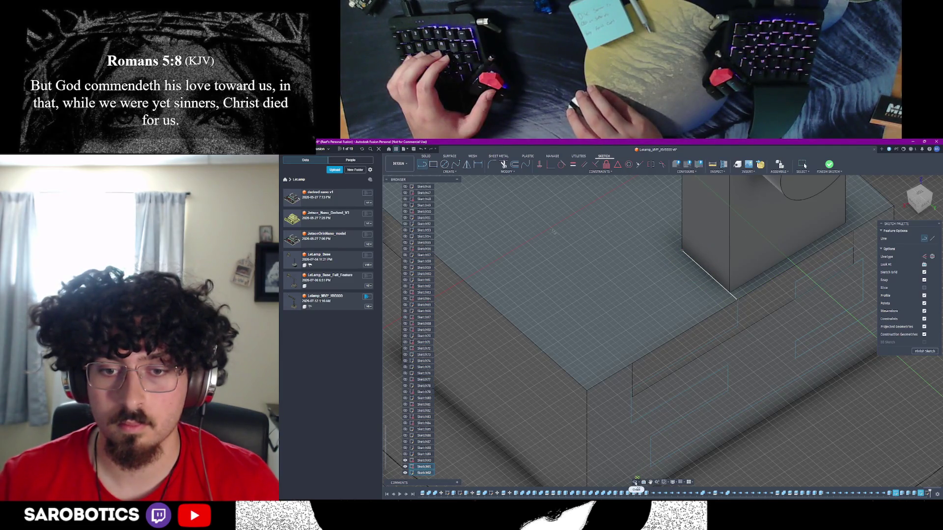
pyautogui.keyDown('shift'); pyautogui.moveTo(636, 479); pyautogui.dragTo(569, 437, button='middle'); pyautogui.keyUp('shift')
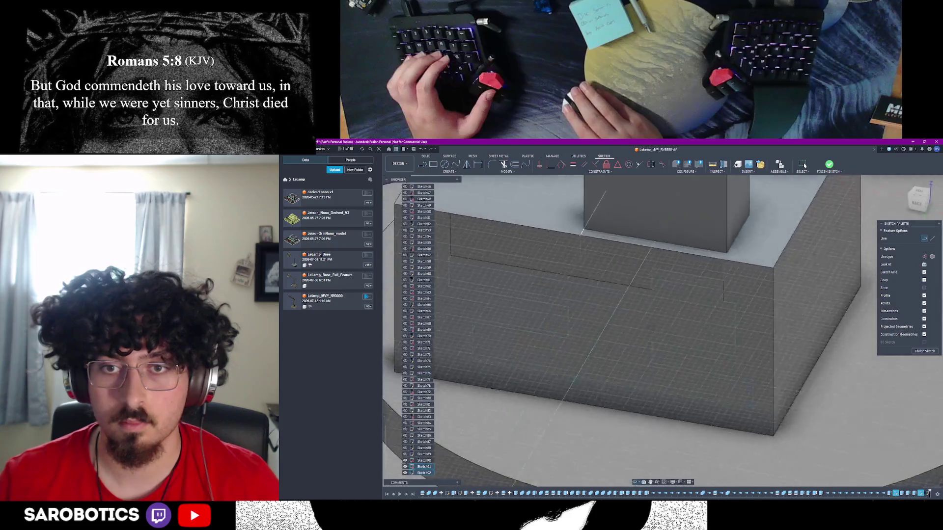
# Draw lines from the mount's corner and the housing corner, then finish the sketch
pyautogui.rightClick(638, 327)
pyautogui.click(633, 316)
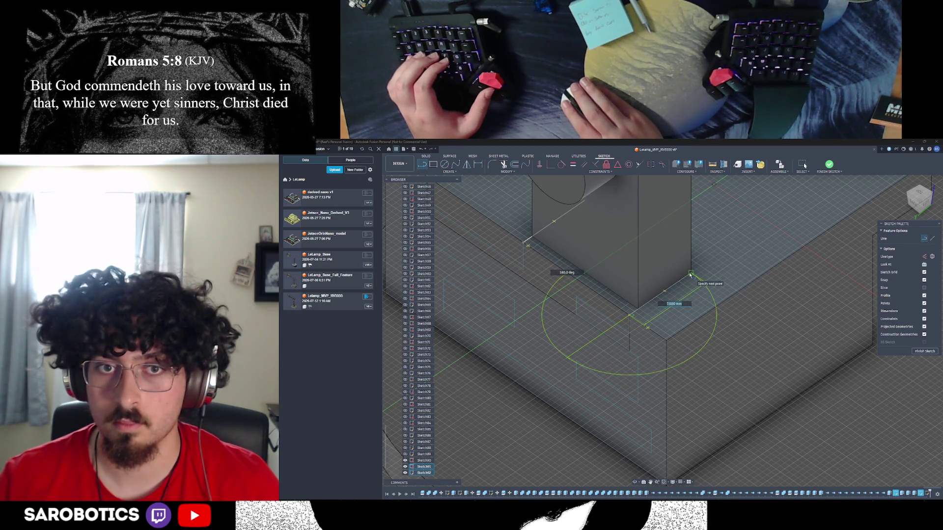
pyautogui.scroll(-3, 641, 456)
pyautogui.keyDown('shift'); pyautogui.moveTo(634, 483); pyautogui.dragTo(467, 474, button='middle'); pyautogui.keyUp('shift')
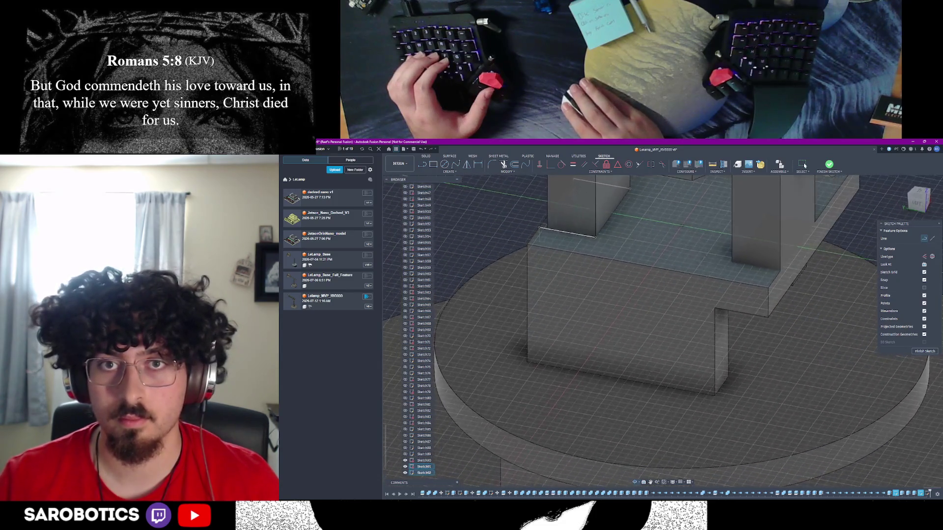
pyautogui.rightClick(650, 231)
pyautogui.click(630, 191)
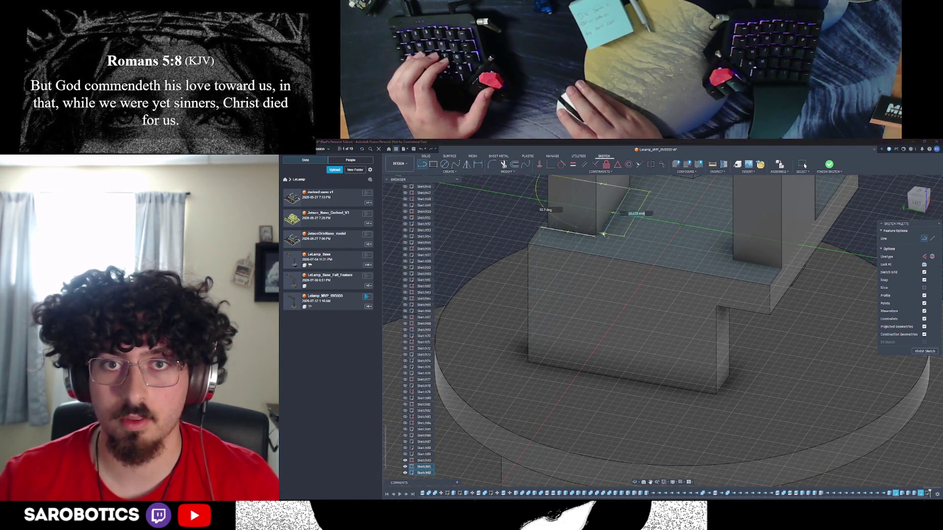
pyautogui.scroll(-3, 604, 243)
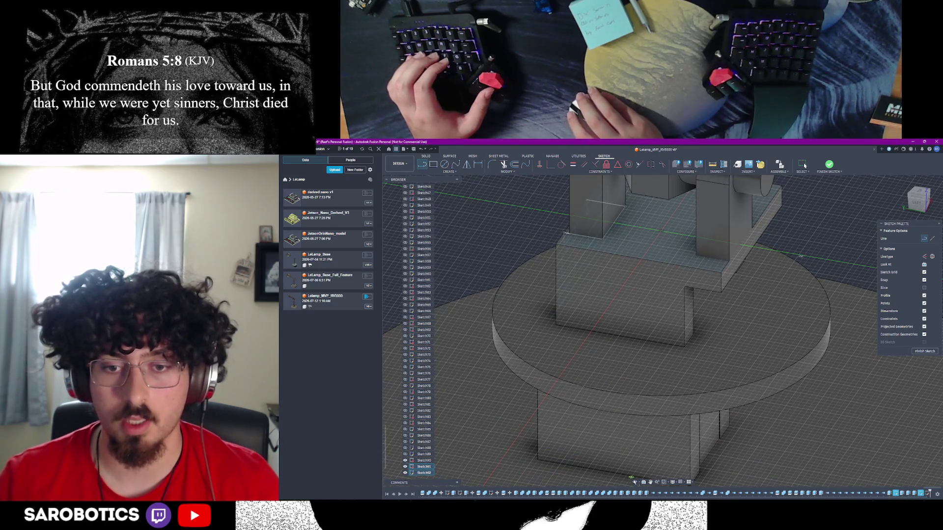
pyautogui.keyDown('shift'); pyautogui.moveTo(804, 166); pyautogui.dragTo(804, 165, button='middle'); pyautogui.keyUp('shift')
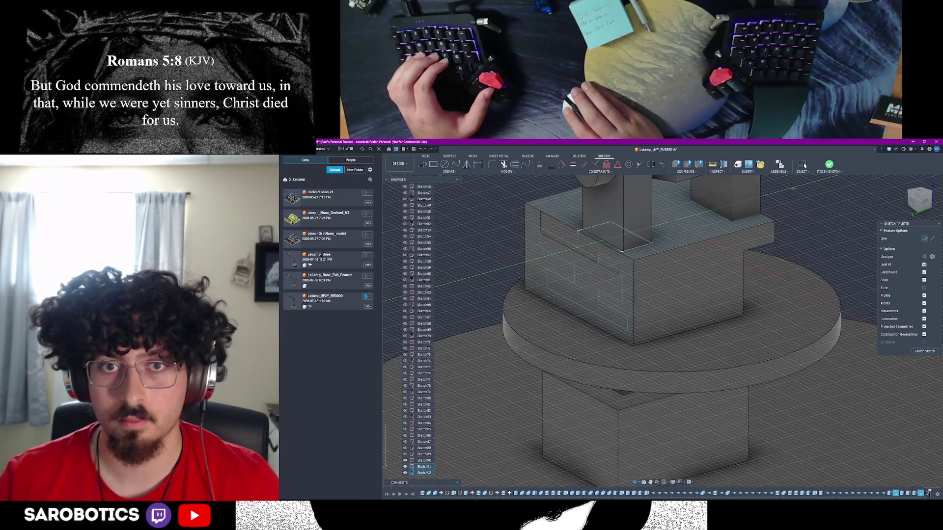
pyautogui.click(923, 351)
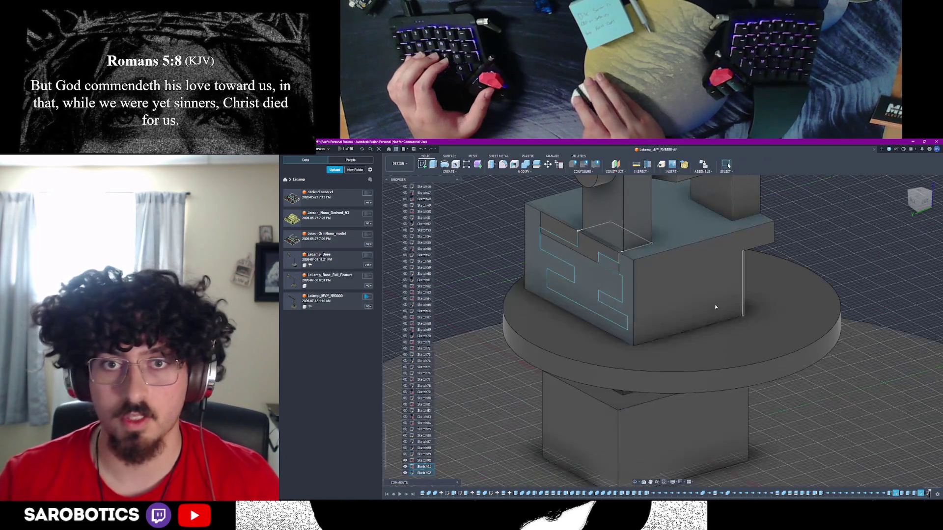
# Split the housing body along the puzzle-joint bodies with Shift+S, then start a second split
pyautogui.keyDown('shift'); pyautogui.moveTo(729, 166); pyautogui.dragTo(728, 165, button='middle'); pyautogui.keyUp('shift')
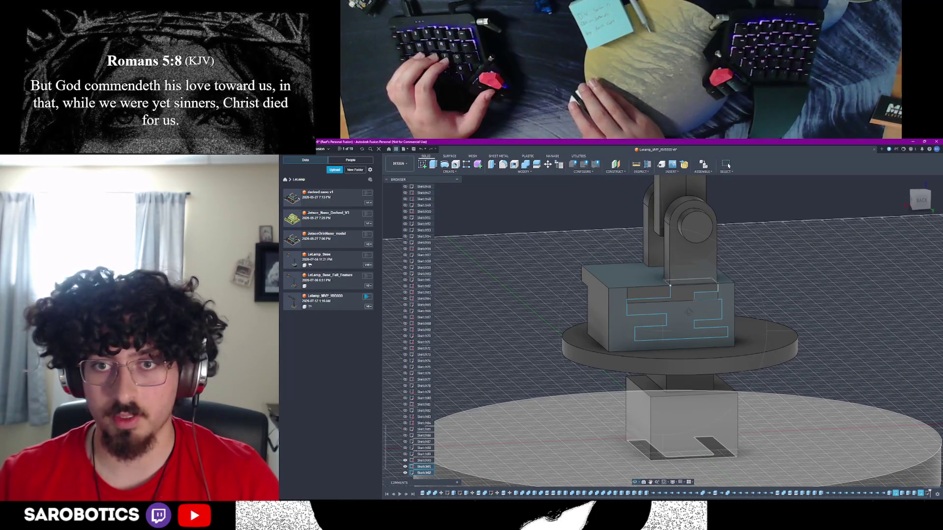
pyautogui.scroll(3, 687, 309)
pyautogui.keyDown('shift'); pyautogui.moveTo(688, 310); pyautogui.dragTo(664, 300, button='middle'); pyautogui.keyUp('shift')
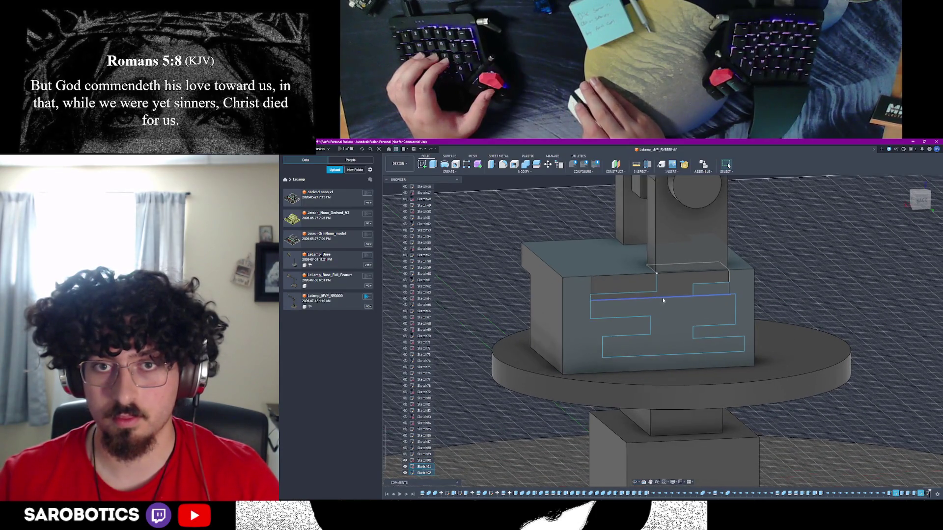
pyautogui.scroll(-3, 664, 301)
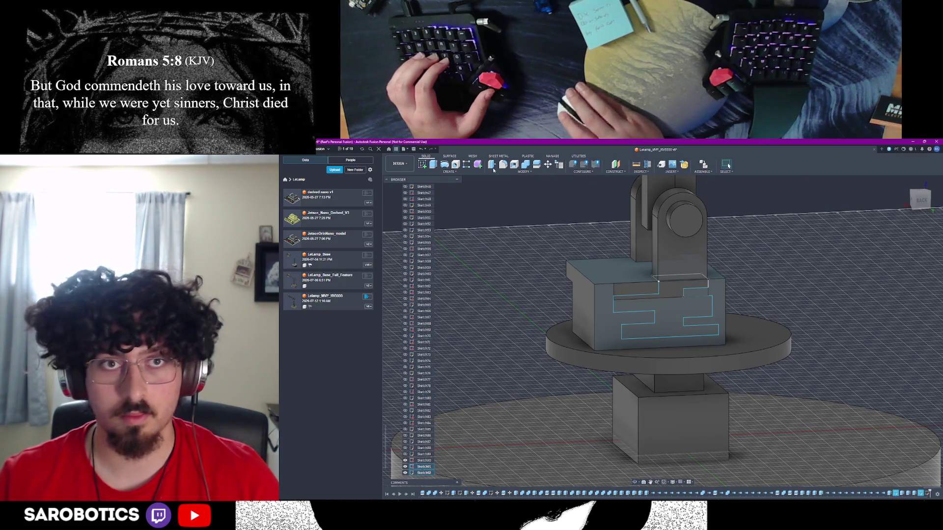
pyautogui.hotkey('shift', 's')
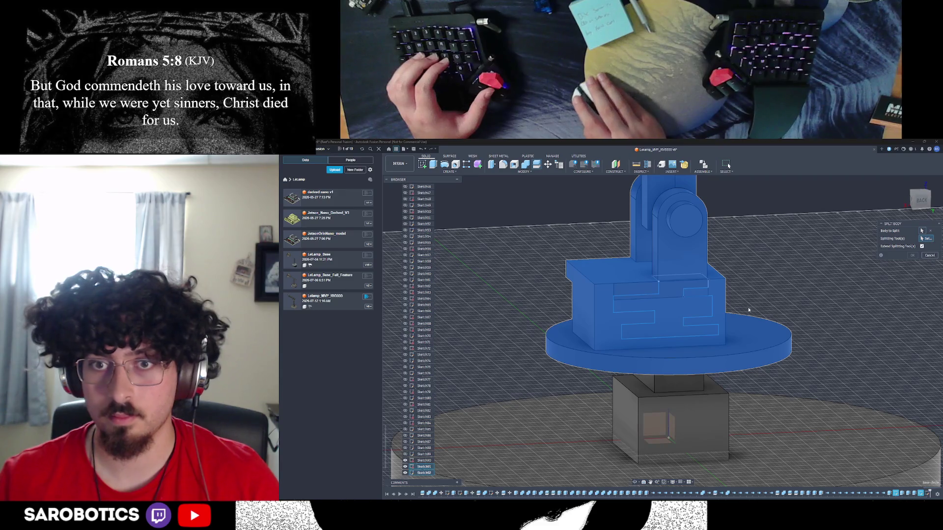
pyautogui.click(732, 302)
pyautogui.scroll(-2, 640, 433)
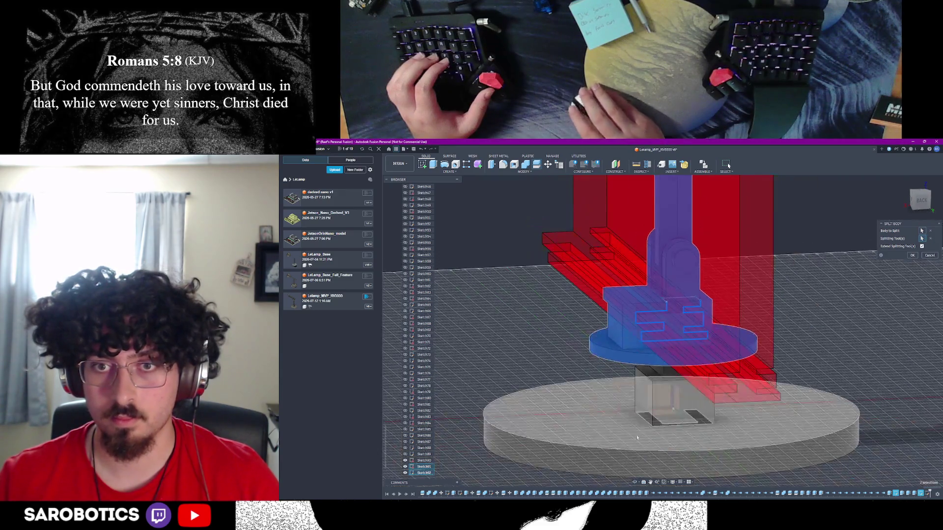
pyautogui.keyDown('shift'); pyautogui.moveTo(729, 166); pyautogui.dragTo(728, 166, button='middle'); pyautogui.keyUp('shift')
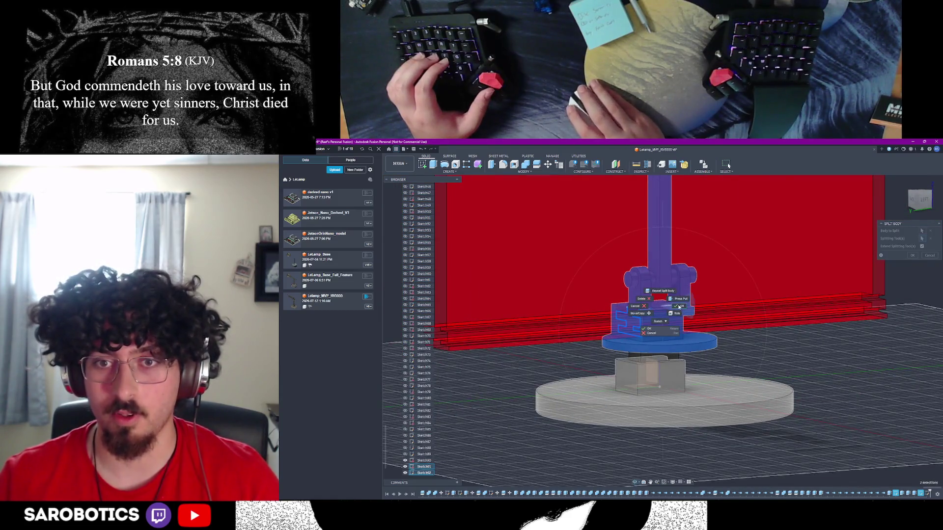
pyautogui.press('Escape')
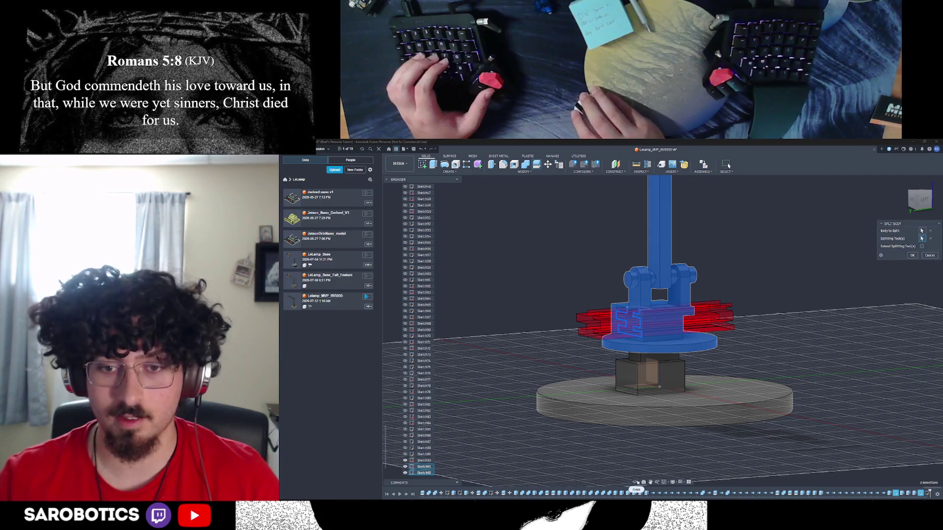
pyautogui.keyDown('shift'); pyautogui.moveTo(728, 166); pyautogui.dragTo(729, 165, button='middle'); pyautogui.keyUp('shift')
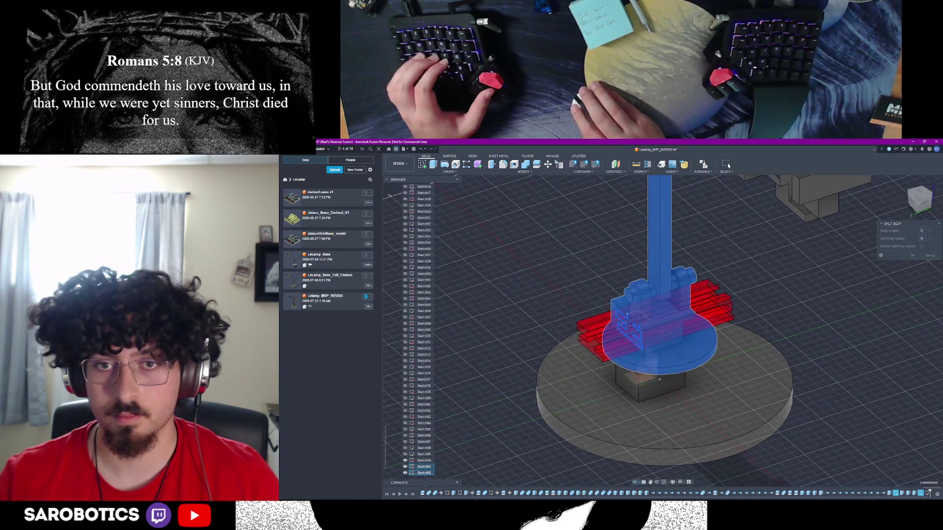
pyautogui.click(681, 353)
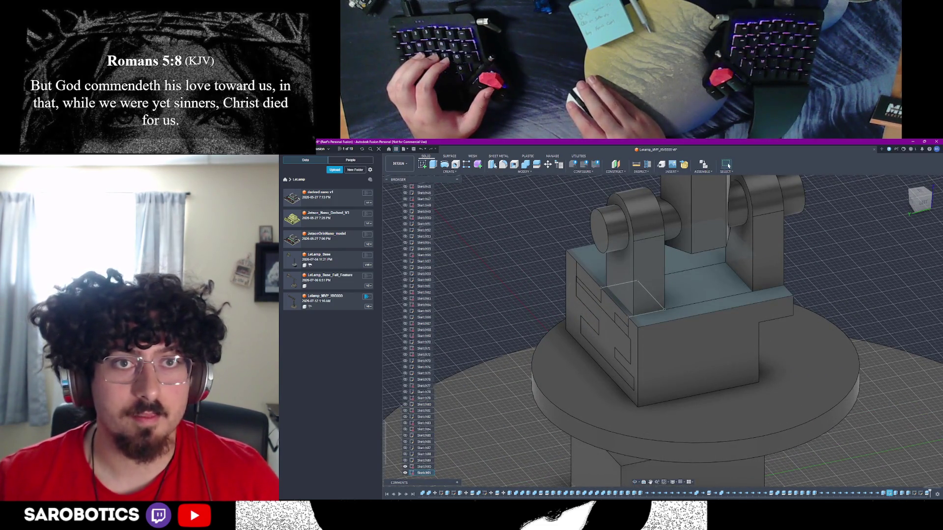
pyautogui.click(538, 167)
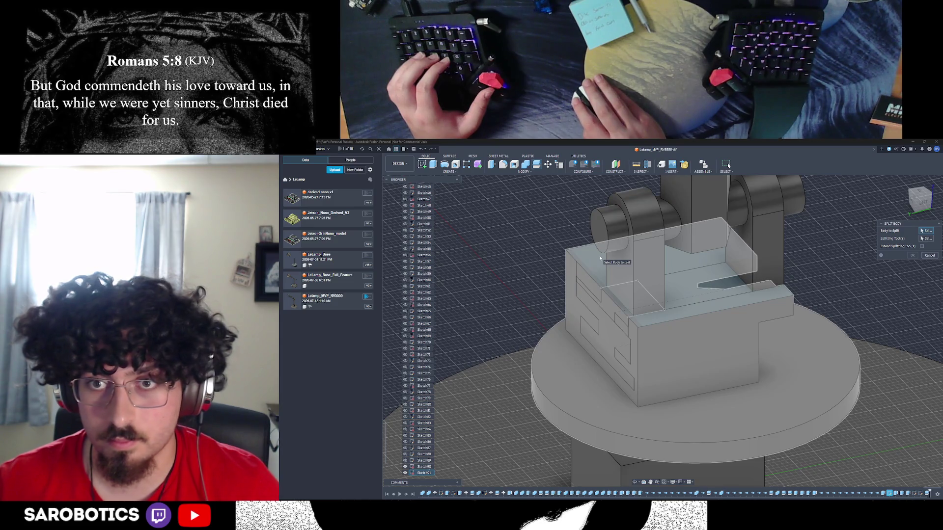
# Split the housing-and-base body using the vertical construction plane as splitting tool, toggling Extend
pyautogui.scroll(-2, 600, 258)
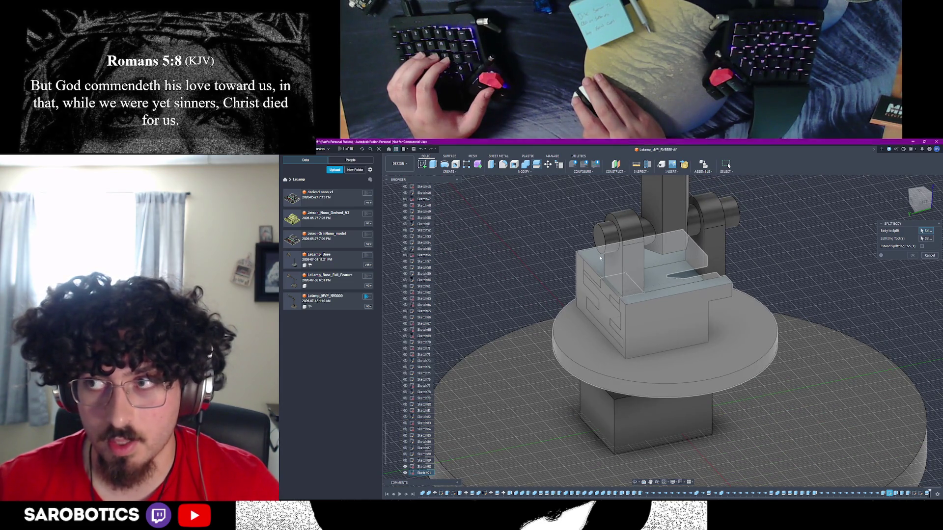
pyautogui.click(638, 276)
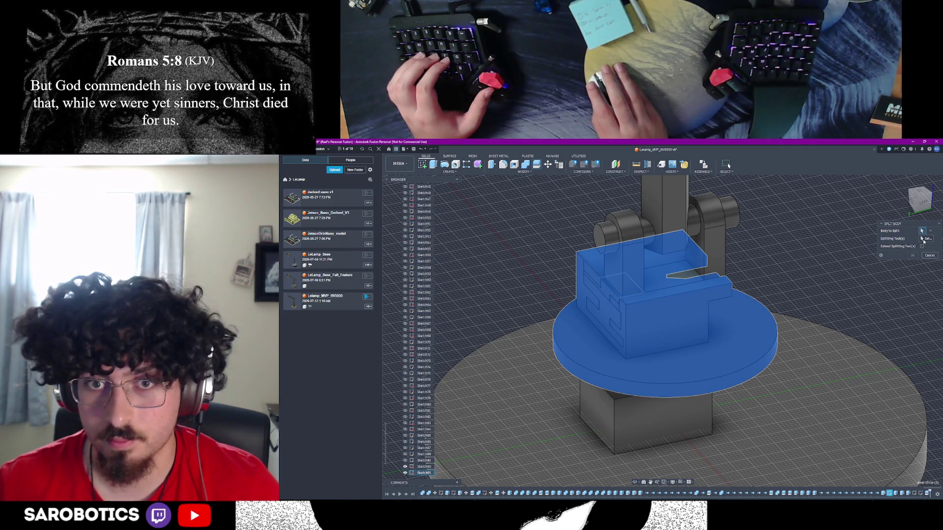
pyautogui.scroll(2, 626, 292)
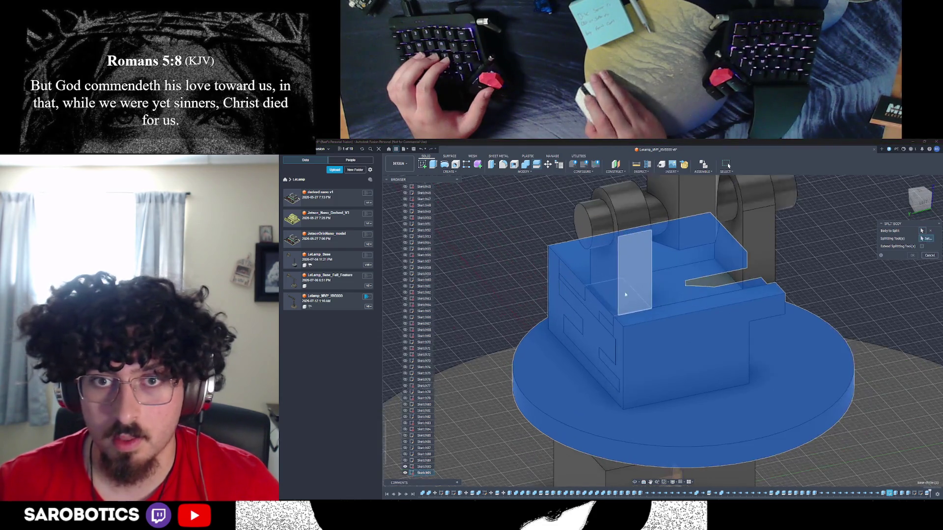
pyautogui.scroll(2, 626, 295)
pyautogui.click(630, 317)
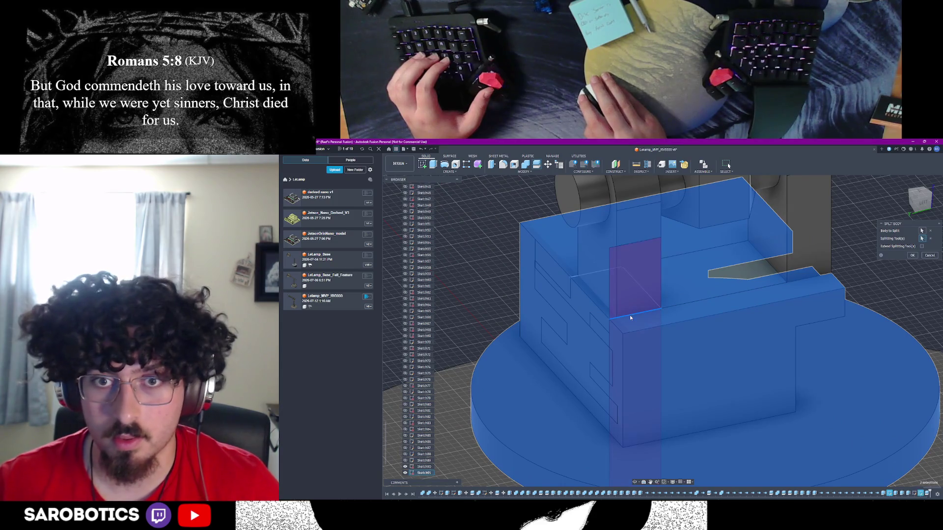
pyautogui.keyDown('shift'); pyautogui.moveTo(640, 472); pyautogui.dragTo(673, 285, button='middle'); pyautogui.keyUp('shift')
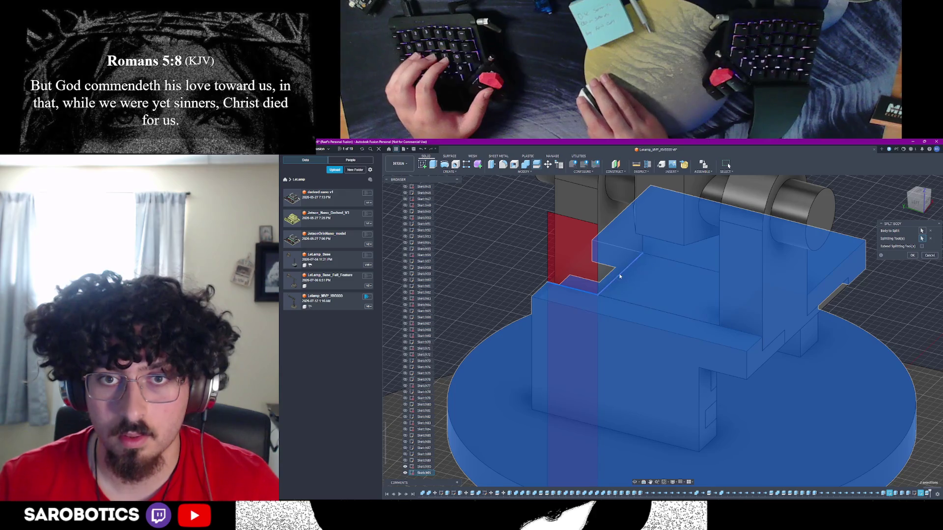
pyautogui.moveTo(635, 483)
pyautogui.keyDown('shift'); pyautogui.mouseDown(button='middle')
pyautogui.moveTo(709, 297)
pyautogui.moveTo(879, 276)
pyautogui.mouseUp(button='middle'); pyautogui.keyUp('shift')
pyautogui.click(922, 246)
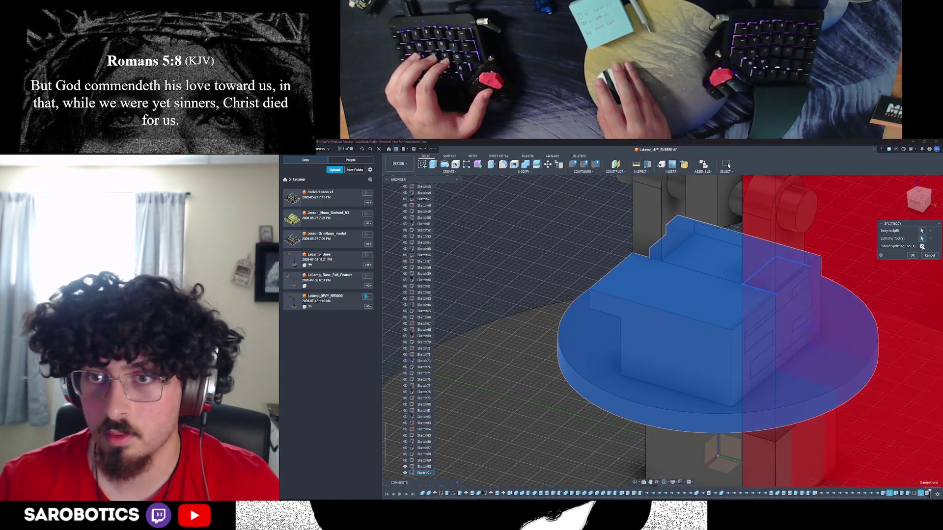
pyautogui.click(922, 247)
pyautogui.scroll(-3, 907, 279)
pyautogui.hotkey('ctrl', 'shift', 'b')
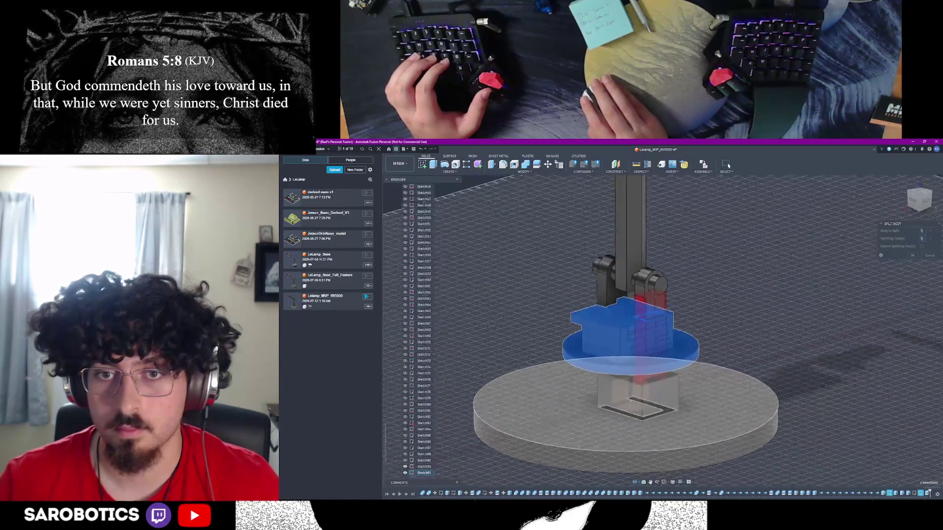
pyautogui.click(910, 257)
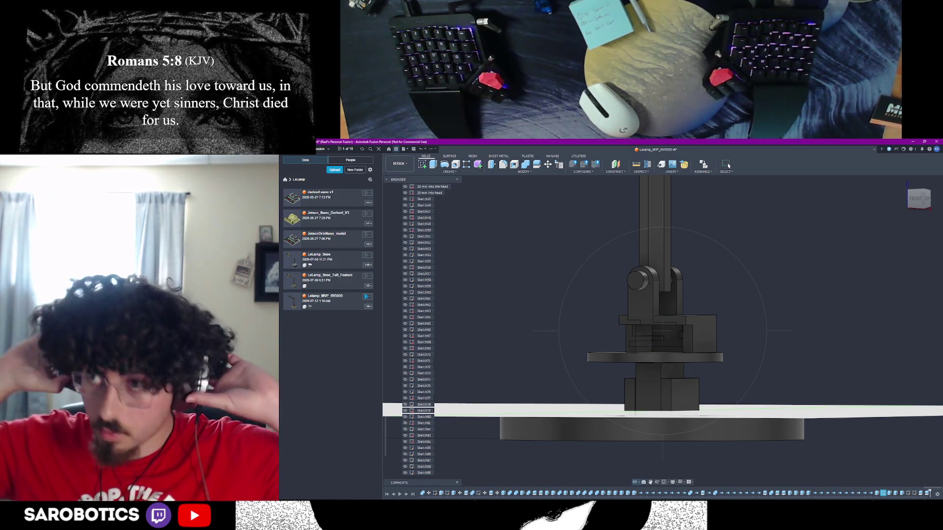
# Select the bracket's L-shaped, upright and ledge faces, then open and close Combine and Split Body
pyautogui.keyDown('shift'); pyautogui.moveTo(728, 166); pyautogui.dragTo(729, 166, button='middle'); pyautogui.keyUp('shift')
pyautogui.keyDown('shift'); pyautogui.moveTo(639, 343); pyautogui.dragTo(643, 341, button='middle'); pyautogui.keyUp('shift')
pyautogui.click(595, 299)
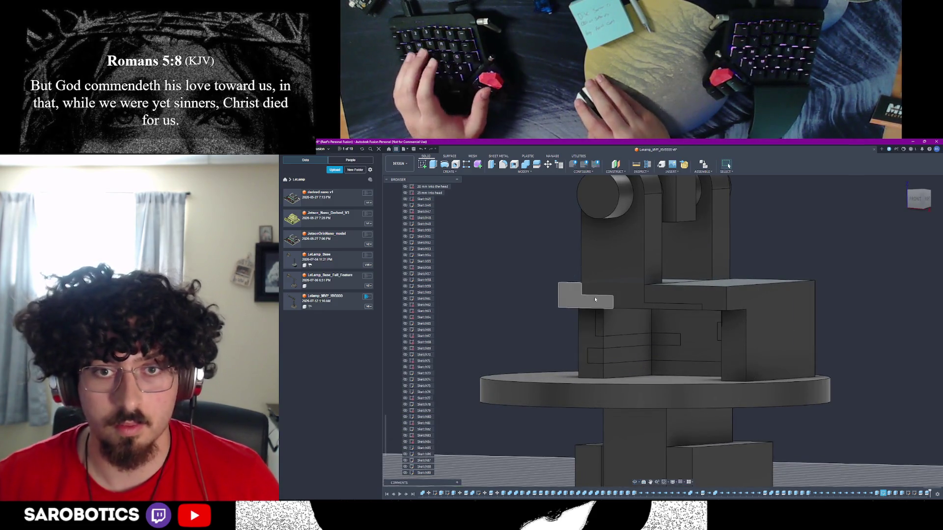
pyautogui.keyDown('ctrl'); pyautogui.click(637, 298); pyautogui.keyUp('ctrl')
pyautogui.keyDown('ctrl'); pyautogui.click(658, 302); pyautogui.keyUp('ctrl')
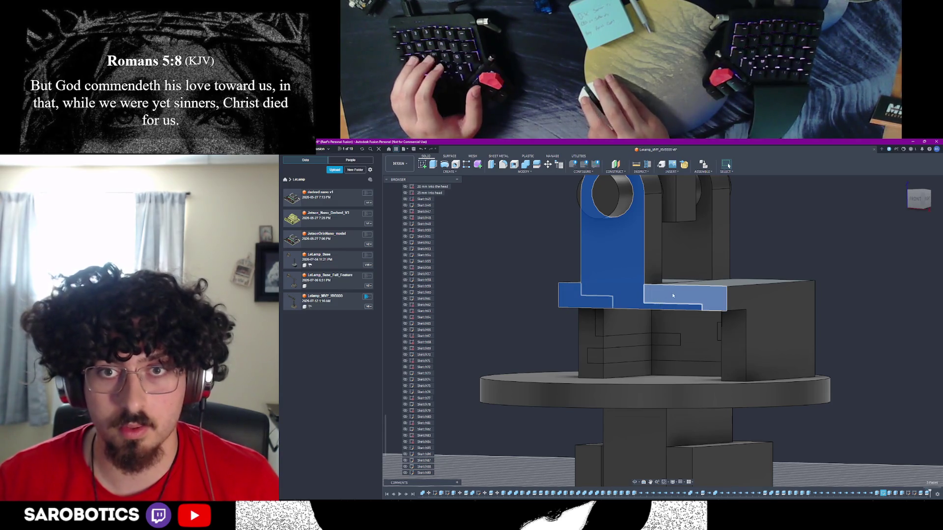
pyautogui.scroll(-3, 673, 294)
pyautogui.scroll(3, 661, 312)
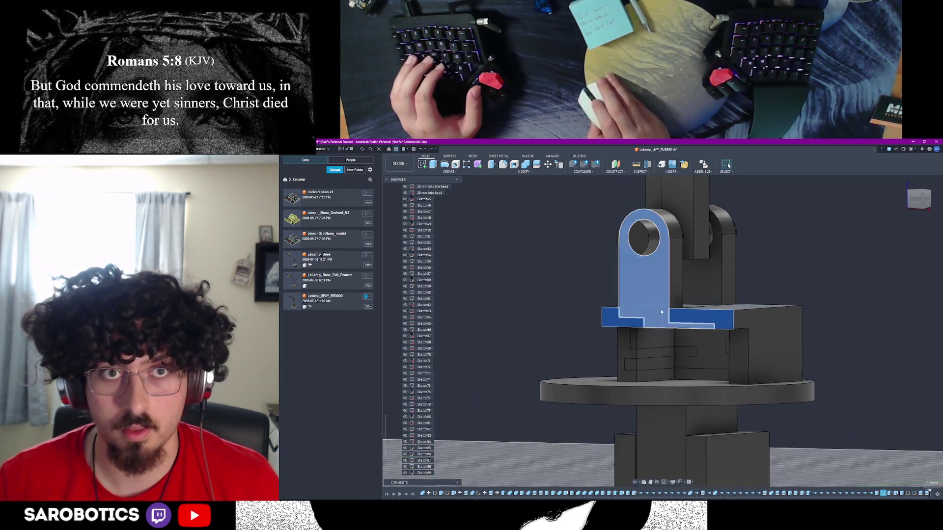
pyautogui.scroll(3, 653, 279)
pyautogui.press('c')
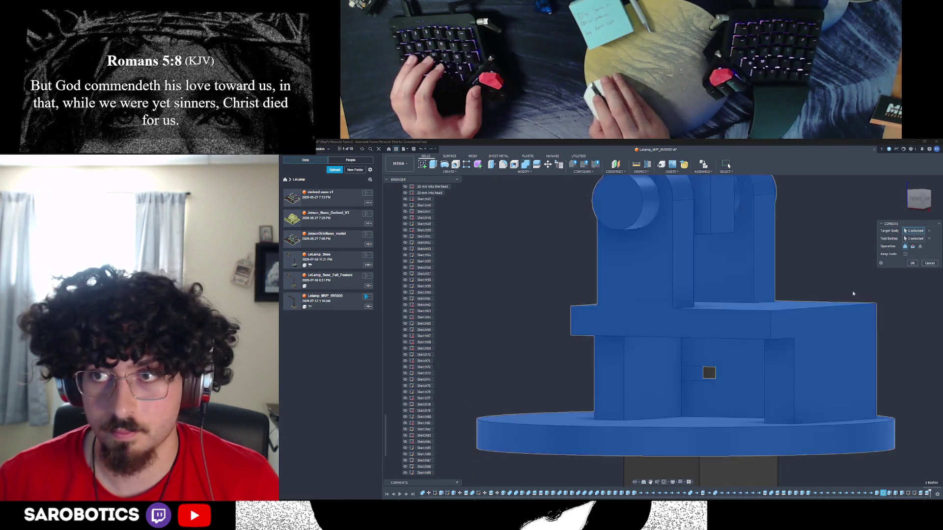
pyautogui.click(930, 265)
pyautogui.hotkey('shift', 's')
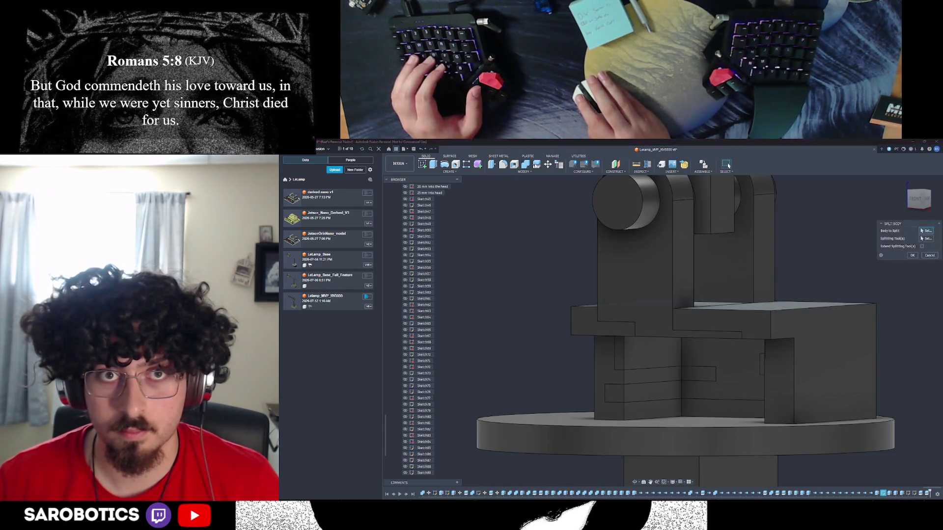
pyautogui.click(932, 260)
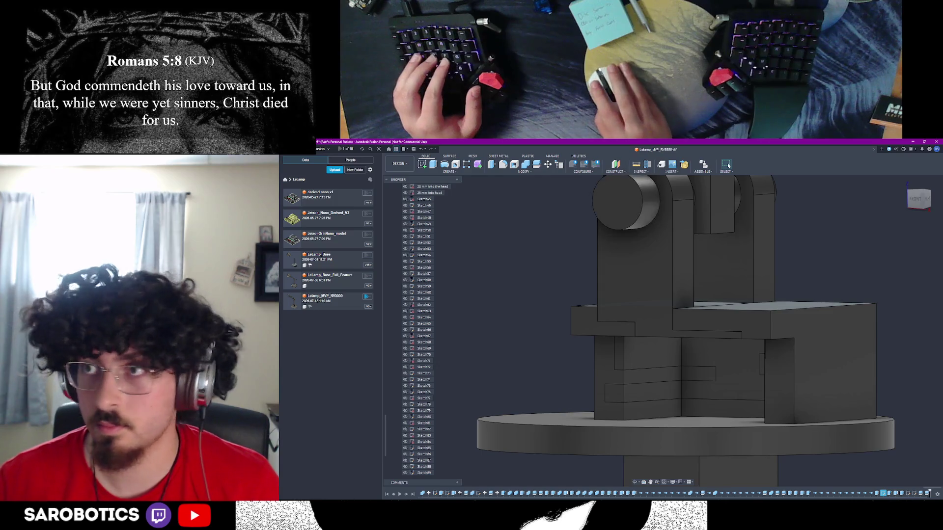
# Start a Combine with the base as target body, inspect it, then cancel
pyautogui.hotkey('shift', 'c')
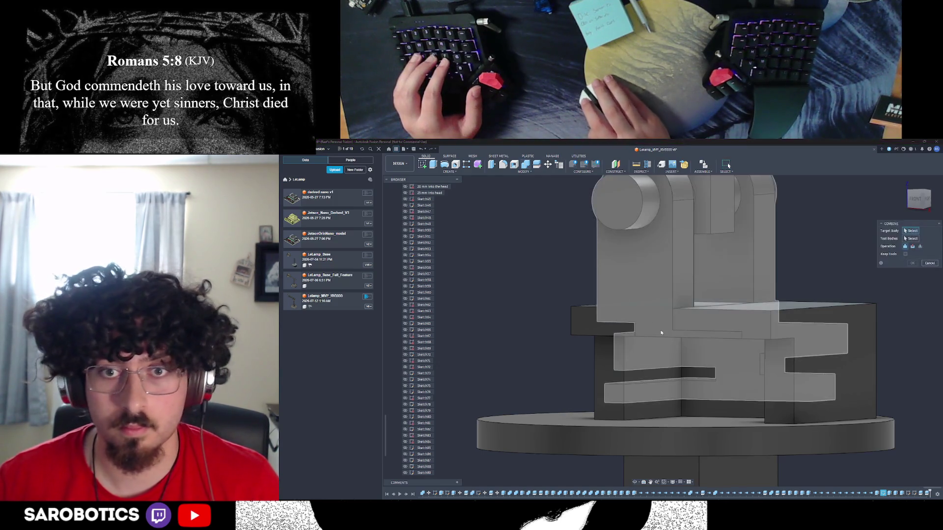
pyautogui.scroll(-3, 599, 320)
pyautogui.click(609, 339)
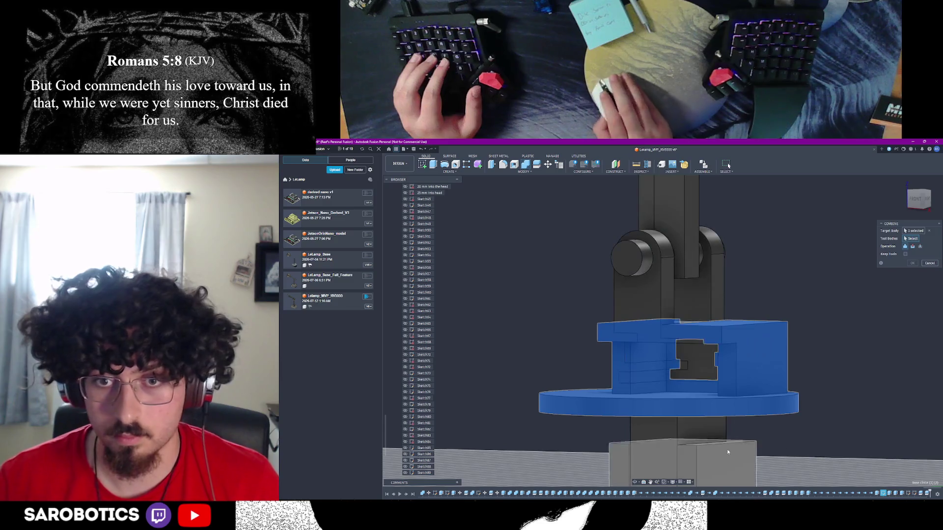
pyautogui.moveTo(766, 333)
pyautogui.keyDown('shift'); pyautogui.mouseDown(button='middle')
pyautogui.moveTo(724, 368)
pyautogui.moveTo(697, 343)
pyautogui.moveTo(729, 358)
pyautogui.moveTo(739, 386)
pyautogui.mouseUp(button='middle'); pyautogui.keyUp('shift')
pyautogui.keyDown('shift'); pyautogui.moveTo(729, 165); pyautogui.dragTo(729, 165, button='middle'); pyautogui.keyUp('shift')
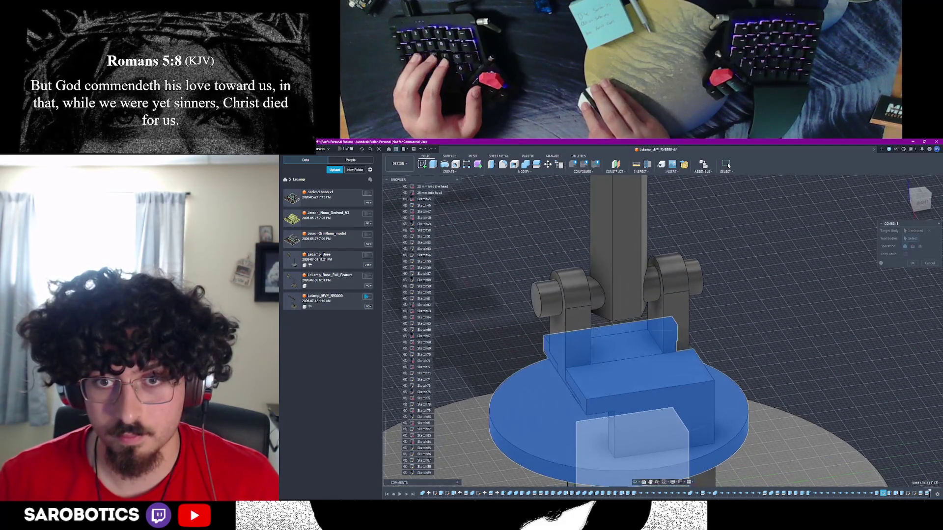
pyautogui.click(929, 263)
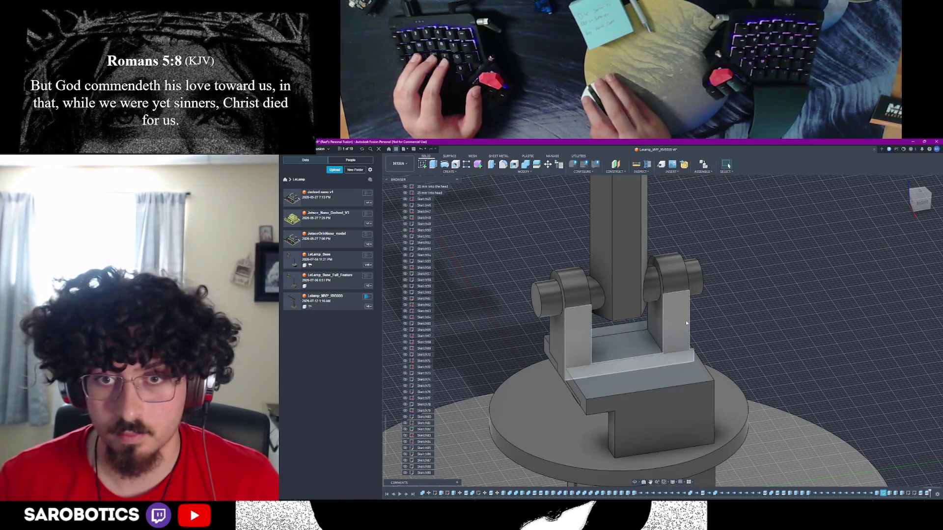
# Select the puzzle-slot sketch profile on the housing's front face
pyautogui.keyDown('shift'); pyautogui.moveTo(635, 483); pyautogui.dragTo(716, 346, button='middle'); pyautogui.keyUp('shift')
pyautogui.rightClick(716, 346)
pyautogui.click(614, 355)
pyautogui.scroll(-2, 614, 355)
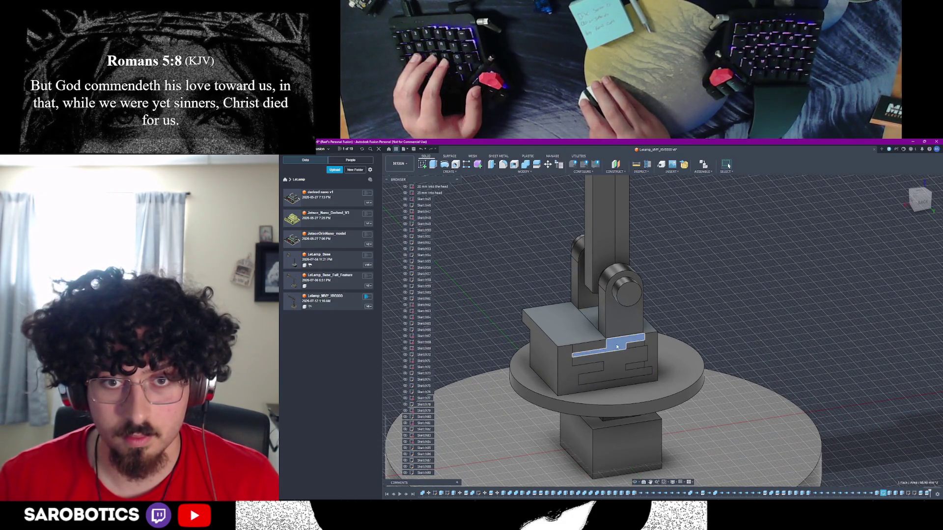
# Add the lower profile to the slot selection and hide the arm body above the base
pyautogui.click(633, 353)
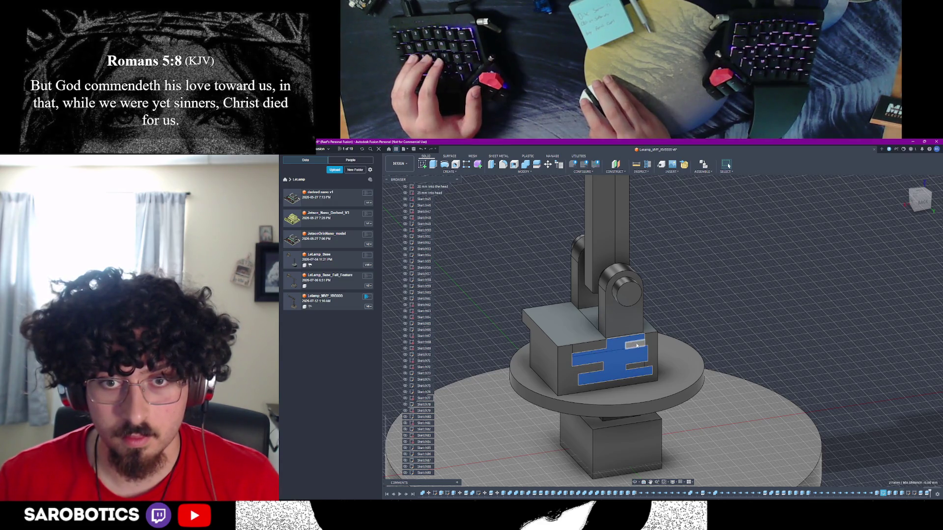
pyautogui.scroll(-1, 421, 432)
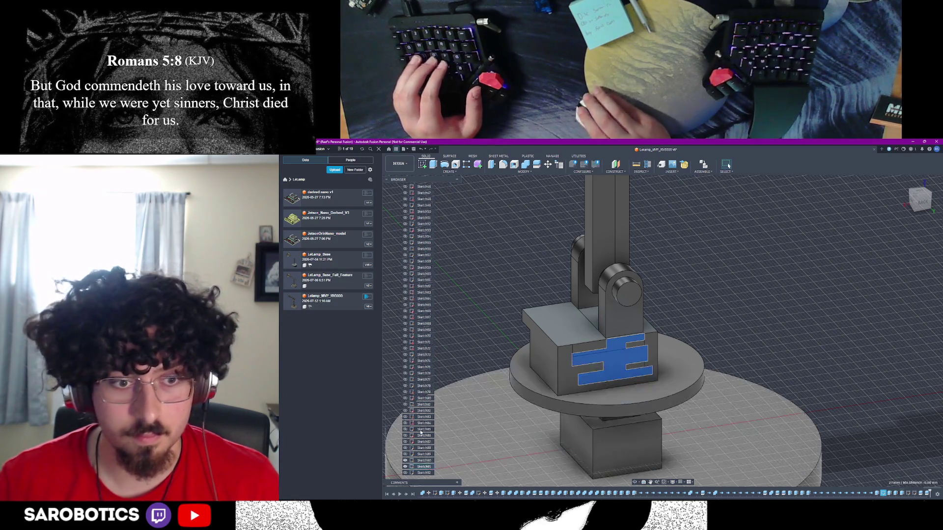
pyautogui.scroll(10, 421, 421)
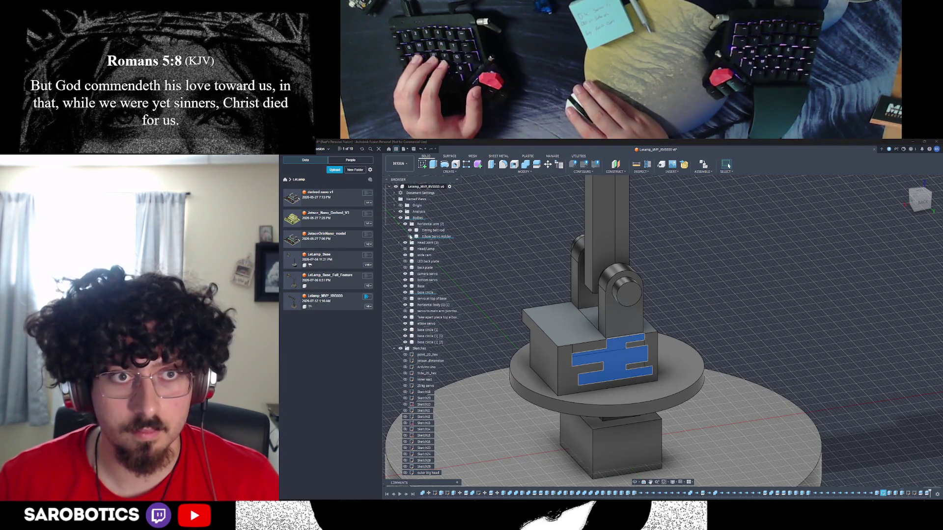
pyautogui.scroll(-1, 417, 287)
pyautogui.click(406, 279)
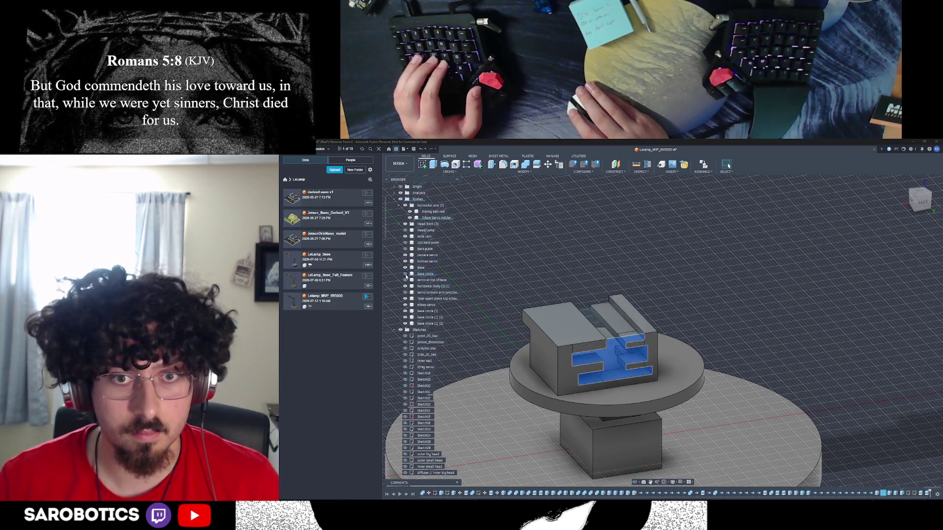
pyautogui.click(405, 276)
pyautogui.click(405, 276)
pyautogui.click(405, 276)
pyautogui.click(405, 276)
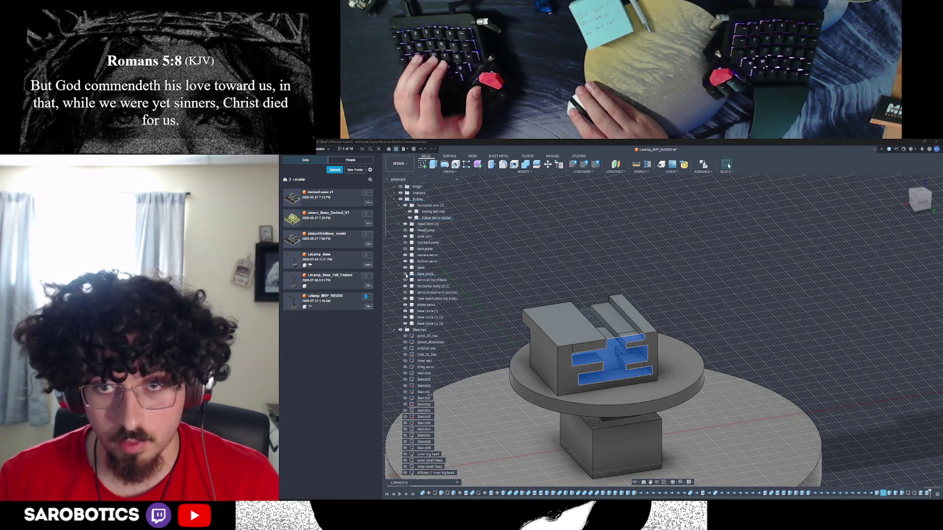
# Select the Base body and show the arm and head-joint bodies again
pyautogui.click(658, 474)
pyautogui.keyDown('shift'); pyautogui.moveTo(633, 484); pyautogui.dragTo(728, 166, button='middle'); pyautogui.keyUp('shift')
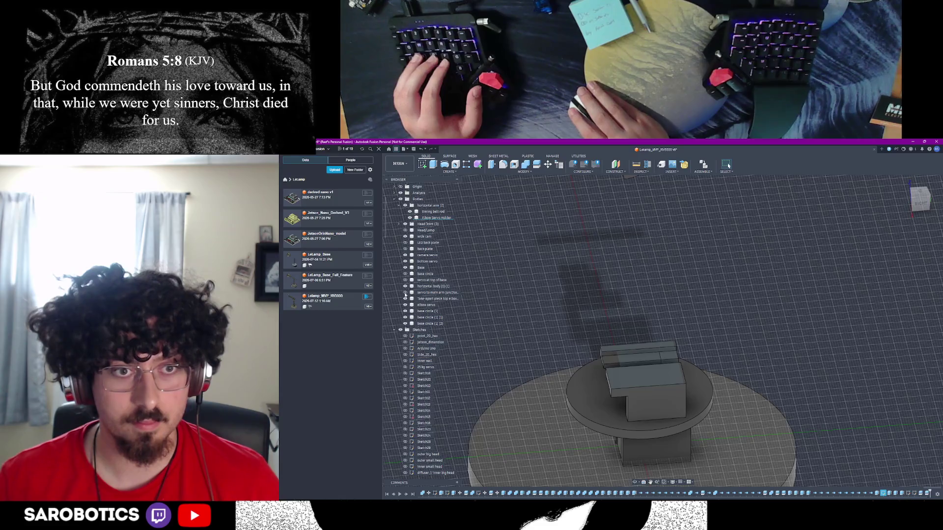
pyautogui.click(405, 274)
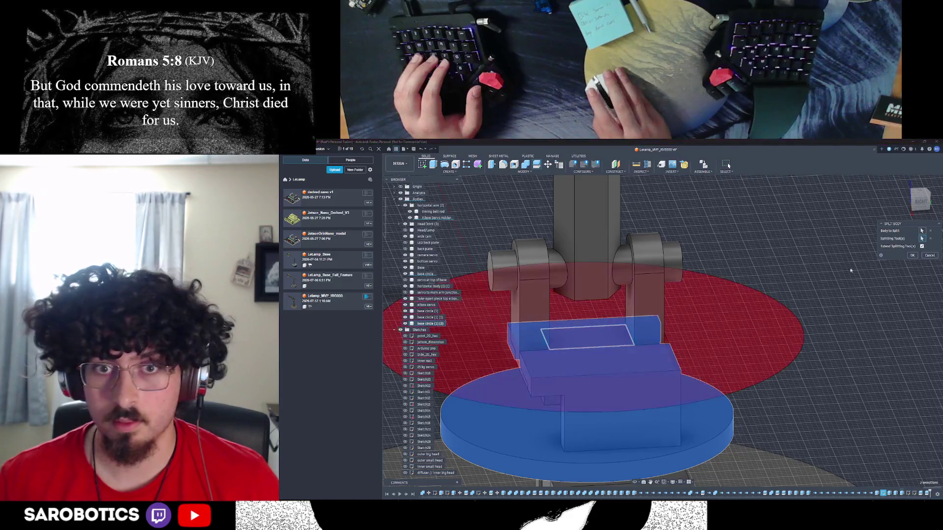
# Apply the pending base body split and clear the platform face selection
pyautogui.click(913, 256)
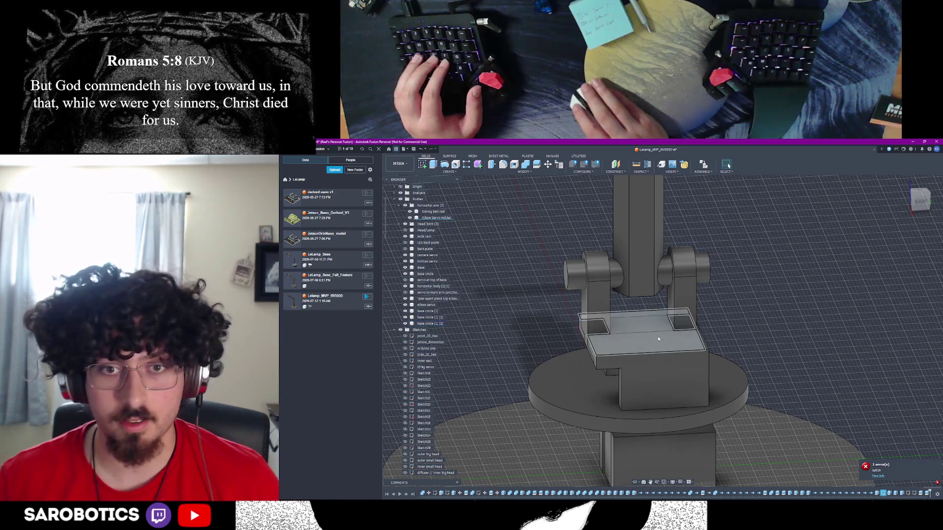
pyautogui.click(639, 334)
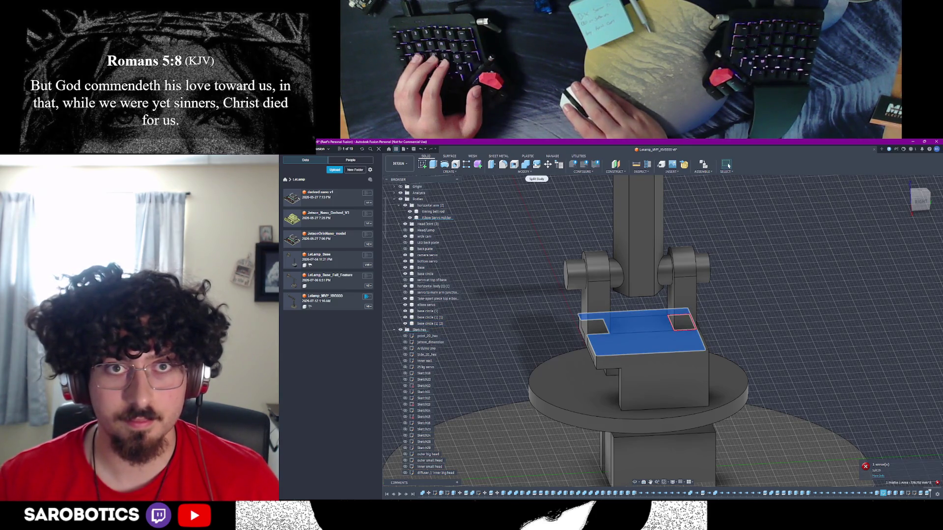
pyautogui.click(822, 290)
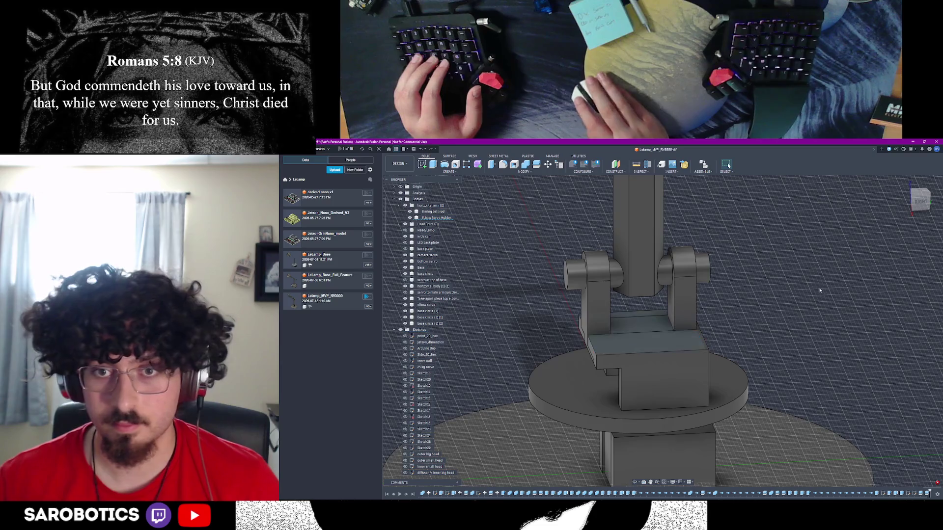
# Split the base platform with the box's top face extended into a full plane
pyautogui.click(526, 165)
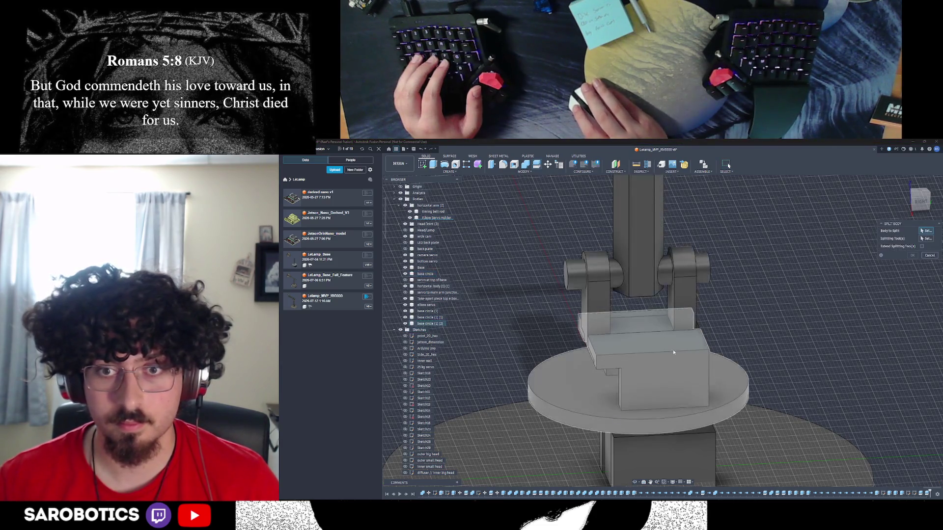
pyautogui.click(673, 352)
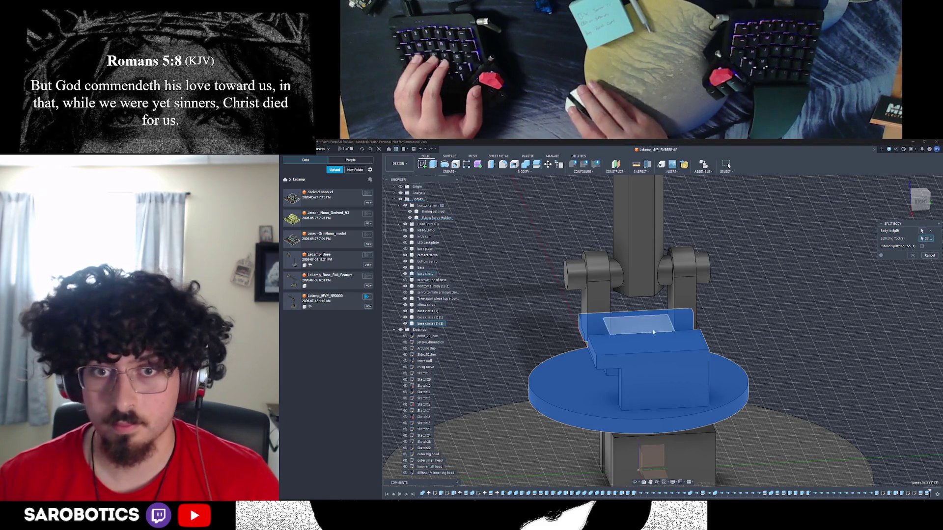
pyautogui.click(680, 336)
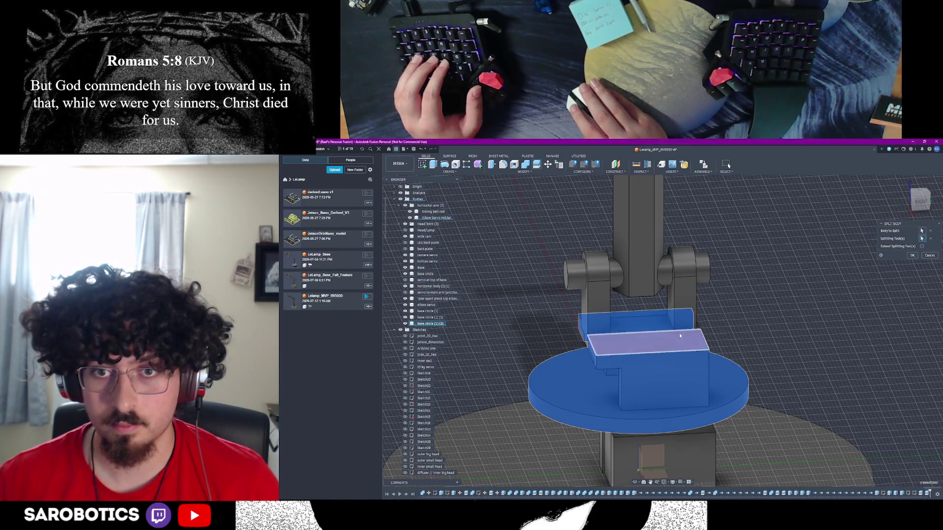
pyautogui.click(922, 246)
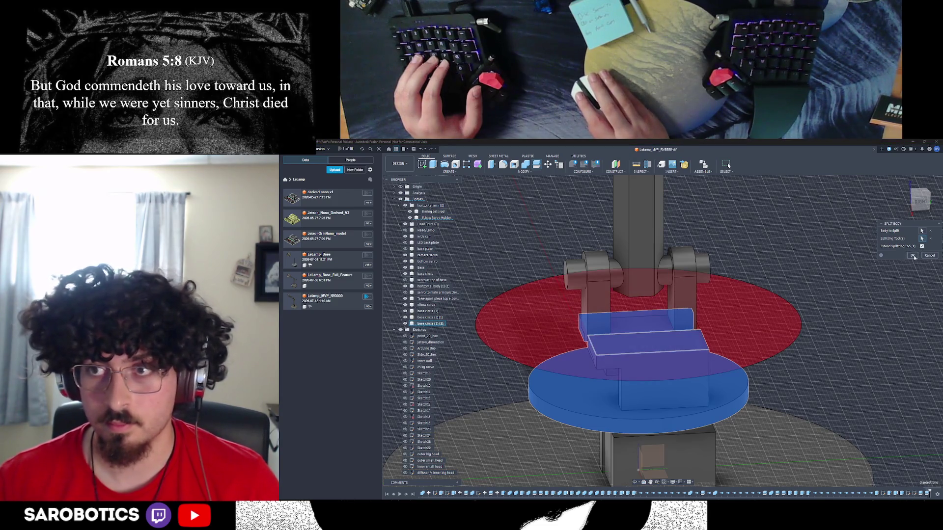
pyautogui.click(912, 256)
pyautogui.moveTo(635, 482)
pyautogui.keyDown('shift'); pyautogui.mouseDown(button='middle')
pyautogui.moveTo(638, 432)
pyautogui.moveTo(656, 400)
pyautogui.moveTo(643, 427)
pyautogui.mouseUp(button='middle'); pyautogui.keyUp('shift')
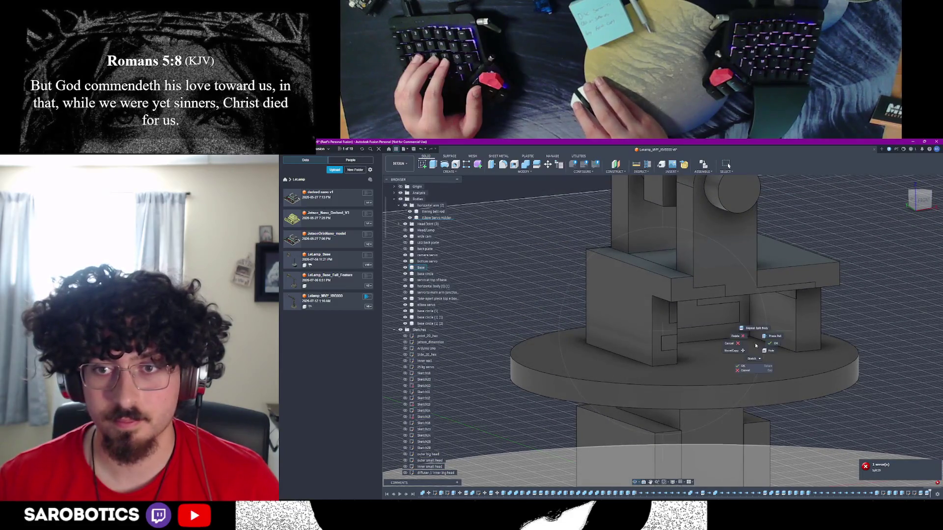
# Hide the base circle (1) (2) body, show another base circle body, and finish the pending operation
pyautogui.click(646, 285)
pyautogui.press('v')
pyautogui.scroll(-3, 484, 269)
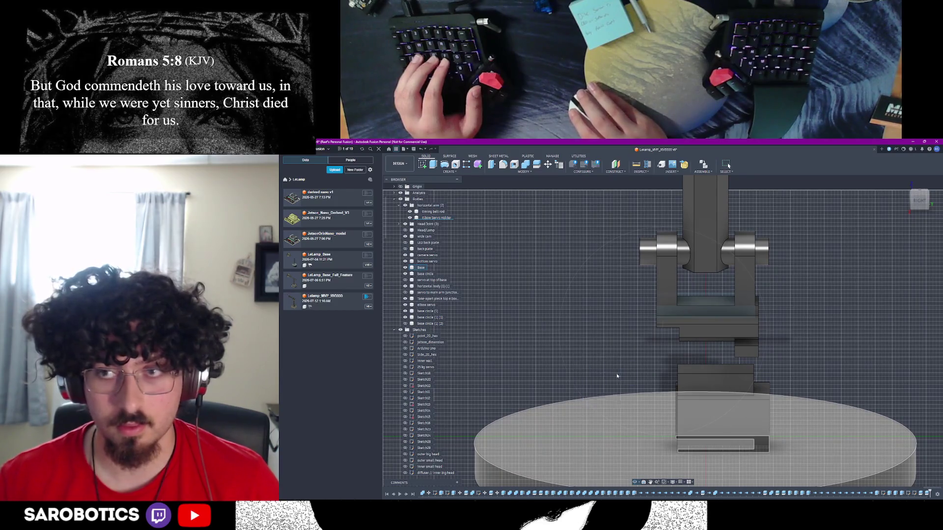
pyautogui.click(406, 318)
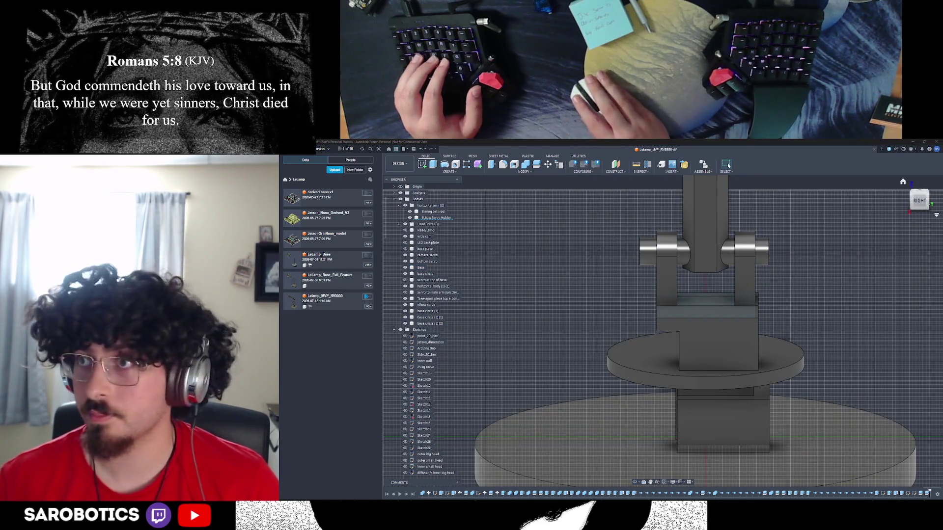
pyautogui.click(748, 281)
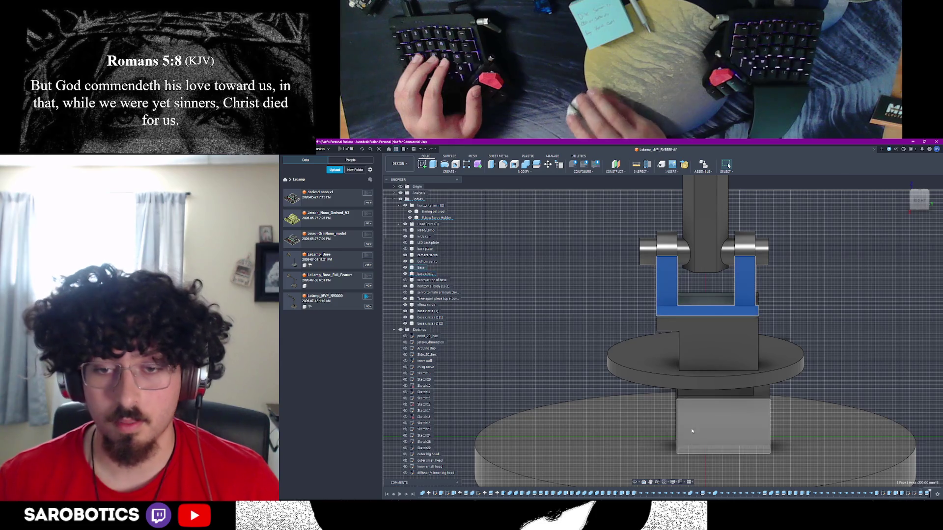
pyautogui.moveTo(784, 345); pyautogui.dragTo(697, 327, button='middle')
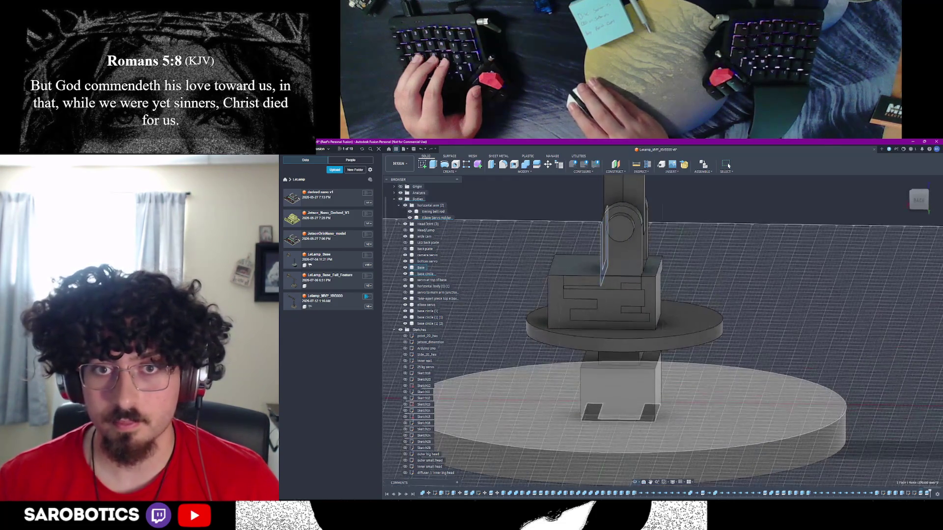
pyautogui.click(693, 291)
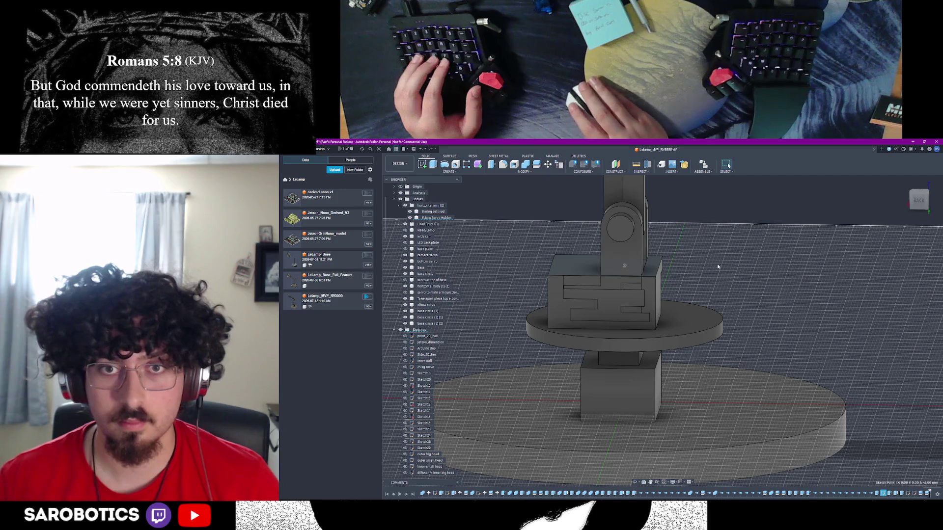
# Toggle the arm column's visibility, leave it shown, and start a new sketch on the base
pyautogui.click(616, 264)
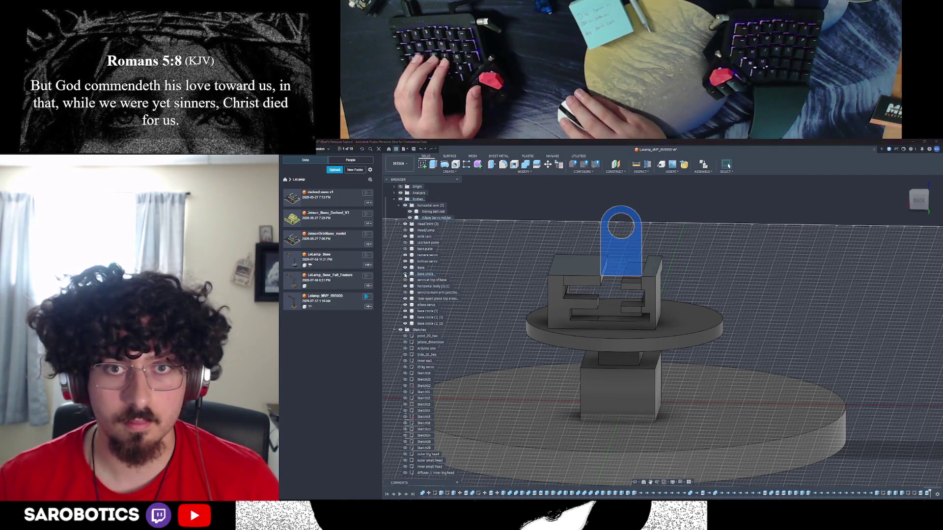
pyautogui.press('Delete')
pyautogui.click(405, 281)
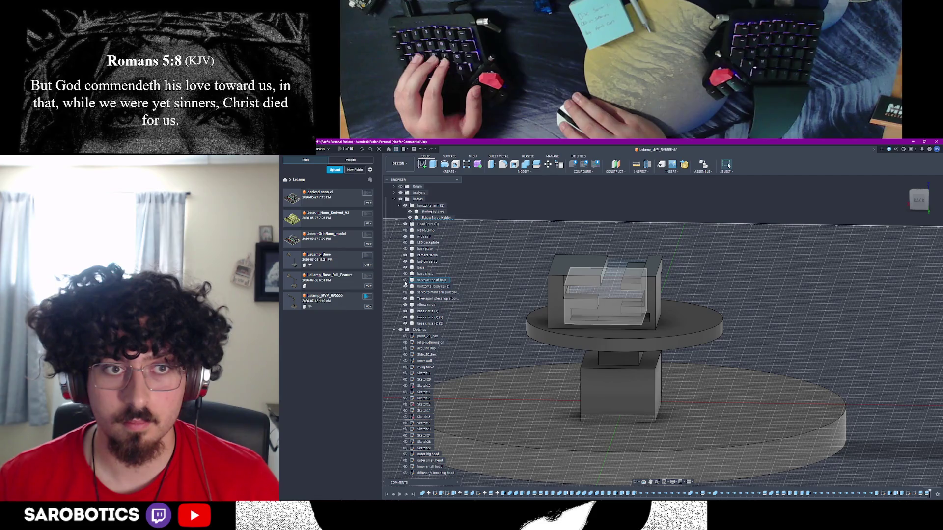
pyautogui.hotkey('ctrl', 'z')
pyautogui.scroll(-2, 564, 328)
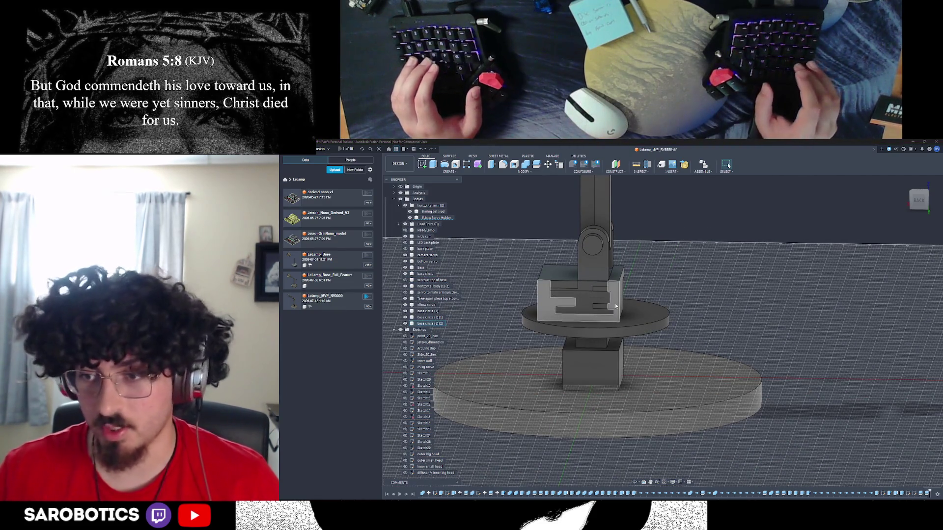
pyautogui.hotkey('ctrl', 'y')
pyautogui.hotkey('ctrl', 'z')
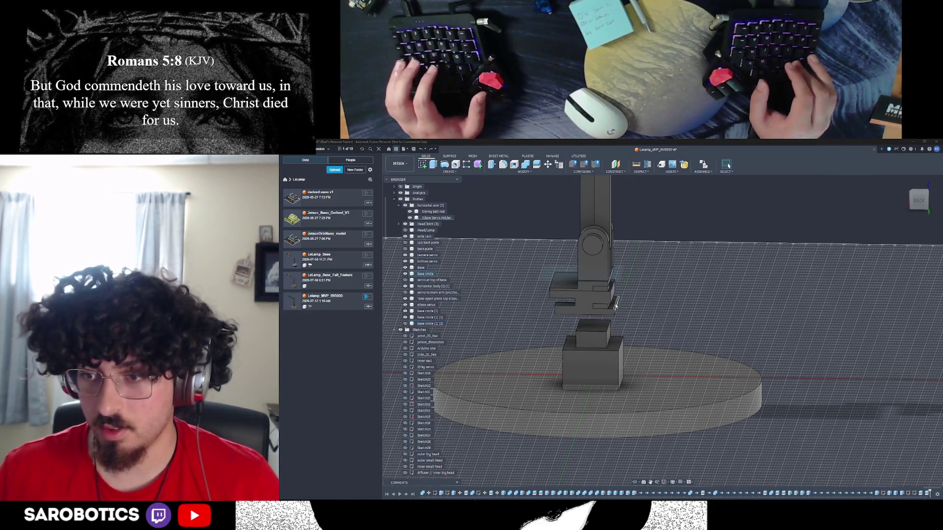
pyautogui.hotkey('ctrl', 'y')
pyautogui.hotkey('ctrl', 'z')
pyautogui.hotkey('ctrl', 'y')
pyautogui.hotkey('ctrl', 'z')
pyautogui.hotkey('ctrl', 'y')
pyautogui.hotkey('ctrl', 'z')
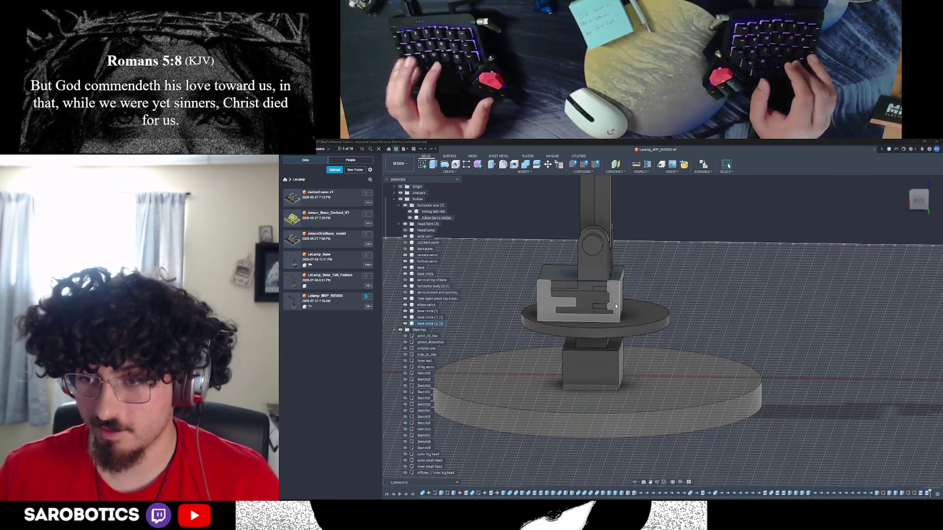
pyautogui.hotkey('ctrl', 'y')
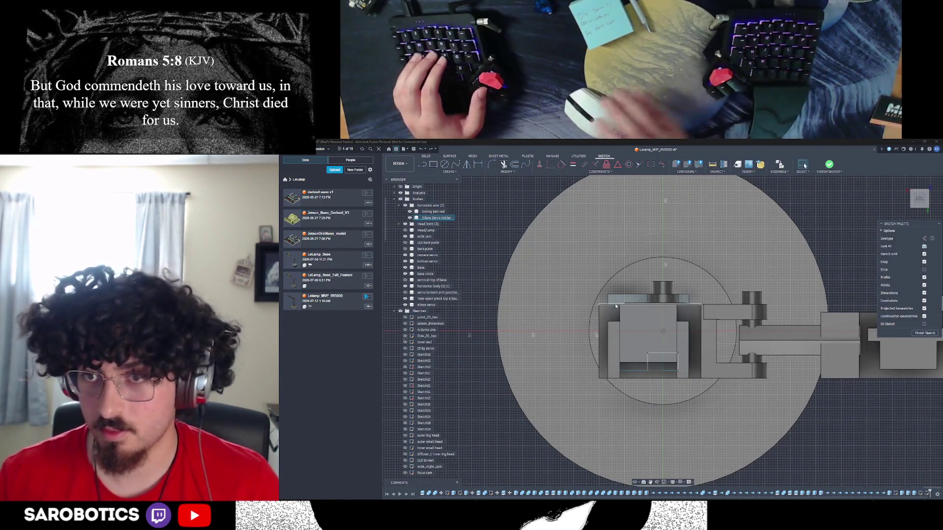
# Leave the sketch, view the housing's back squarely, and start an extrusion on the puzzle-slot outline
pyautogui.hotkey('ctrl', 'z')
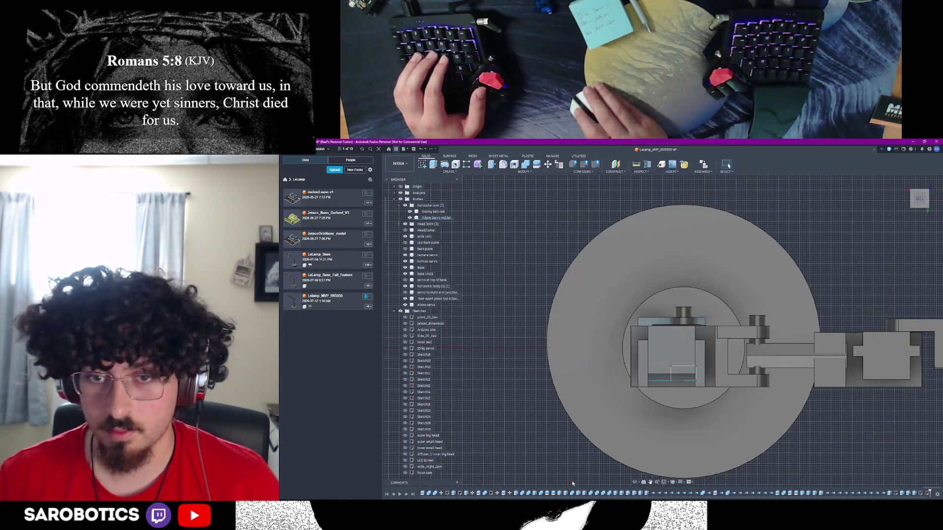
pyautogui.moveTo(631, 484)
pyautogui.keyDown('shift'); pyautogui.mouseDown(button='middle')
pyautogui.moveTo(648, 435)
pyautogui.moveTo(712, 334)
pyautogui.moveTo(726, 243)
pyautogui.mouseUp(button='middle'); pyautogui.keyUp('shift')
pyautogui.scroll(3, 727, 243)
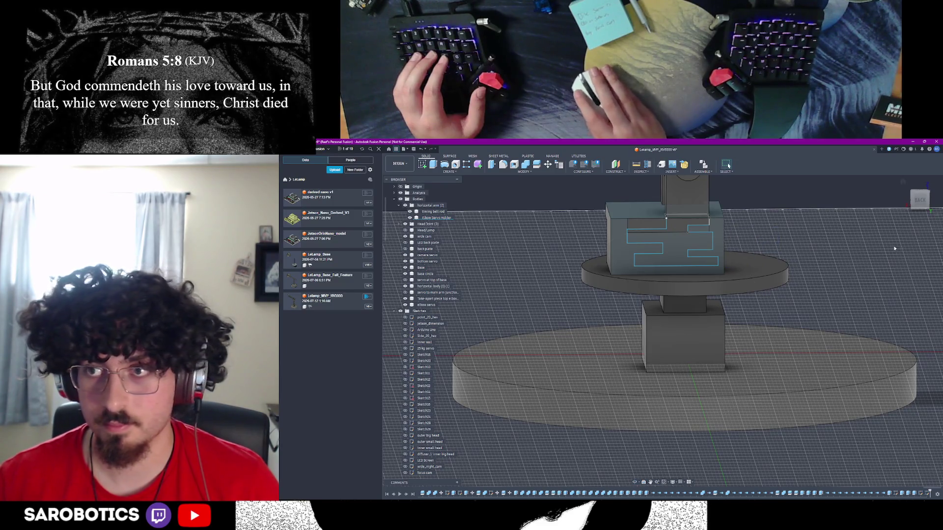
pyautogui.keyDown('shift'); pyautogui.moveTo(892, 249); pyautogui.dragTo(886, 226, button='middle'); pyautogui.keyUp('shift')
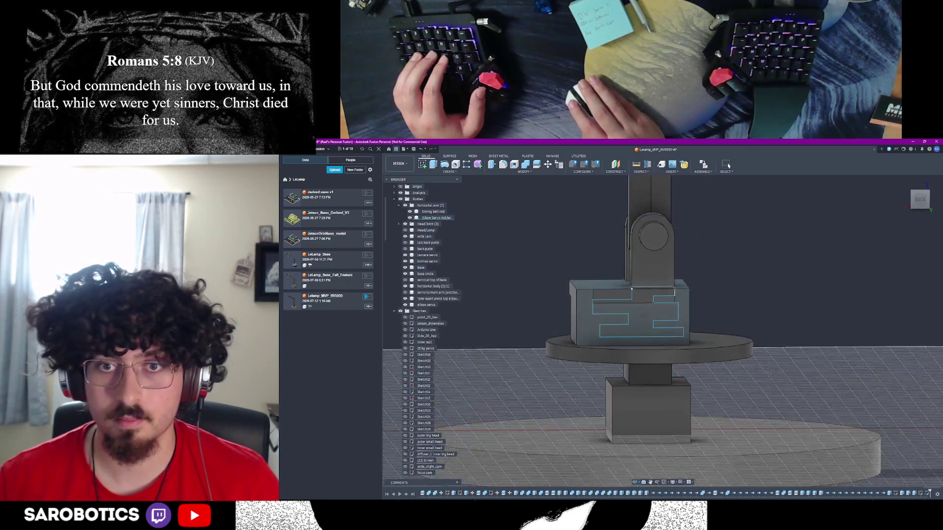
pyautogui.click(919, 199)
pyautogui.scroll(3, 772, 273)
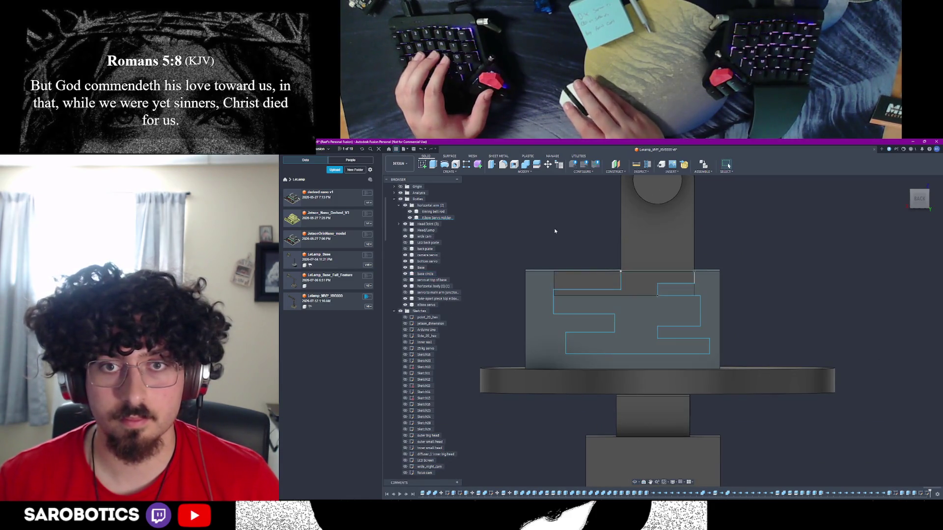
pyautogui.click(628, 314)
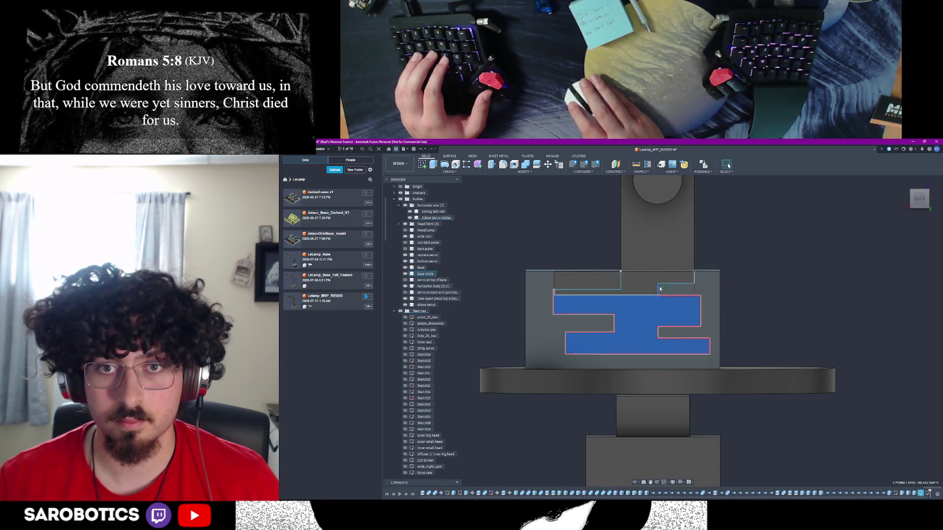
pyautogui.click(782, 268)
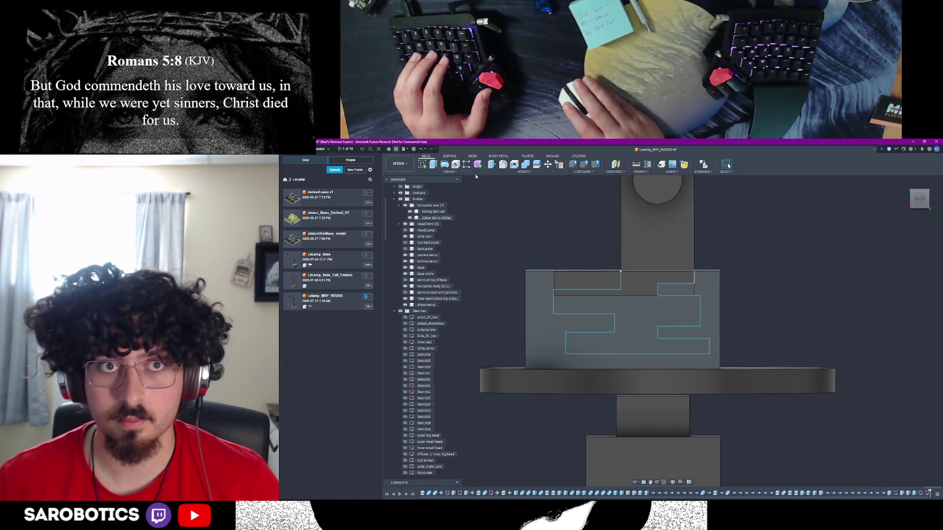
pyautogui.press('e')
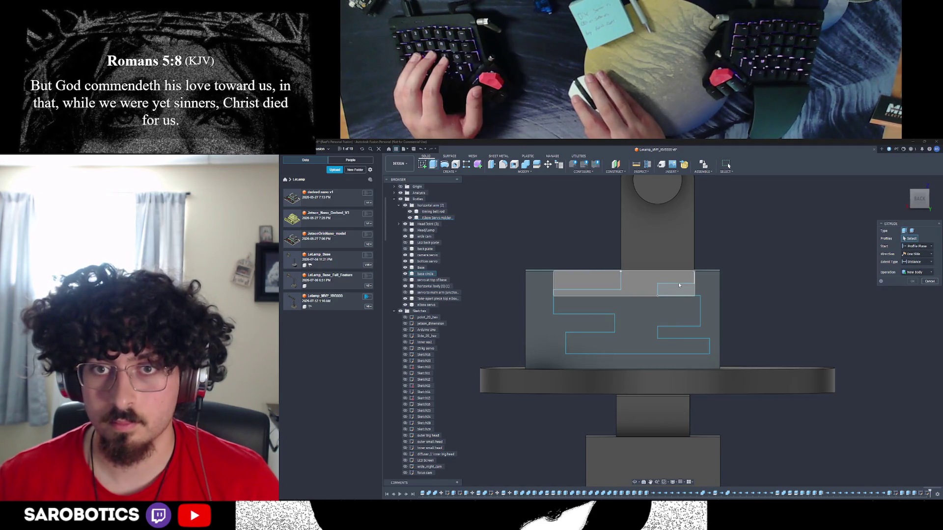
# Cancel the extrusion and orbit back to a perspective view of the housing
pyautogui.scroll(2, 621, 283)
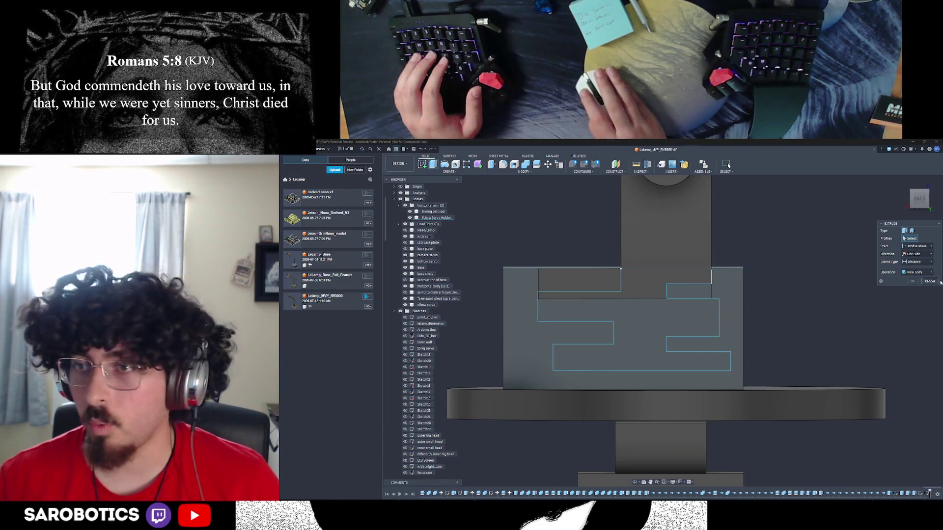
pyautogui.click(728, 165)
pyautogui.scroll(-2, 696, 340)
pyautogui.click(635, 482)
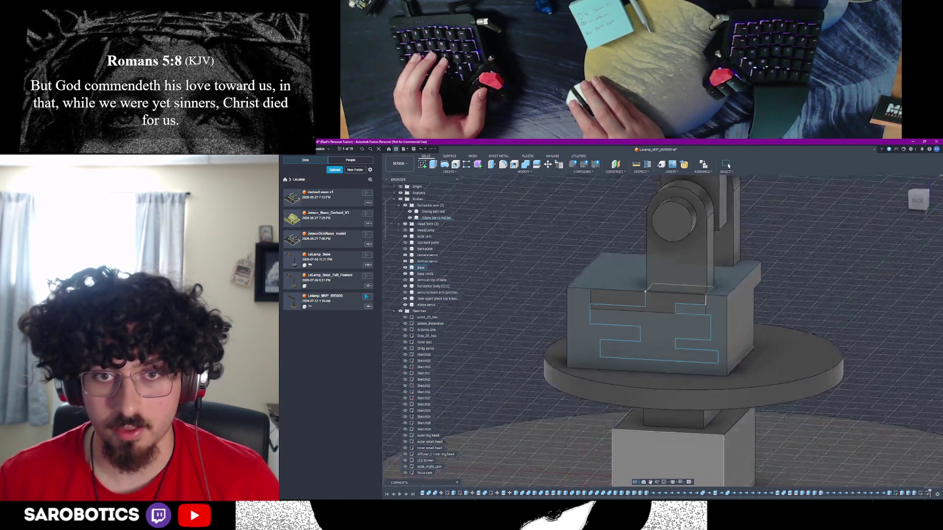
pyautogui.moveTo(634, 442); pyautogui.dragTo(619, 344)
pyautogui.scroll(5, 615, 268)
pyautogui.scroll(-2, 616, 268)
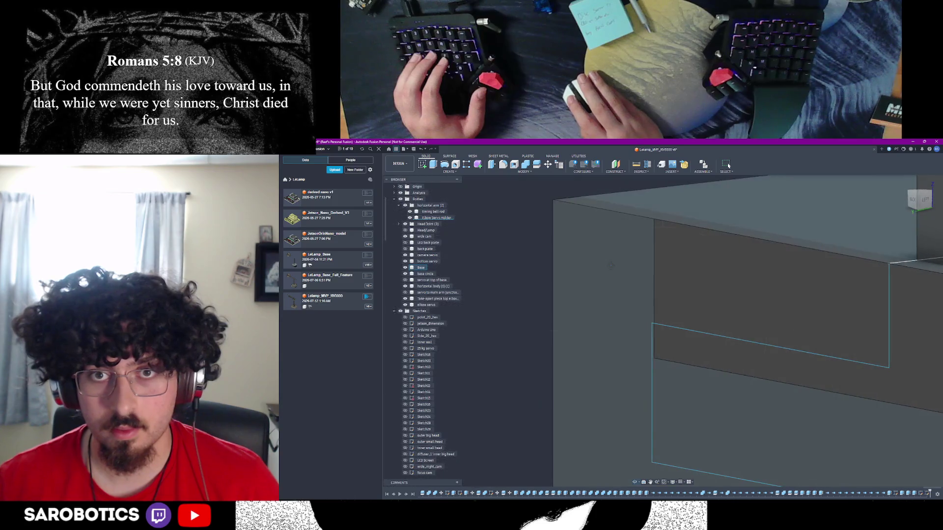
pyautogui.rightClick(699, 286)
pyautogui.click(676, 203)
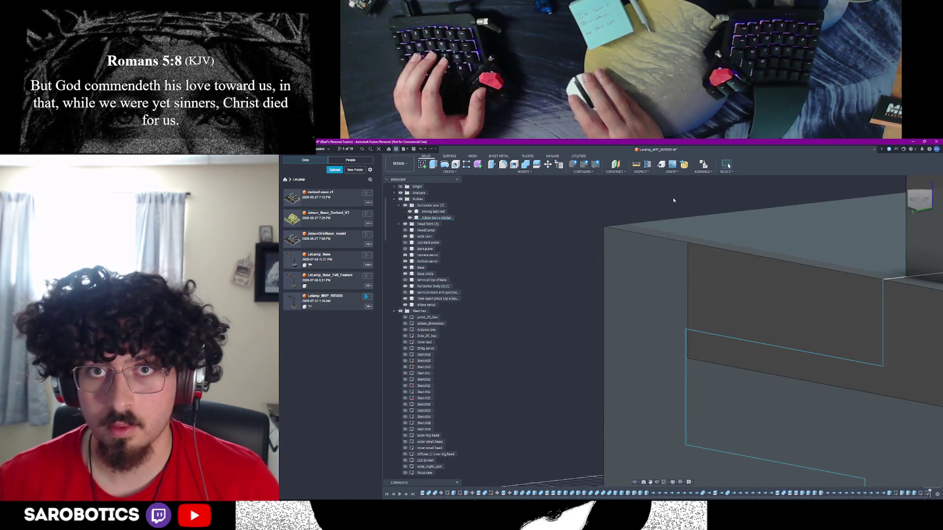
# Measure the slot profile against the housing face, then orbit closer to the housing's back
pyautogui.click(637, 165)
pyautogui.click(687, 266)
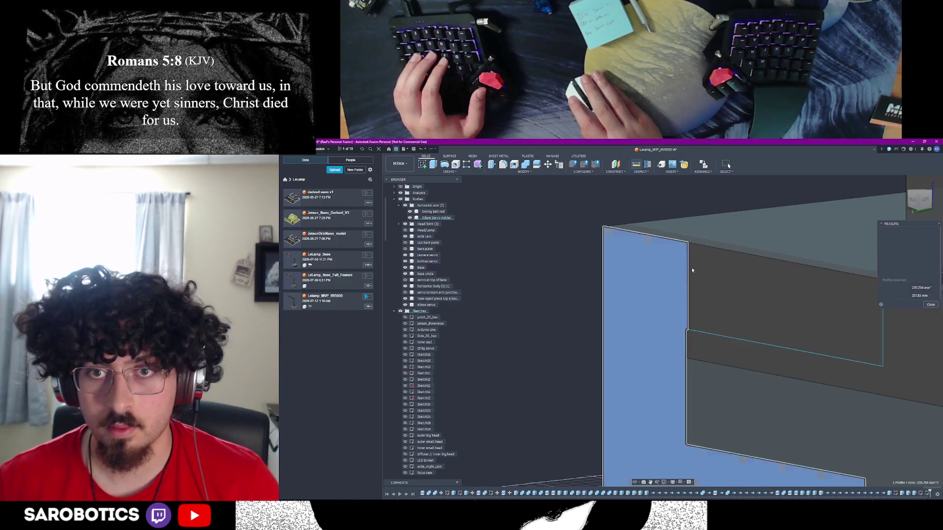
pyautogui.click(696, 271)
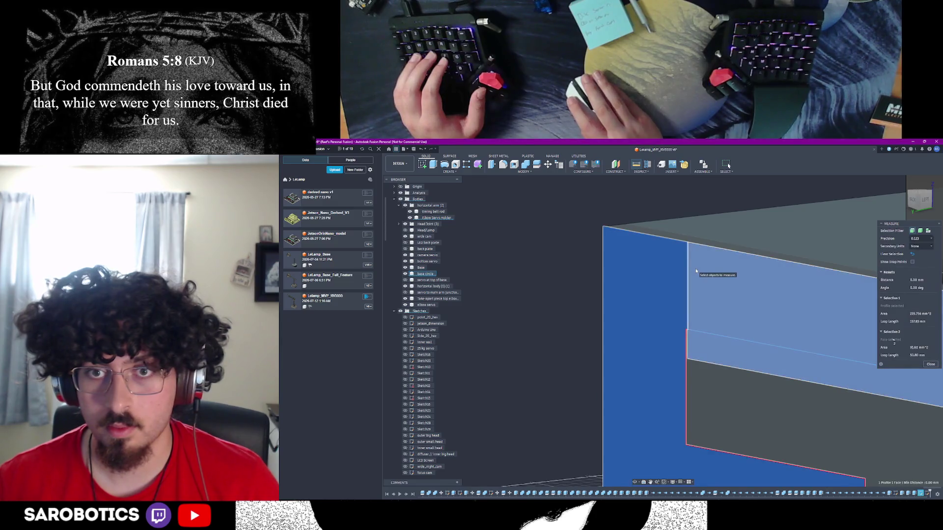
pyautogui.click(932, 365)
pyautogui.scroll(-5, 921, 426)
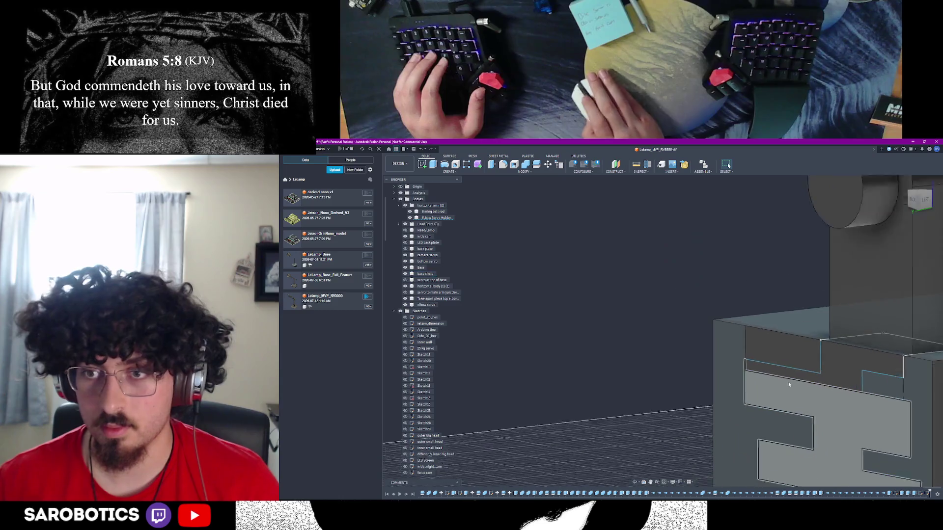
pyautogui.scroll(-3, 921, 426)
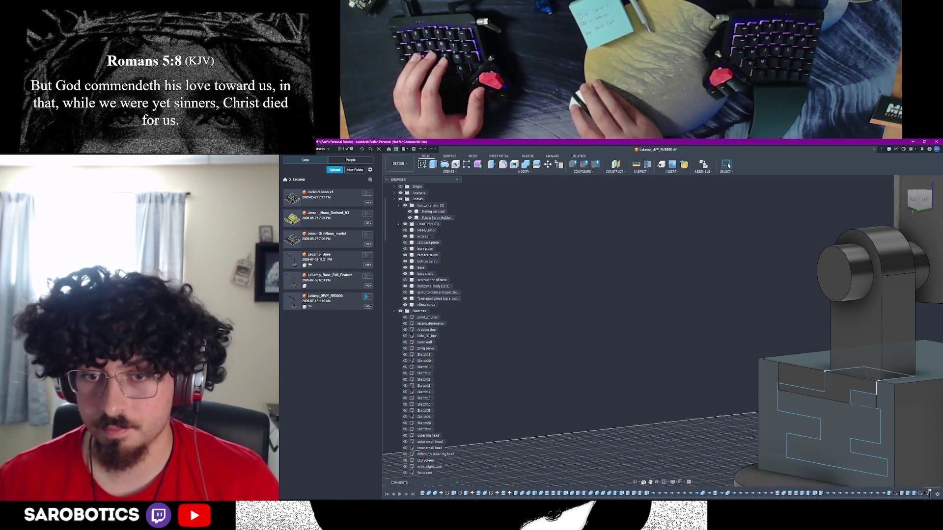
pyautogui.moveTo(796, 383)
pyautogui.keyDown('shift'); pyautogui.mouseDown(button='middle')
pyautogui.moveTo(814, 397)
pyautogui.moveTo(676, 327)
pyautogui.mouseUp(button='middle'); pyautogui.keyUp('shift')
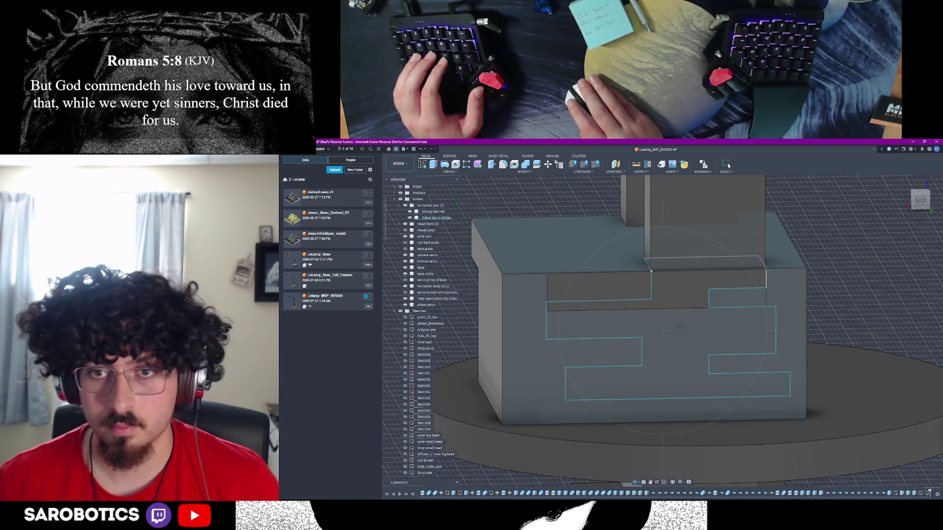
# Select the puzzle-slot outline edges and regions on the housing back and start an extrusion
pyautogui.click(709, 295)
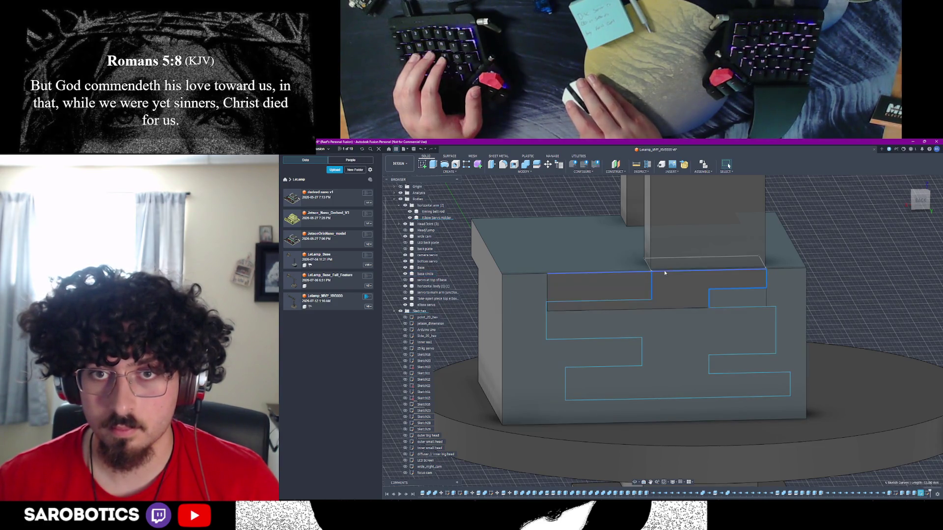
pyautogui.keyDown('shift'); pyautogui.click(546, 316); pyautogui.keyUp('shift')
pyautogui.keyDown('shift'); pyautogui.click(582, 339); pyautogui.keyUp('shift')
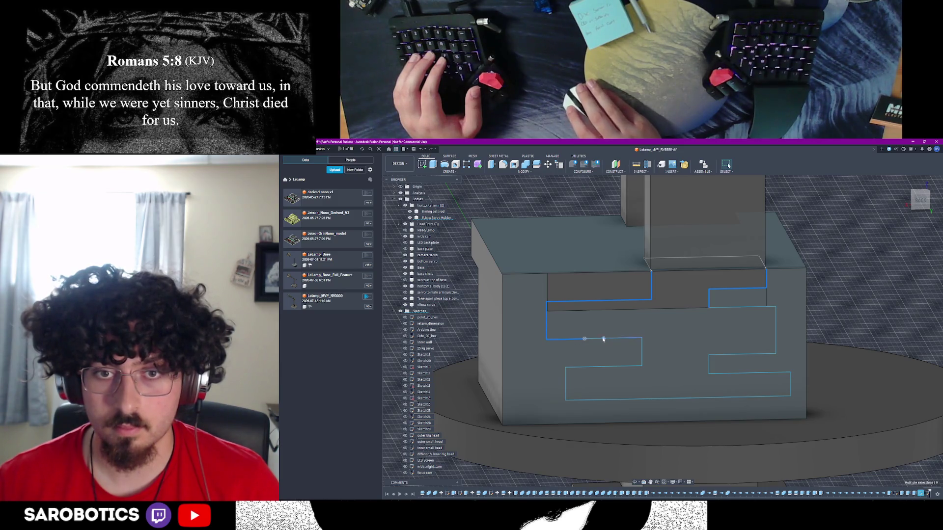
pyautogui.keyDown('shift'); pyautogui.click(605, 373); pyautogui.keyUp('shift')
pyautogui.keyDown('shift'); pyautogui.click(680, 402); pyautogui.keyUp('shift')
pyautogui.keyDown('shift'); pyautogui.click(680, 399); pyautogui.keyUp('shift')
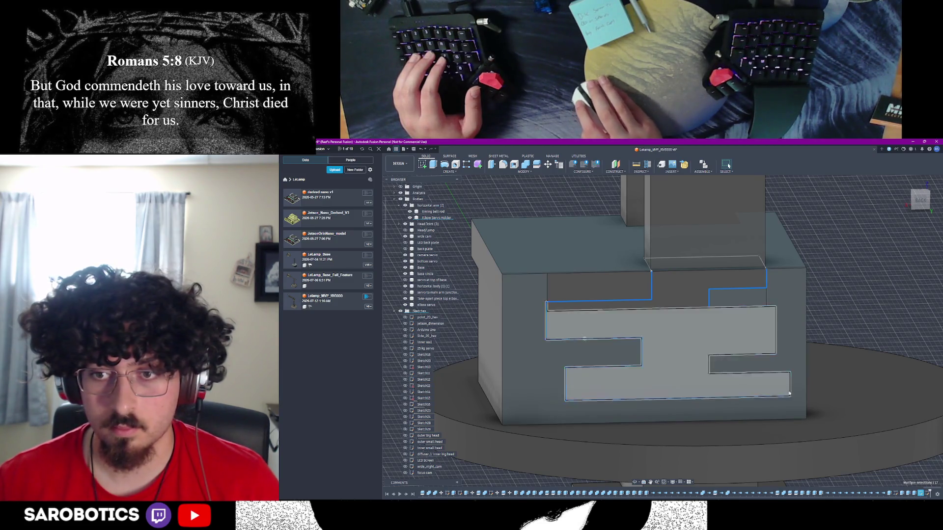
pyautogui.keyDown('shift'); pyautogui.click(769, 375); pyautogui.keyUp('shift')
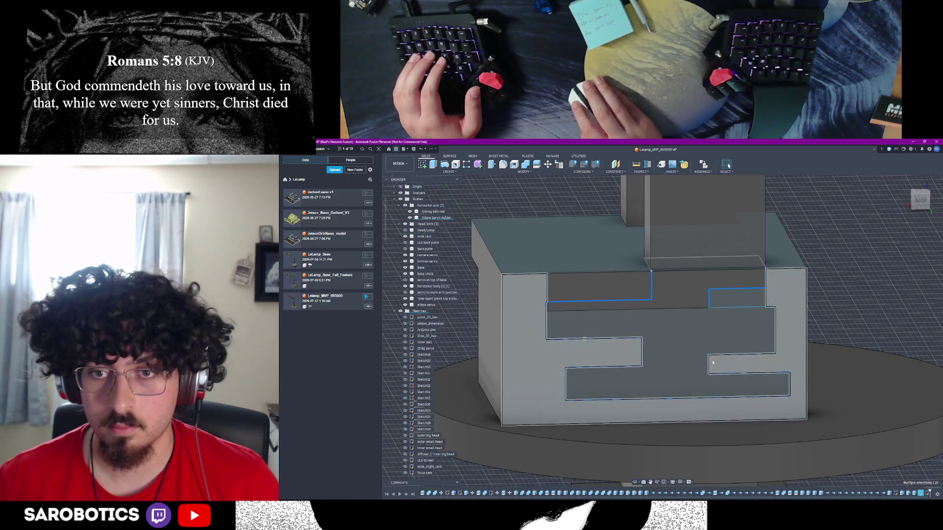
pyautogui.keyDown('shift'); pyautogui.click(731, 355); pyautogui.keyUp('shift')
pyautogui.keyDown('shift'); pyautogui.click(775, 348); pyautogui.keyUp('shift')
pyautogui.keyDown('shift'); pyautogui.click(763, 307); pyautogui.keyUp('shift')
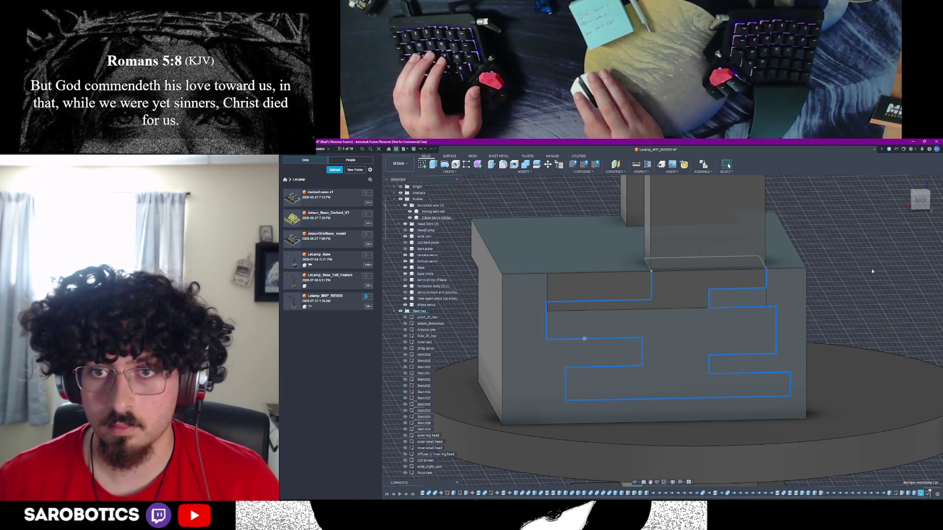
pyautogui.click(433, 164)
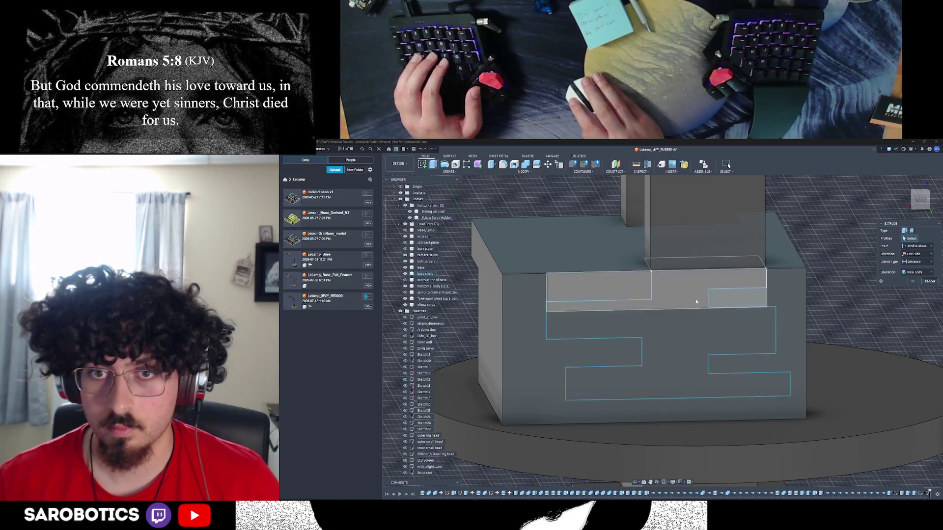
# Pick the puzzle-slot profile and set the extrude distance to -7
pyautogui.click(696, 319)
pyautogui.scroll(-5, 697, 324)
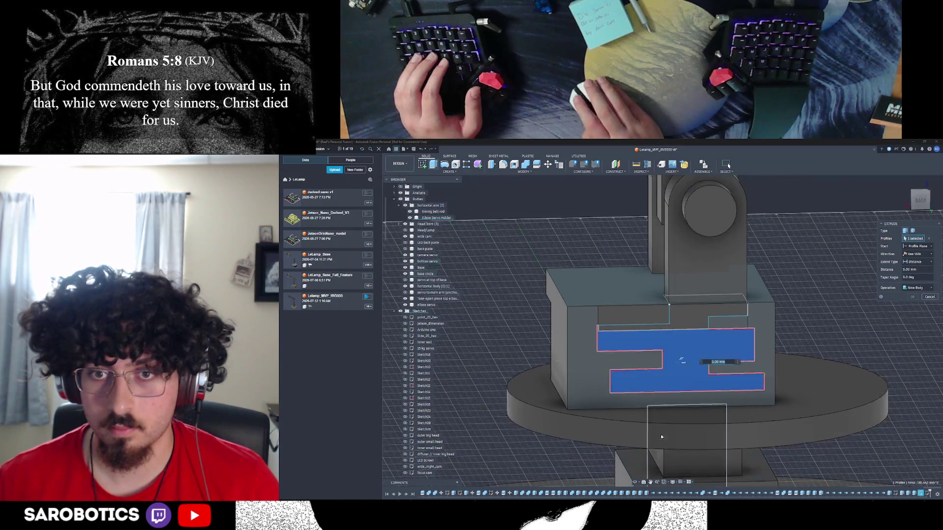
pyautogui.moveTo(677, 358)
pyautogui.keyDown('shift'); pyautogui.mouseDown(button='middle')
pyautogui.moveTo(614, 358)
pyautogui.moveTo(727, 359)
pyautogui.mouseUp(button='middle'); pyautogui.keyUp('shift')
pyautogui.press('F6')
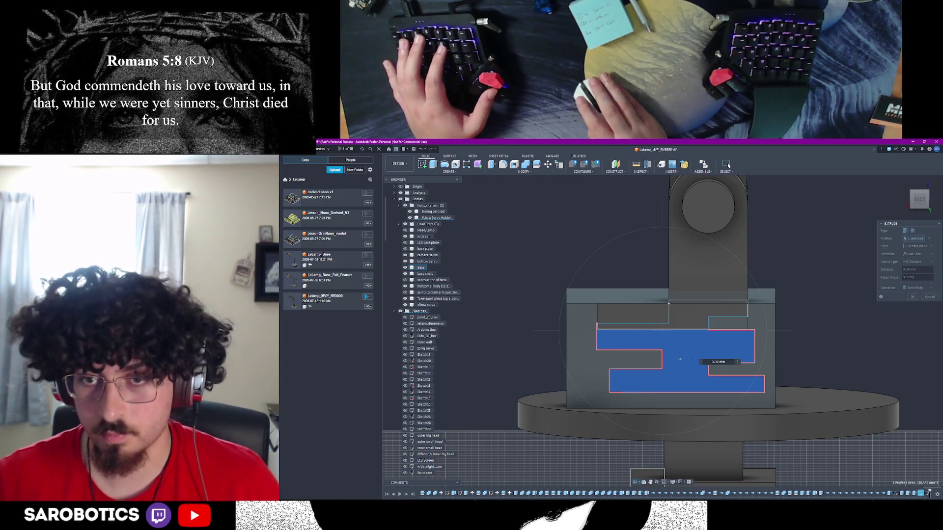
pyautogui.rightClick(725, 362)
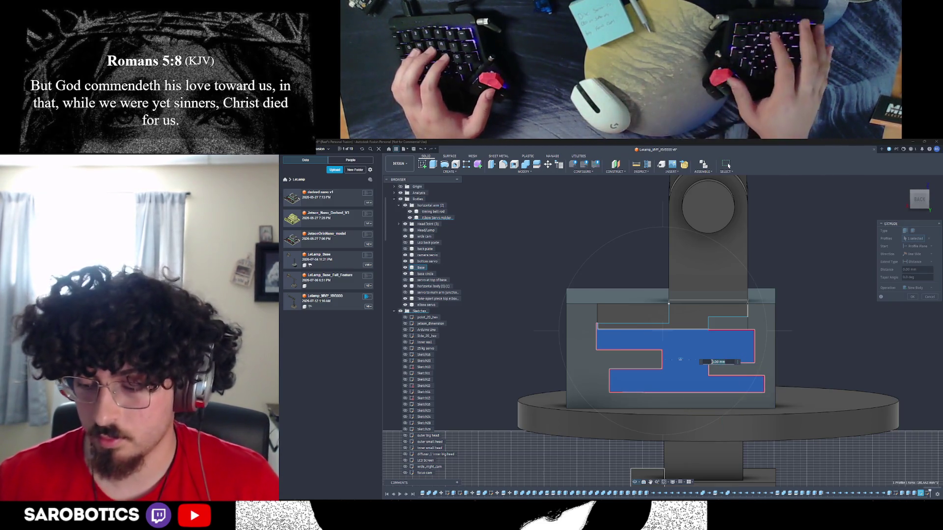
pyautogui.write('-7')
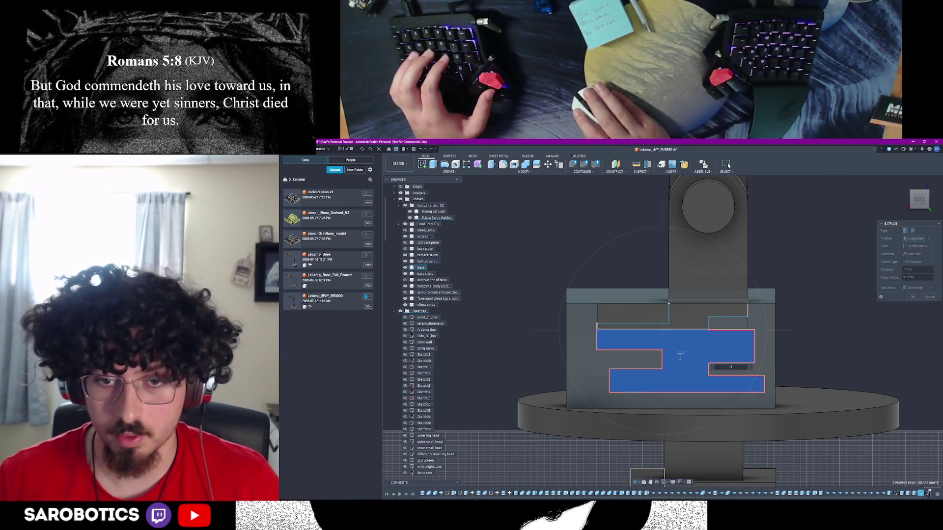
# Change the extrude operation to Cut and confirm it
pyautogui.keyDown('shift'); pyautogui.moveTo(677, 354); pyautogui.dragTo(697, 391, button='middle'); pyautogui.keyUp('shift')
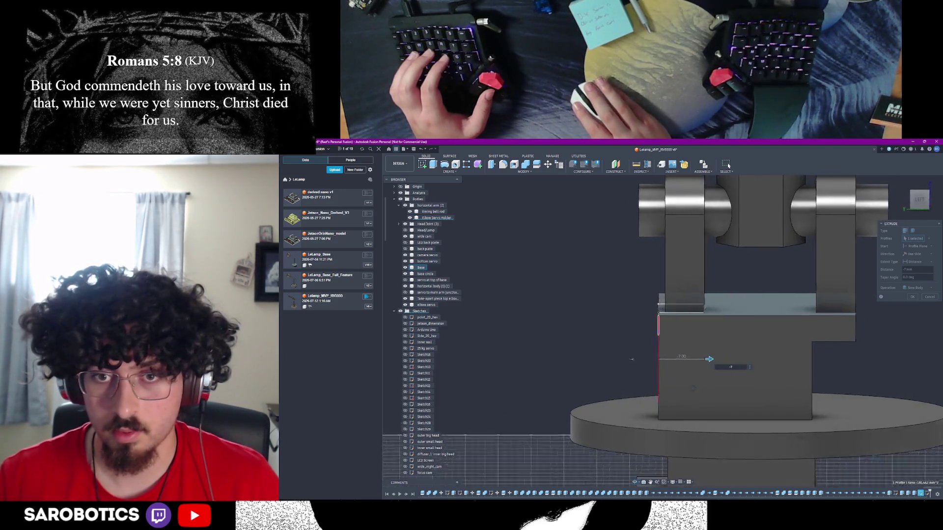
pyautogui.rightClick(697, 391)
pyautogui.press('Escape')
pyautogui.keyDown('shift'); pyautogui.moveTo(716, 392); pyautogui.dragTo(599, 383, button='middle'); pyautogui.keyUp('shift')
pyautogui.keyDown('shift'); pyautogui.moveTo(638, 344); pyautogui.dragTo(667, 334, button='middle'); pyautogui.keyUp('shift')
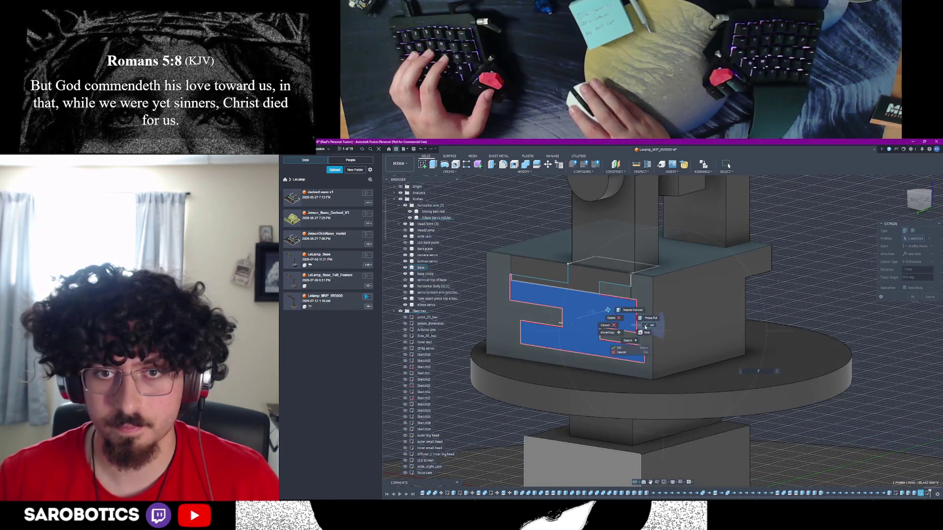
pyautogui.click(916, 288)
pyautogui.click(906, 304)
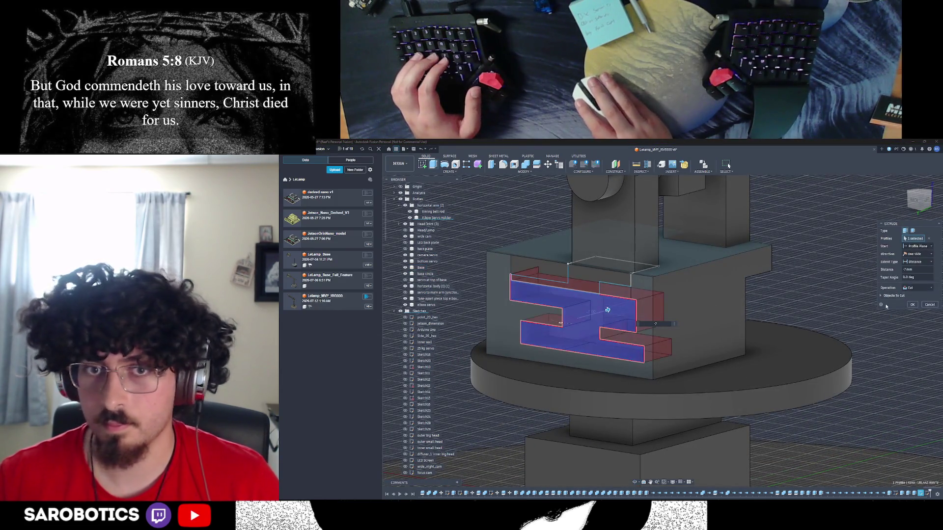
pyautogui.click(911, 305)
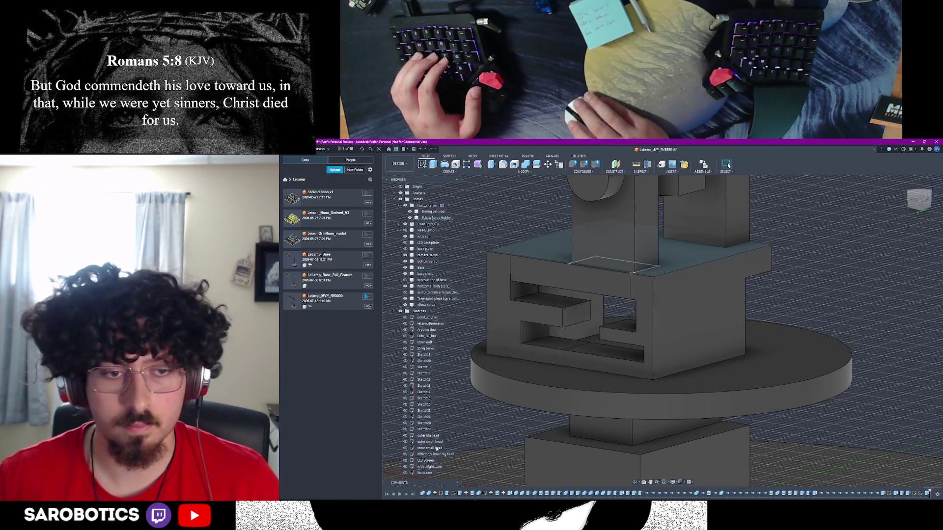
# Inspect the new openings and begin extruding the small square profile on top
pyautogui.scroll(-5, 414, 463)
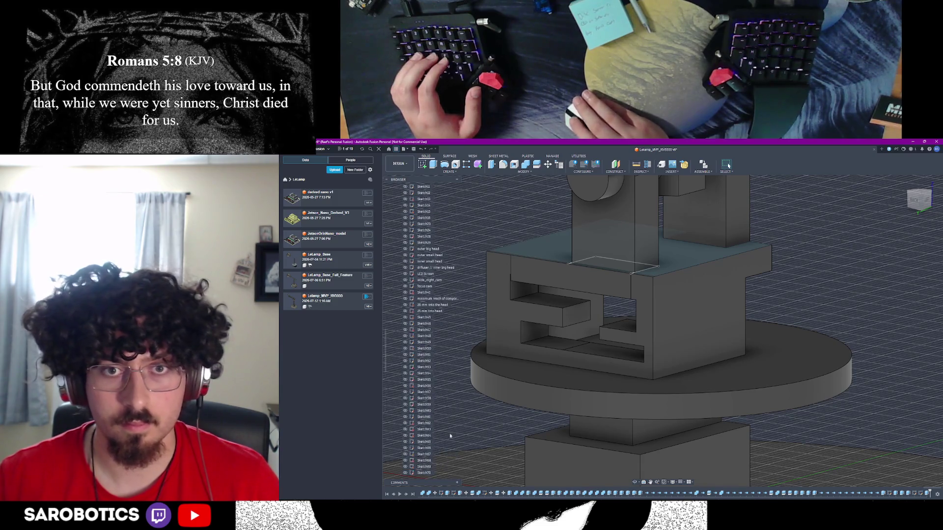
pyautogui.moveTo(728, 166)
pyautogui.keyDown('shift'); pyautogui.mouseDown(button='middle')
pyautogui.moveTo(688, 167)
pyautogui.moveTo(728, 166)
pyautogui.mouseUp(button='middle'); pyautogui.keyUp('shift')
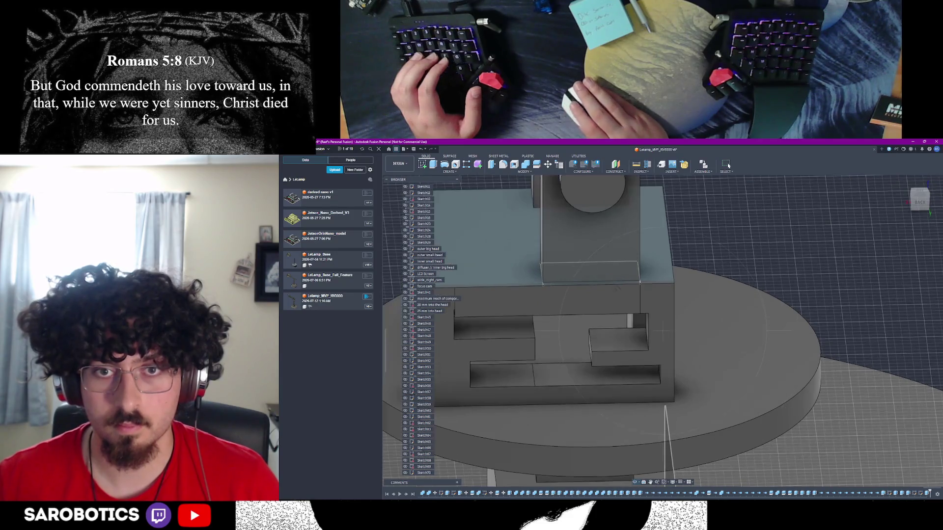
pyautogui.click(632, 283)
pyautogui.press('Escape')
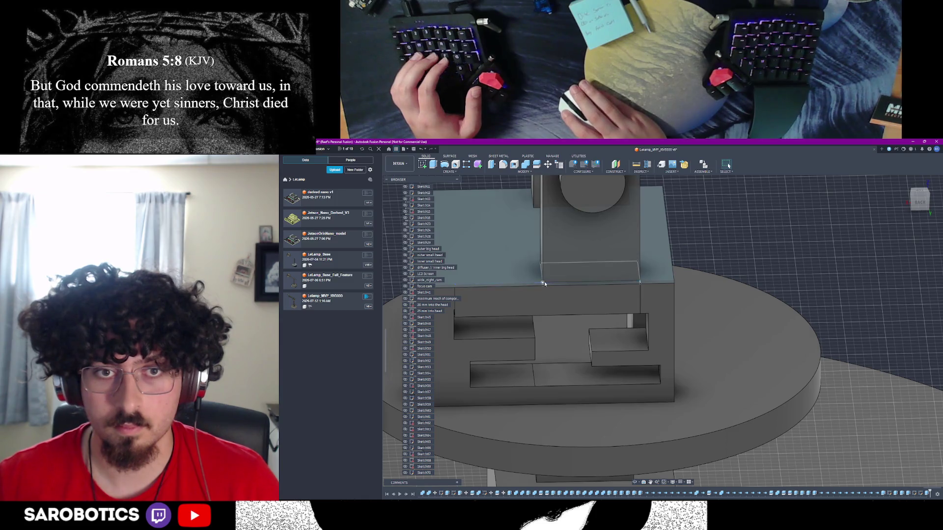
pyautogui.click(544, 284)
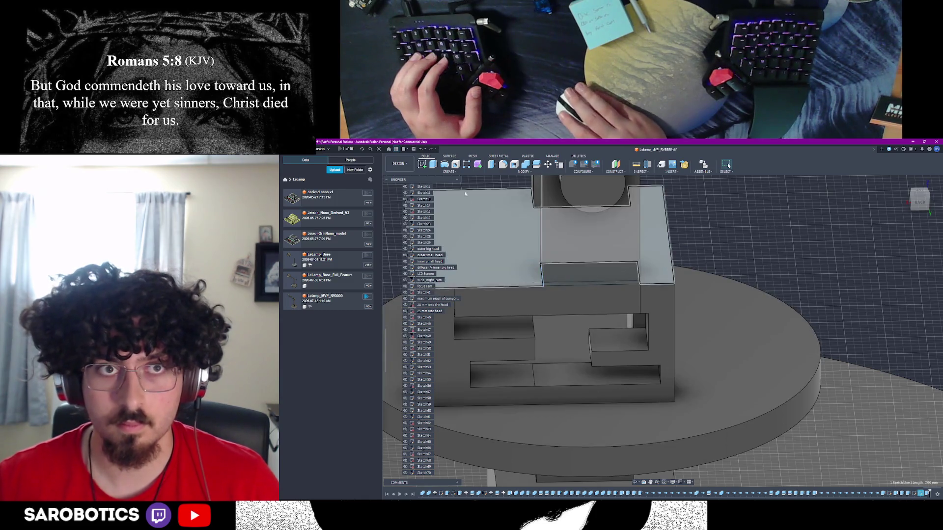
pyautogui.press('e')
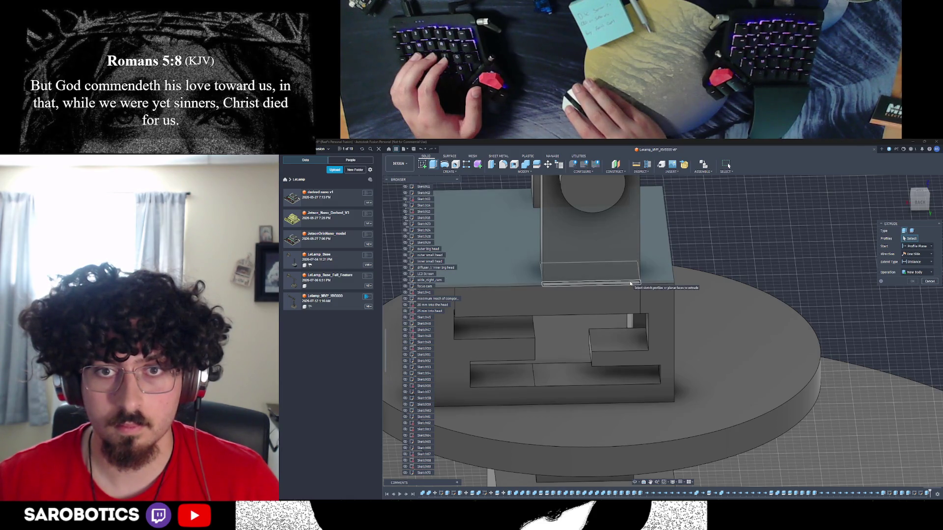
pyautogui.moveTo(632, 284)
pyautogui.keyDown('shift'); pyautogui.mouseDown(button='middle')
pyautogui.moveTo(662, 332)
pyautogui.moveTo(711, 264)
pyautogui.mouseUp(button='middle'); pyautogui.keyUp('shift')
pyautogui.rightClick(711, 264)
pyautogui.press('Escape')
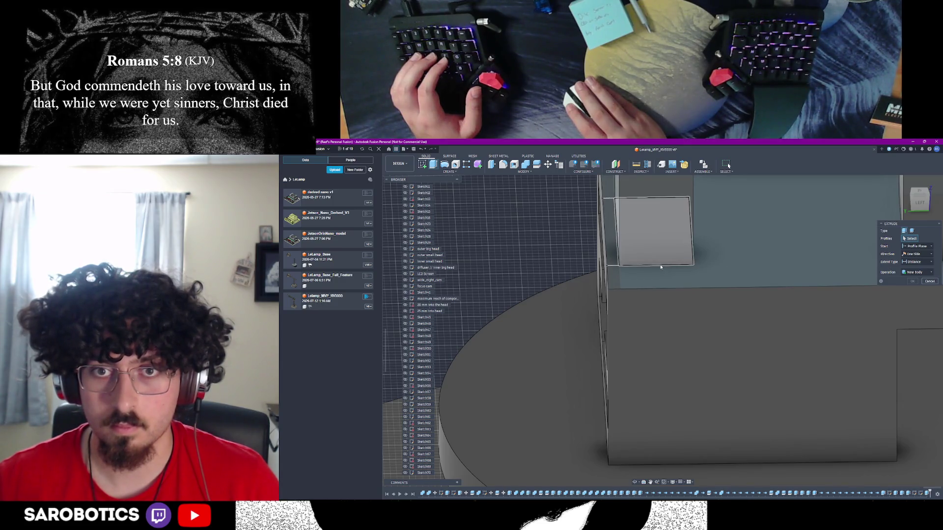
pyautogui.click(660, 265)
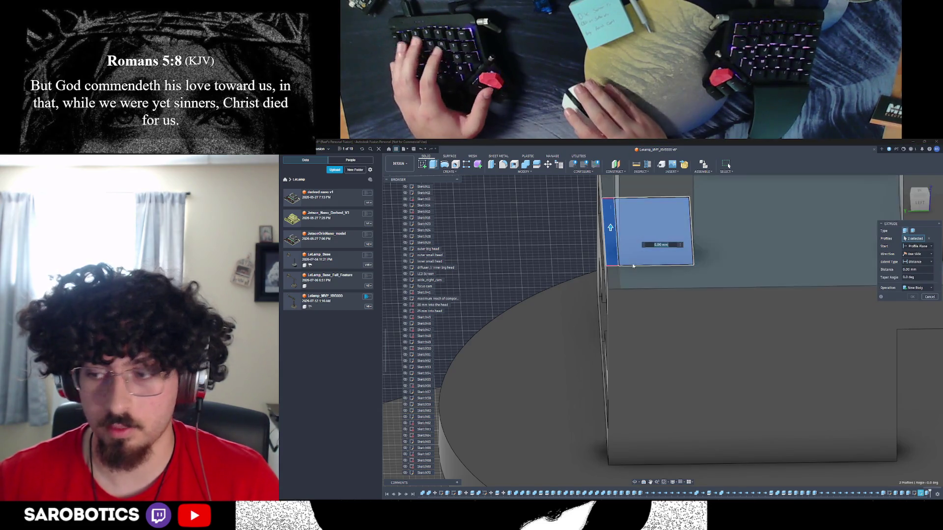
pyautogui.keyDown('shift'); pyautogui.moveTo(663, 331); pyautogui.dragTo(546, 319, button='middle'); pyautogui.keyUp('shift')
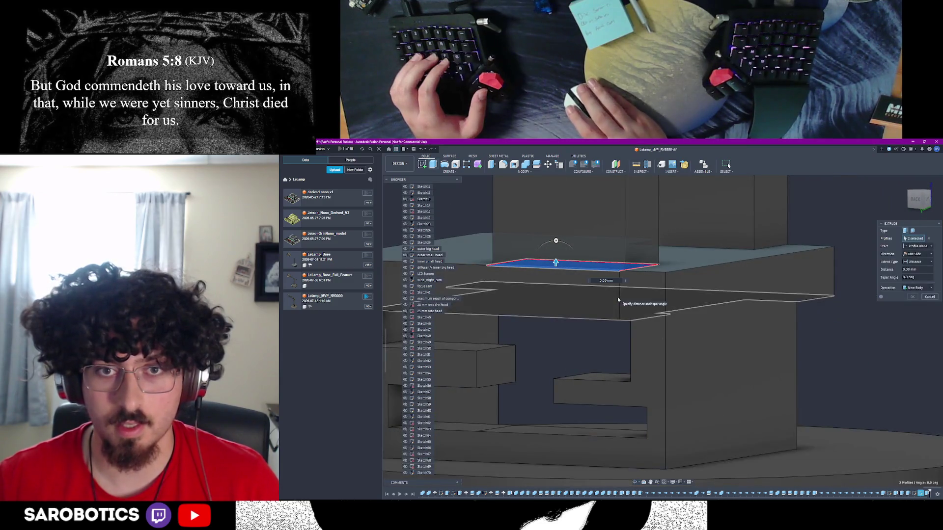
# Abandon that extrude and measure the gap between the upper sketch line and lower edge
pyautogui.press('i')
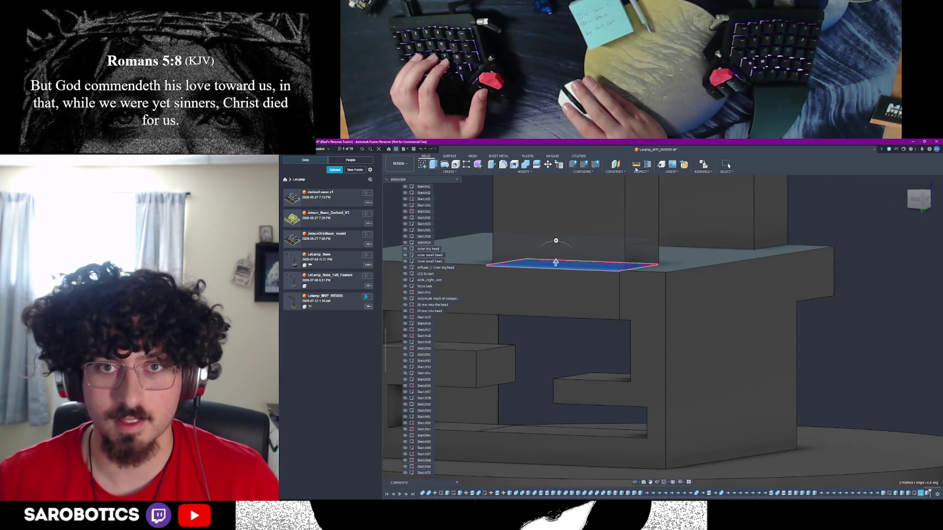
pyautogui.click(592, 270)
pyautogui.click(588, 319)
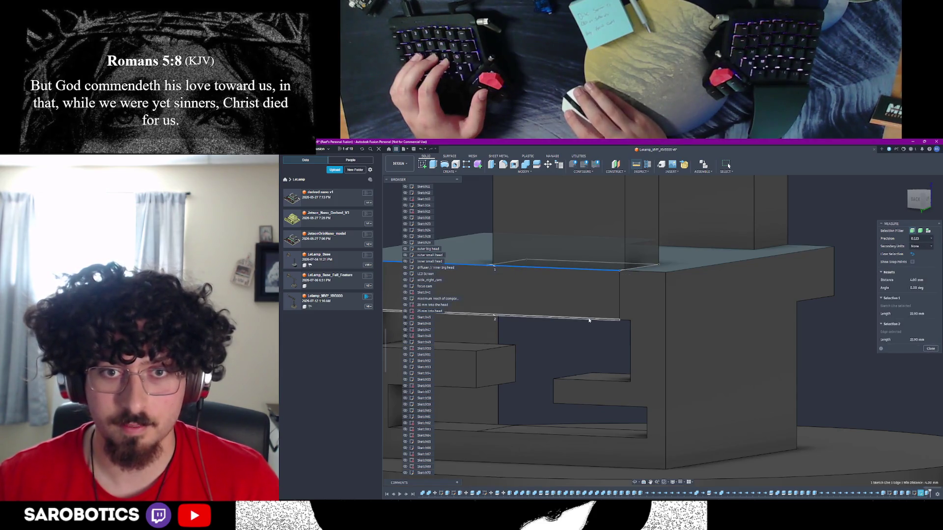
pyautogui.click(931, 349)
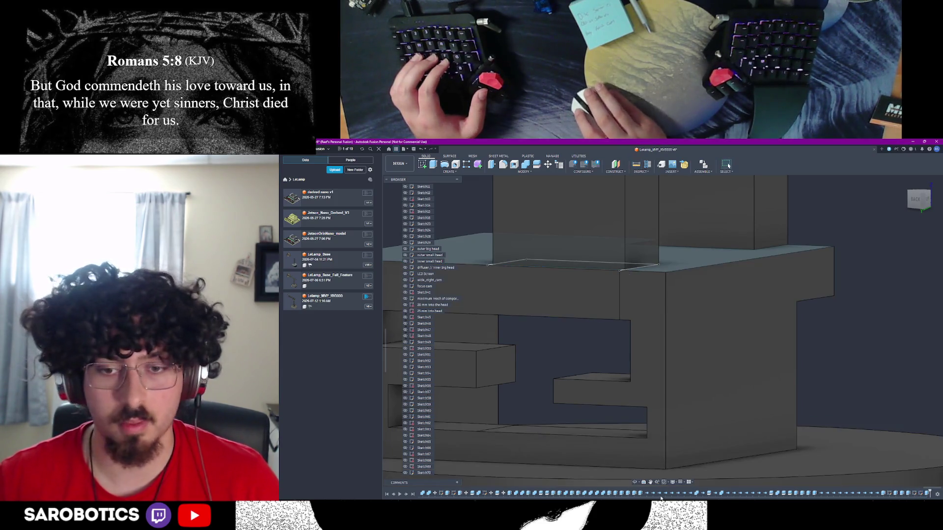
pyautogui.keyDown('shift'); pyautogui.moveTo(594, 344); pyautogui.dragTo(594, 285, button='middle'); pyautogui.keyUp('shift')
pyautogui.scroll(5, 594, 286)
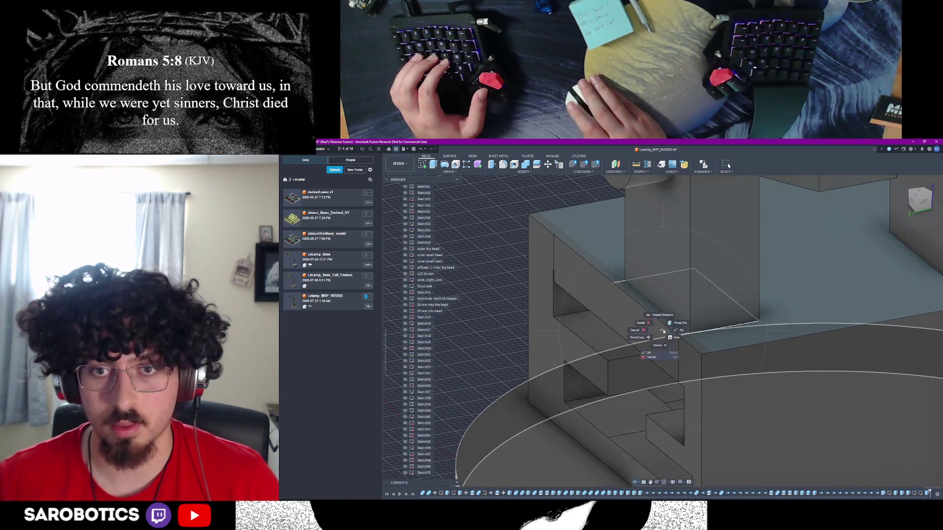
# Cut the narrow top profile -10 mm down into the housing
pyautogui.press('e')
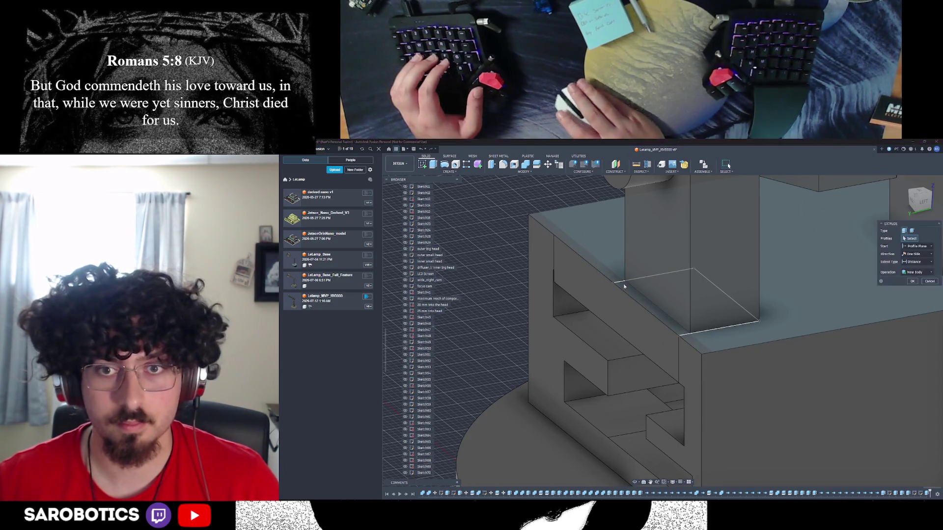
pyautogui.click(649, 310)
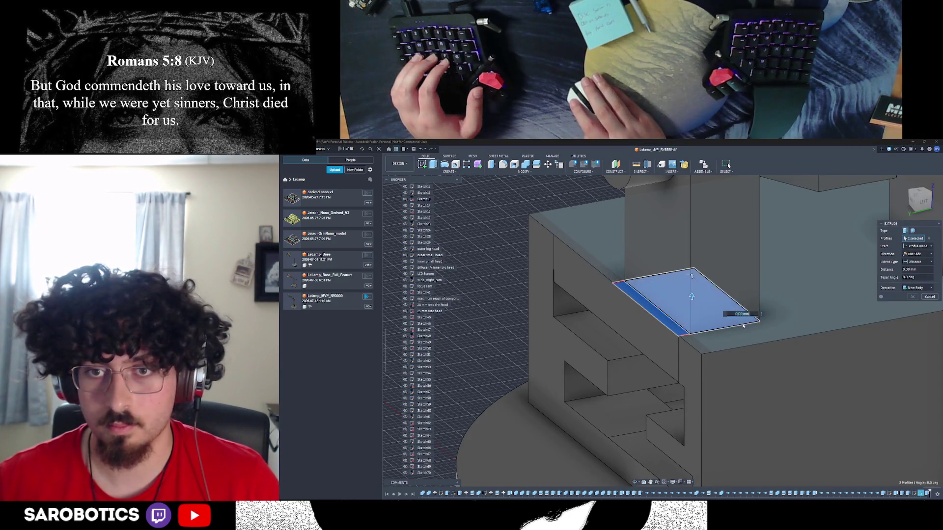
pyautogui.write('-10')
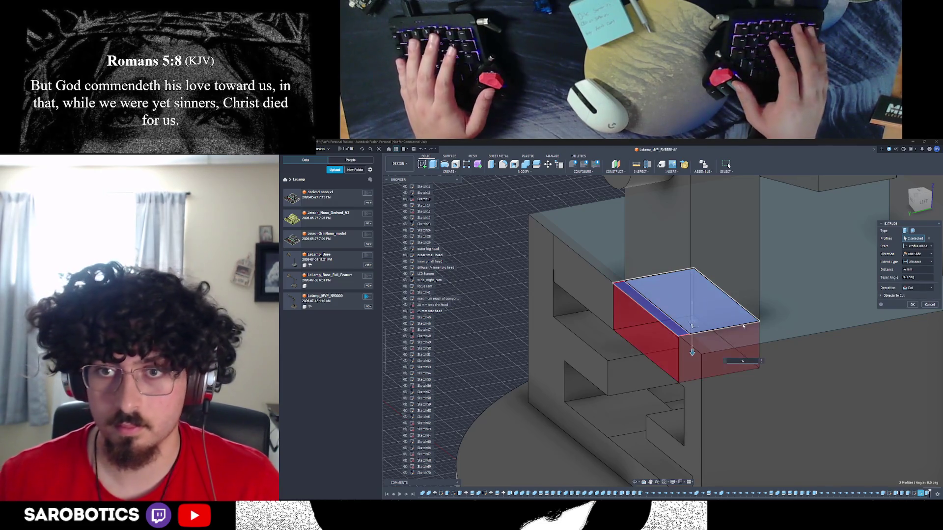
pyautogui.press('Return')
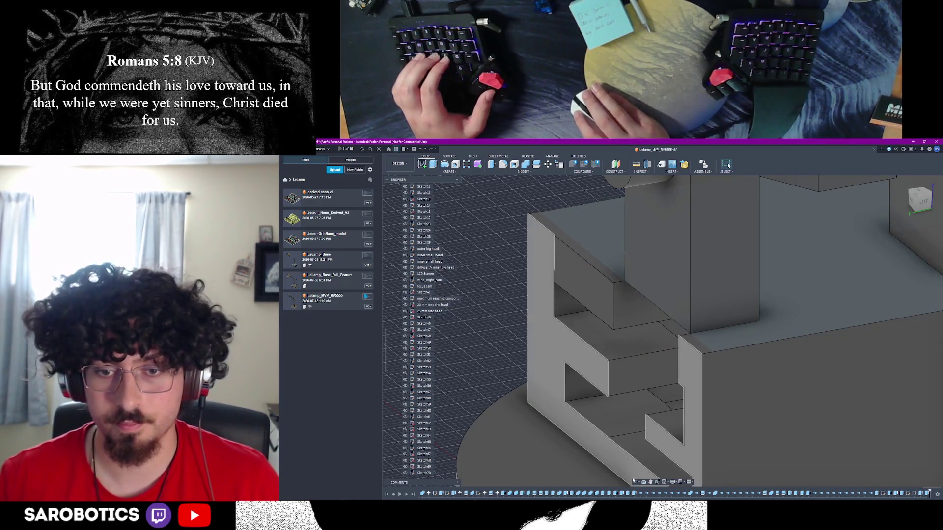
pyautogui.click(634, 483)
pyautogui.moveTo(636, 442); pyautogui.dragTo(642, 362)
# Show the base circle body again and zoom in on the base disk from the overall view
pyautogui.click(915, 200)
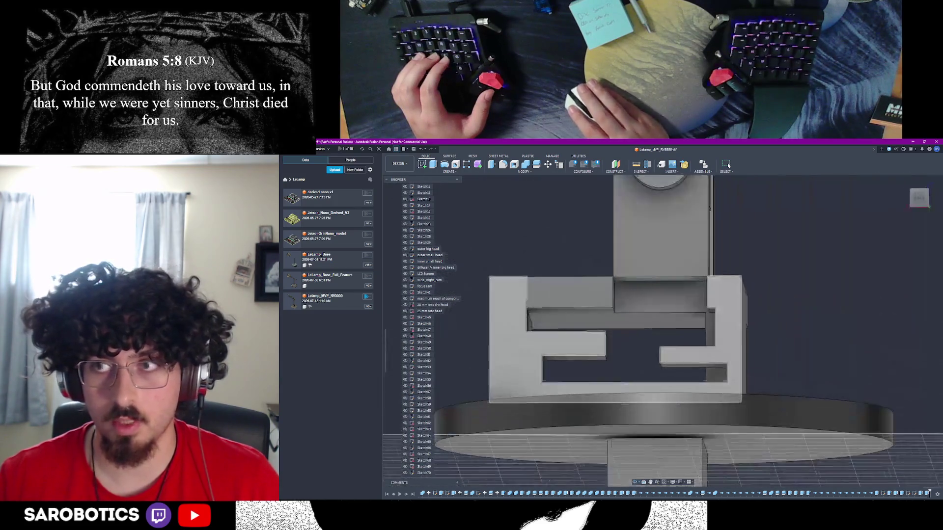
pyautogui.click(537, 298)
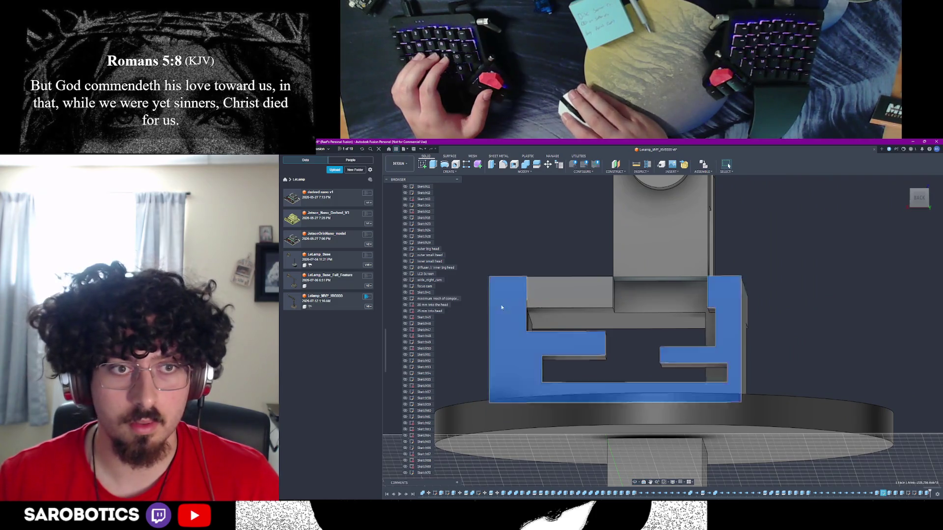
pyautogui.scroll(3, 486, 344)
pyautogui.scroll(7, 436, 349)
pyautogui.scroll(5, 436, 349)
pyautogui.click(406, 293)
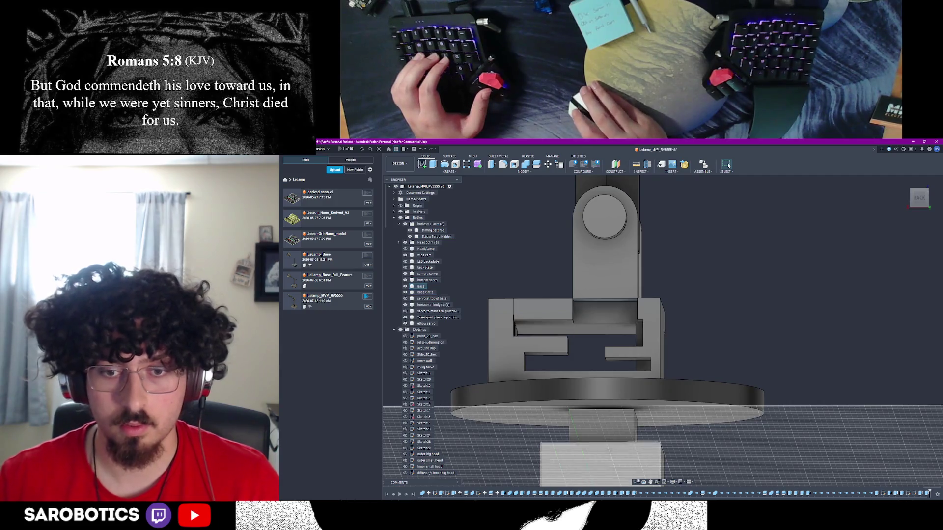
pyautogui.moveTo(408, 293)
pyautogui.keyDown('shift'); pyautogui.mouseDown(button='middle')
pyautogui.moveTo(585, 267)
pyautogui.moveTo(539, 281)
pyautogui.mouseUp(button='middle'); pyautogui.keyUp('shift')
pyautogui.moveTo(406, 288)
pyautogui.keyDown('shift'); pyautogui.mouseDown(button='middle')
pyautogui.moveTo(557, 325)
pyautogui.moveTo(696, 441)
pyautogui.mouseUp(button='middle'); pyautogui.keyUp('shift')
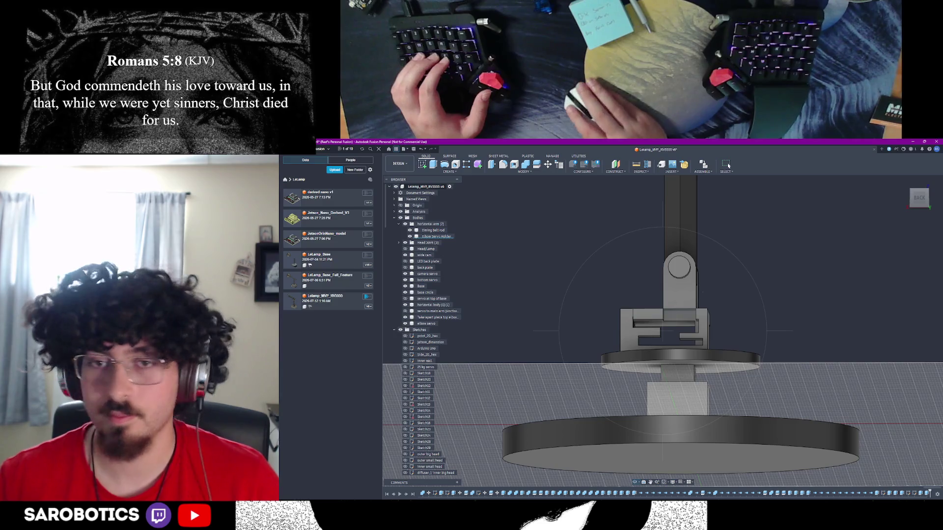
pyautogui.press('F6')
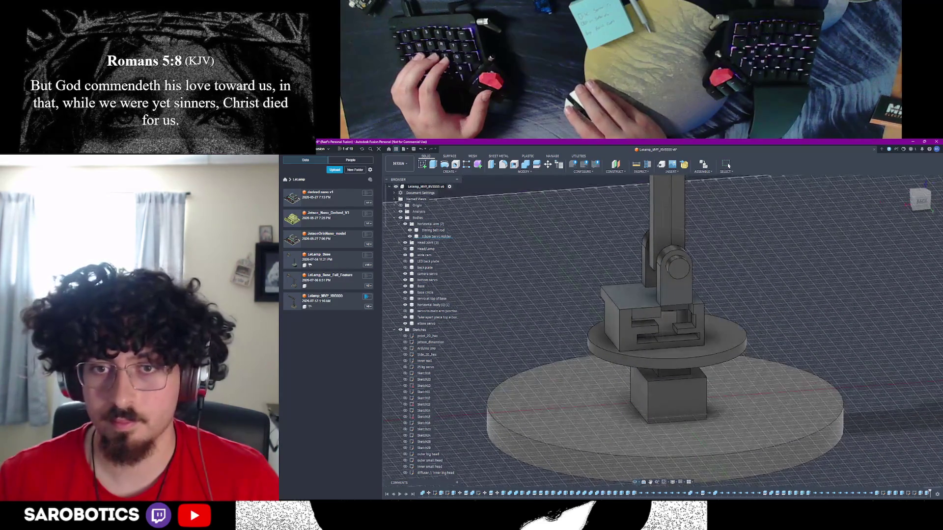
pyautogui.scroll(5, 653, 325)
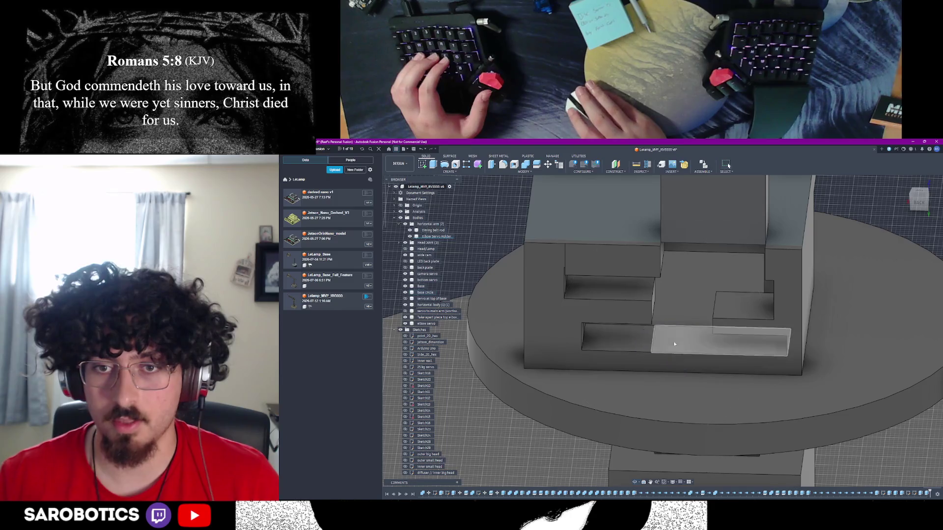
pyautogui.click(649, 343)
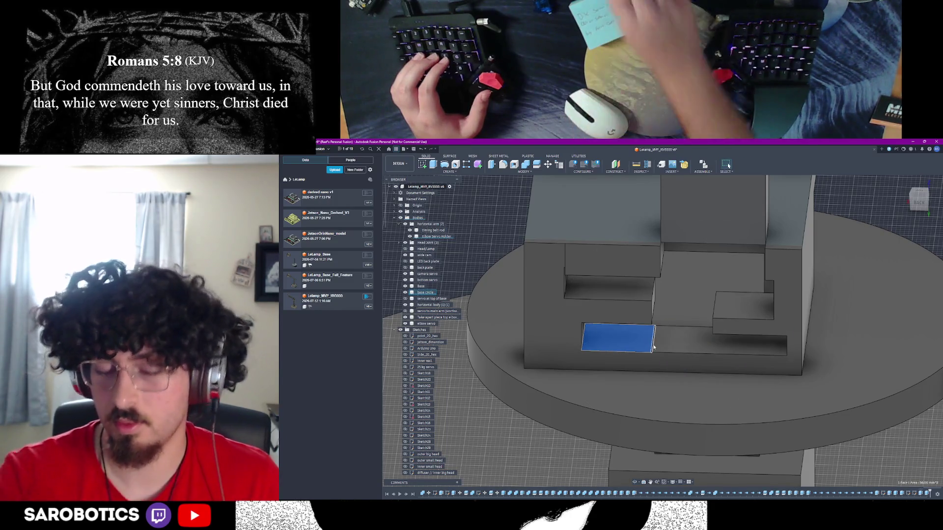
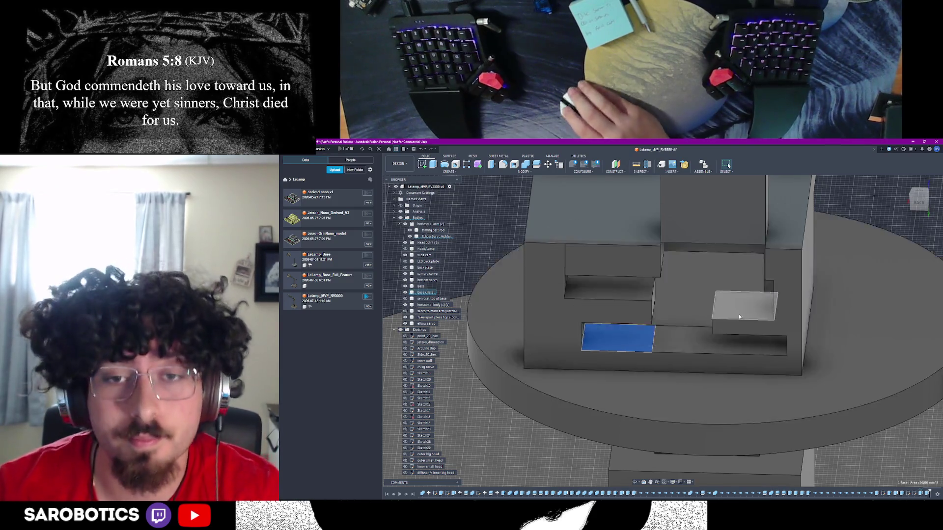
# Finish the sketch and extrude the square housing face 0.5 mm, joined to the existing body
pyautogui.keyDown('shift'); pyautogui.moveTo(741, 307); pyautogui.dragTo(641, 467, button='middle'); pyautogui.keyUp('shift')
pyautogui.moveTo(653, 352)
pyautogui.keyDown('shift'); pyautogui.mouseDown(button='middle')
pyautogui.moveTo(697, 246)
pyautogui.moveTo(677, 221)
pyautogui.mouseUp(button='middle'); pyautogui.keyUp('shift')
pyautogui.moveTo(611, 256)
pyautogui.keyDown('shift'); pyautogui.mouseDown(button='middle')
pyautogui.moveTo(726, 251)
pyautogui.moveTo(702, 231)
pyautogui.moveTo(722, 248)
pyautogui.moveTo(605, 274)
pyautogui.moveTo(614, 316)
pyautogui.moveTo(687, 316)
pyautogui.moveTo(615, 339)
pyautogui.moveTo(570, 381)
pyautogui.moveTo(536, 396)
pyautogui.mouseUp(button='middle'); pyautogui.keyUp('shift')
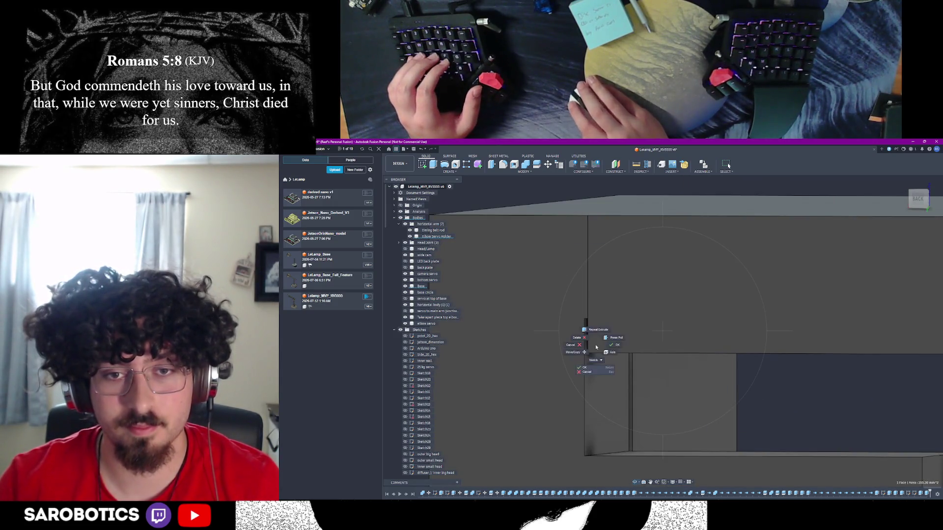
pyautogui.click(585, 341)
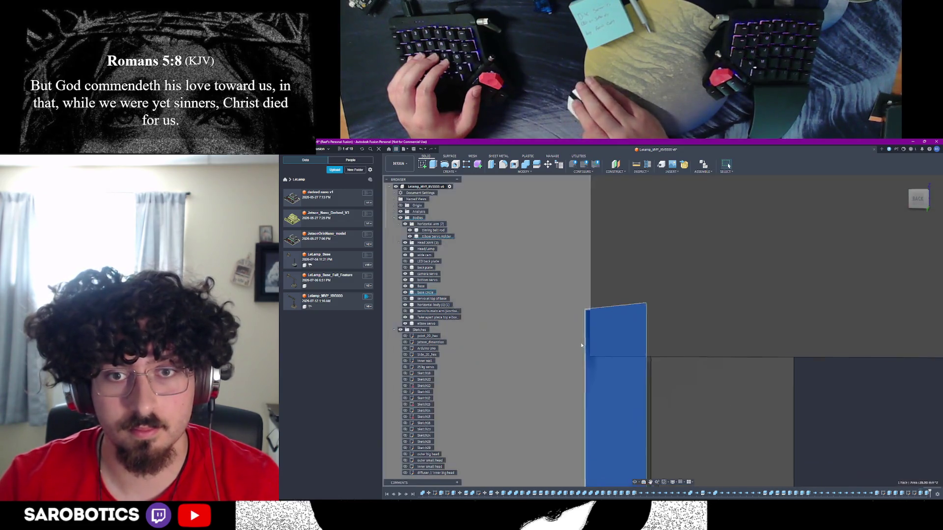
pyautogui.click(644, 482)
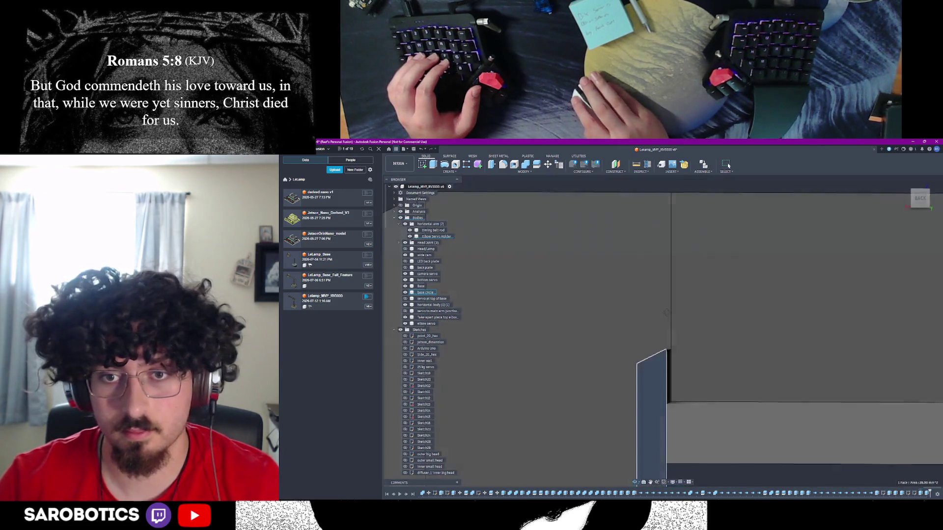
pyautogui.click(693, 331)
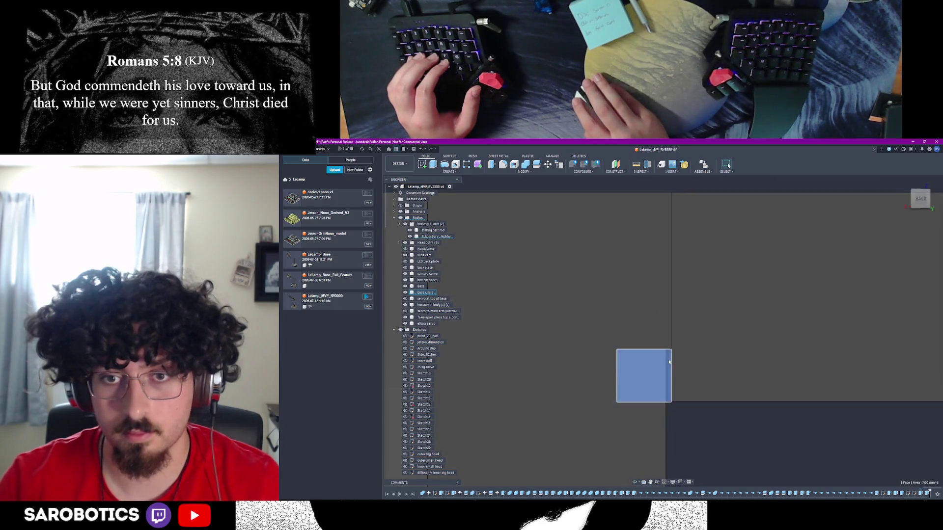
pyautogui.click(669, 362)
pyautogui.write('e0.5')
pyautogui.click(899, 295)
pyautogui.click(912, 296)
# Show the Sketch93, Sketch92 and Sketch91 profiles on the model to compare them
pyautogui.scroll(-3, 826, 349)
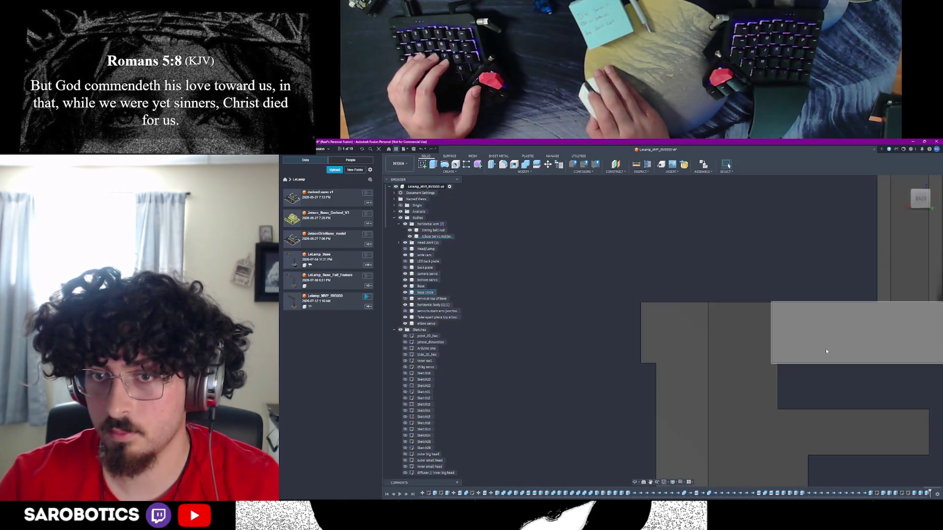
pyautogui.keyDown('shift'); pyautogui.moveTo(836, 414); pyautogui.dragTo(791, 359, button='middle'); pyautogui.keyUp('shift')
pyautogui.keyDown('shift'); pyautogui.moveTo(728, 166); pyautogui.dragTo(820, 294, button='middle'); pyautogui.keyUp('shift')
pyautogui.rightClick(849, 336)
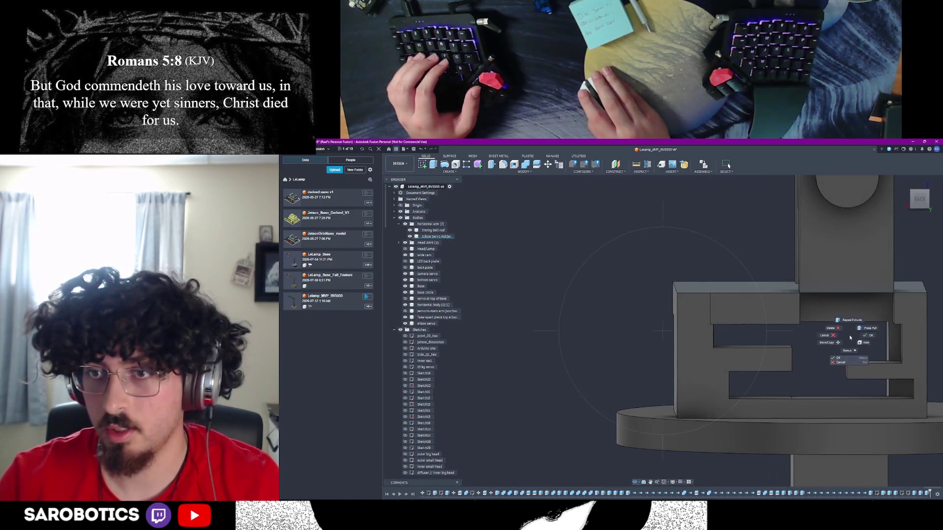
pyautogui.scroll(-10, 419, 393)
pyautogui.click(422, 473)
pyautogui.click(423, 467)
pyautogui.click(501, 393)
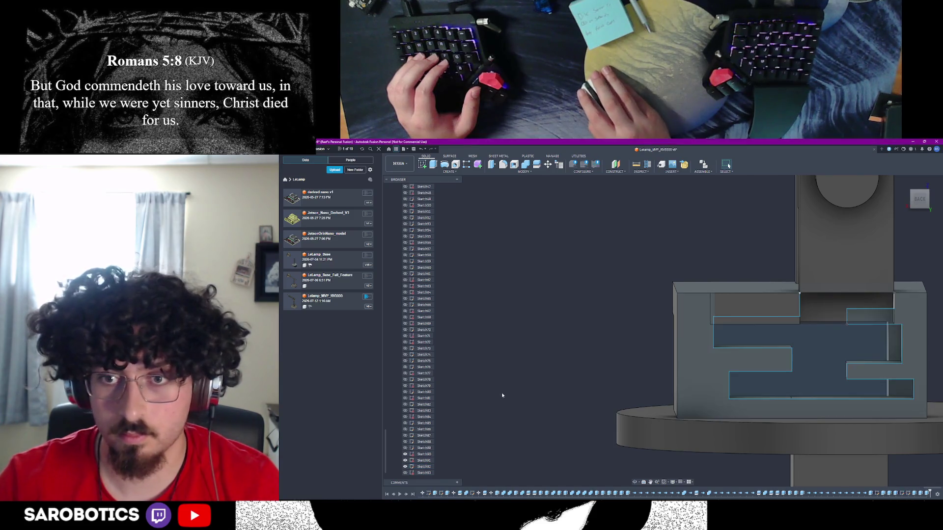
pyautogui.click(424, 461)
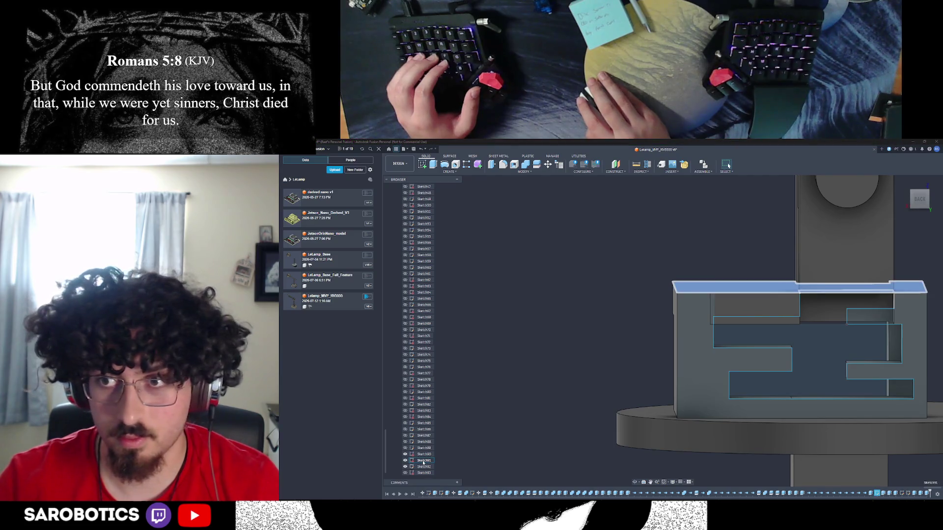
pyautogui.scroll(-3, 590, 421)
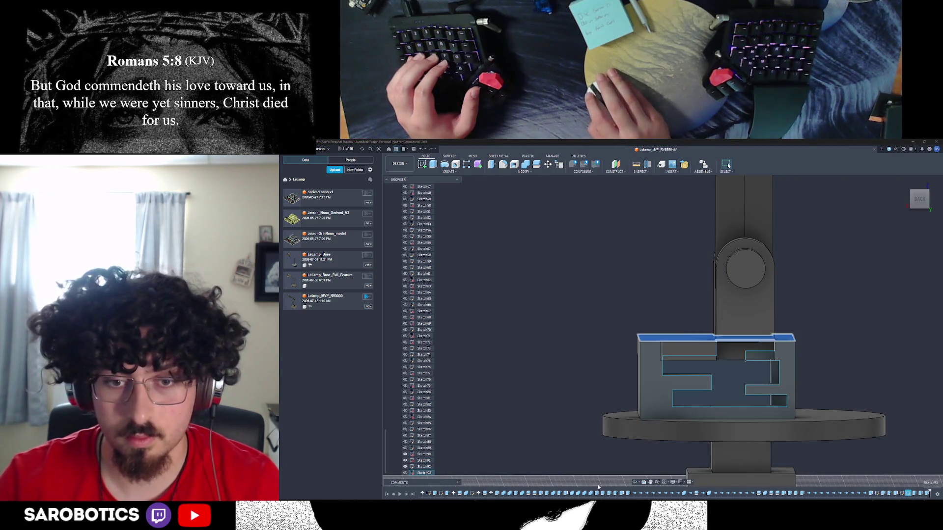
# Select the Sketch92 maze-slot profile from the box's back and begin extruding it
pyautogui.click(634, 482)
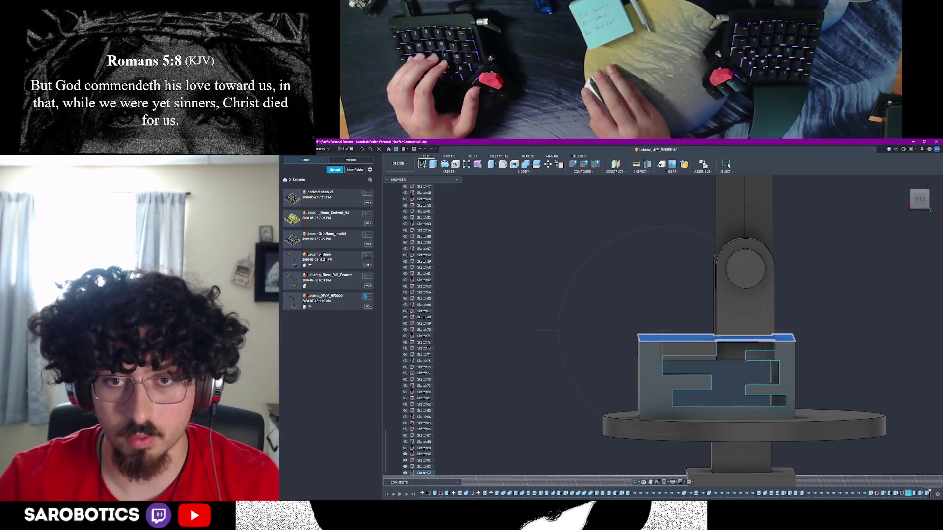
pyautogui.moveTo(633, 305); pyautogui.dragTo(633, 365)
pyautogui.click(594, 337)
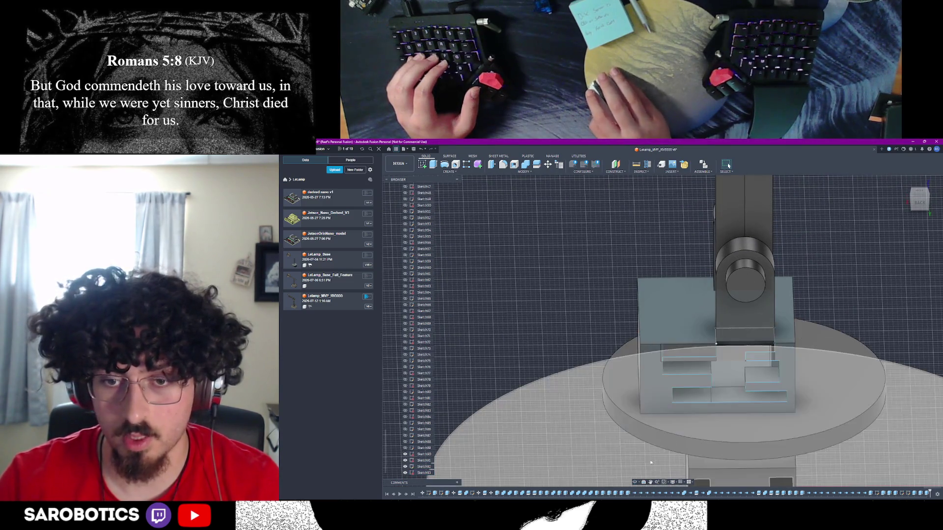
pyautogui.scroll(3, 649, 462)
pyautogui.moveTo(638, 393); pyautogui.dragTo(648, 255)
pyautogui.moveTo(678, 324); pyautogui.dragTo(738, 330)
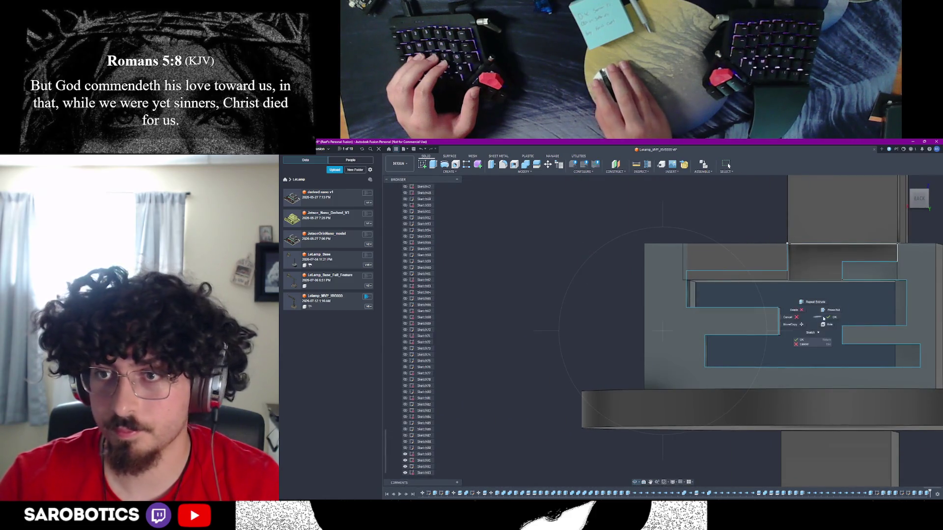
pyautogui.click(832, 317)
pyautogui.click(864, 305)
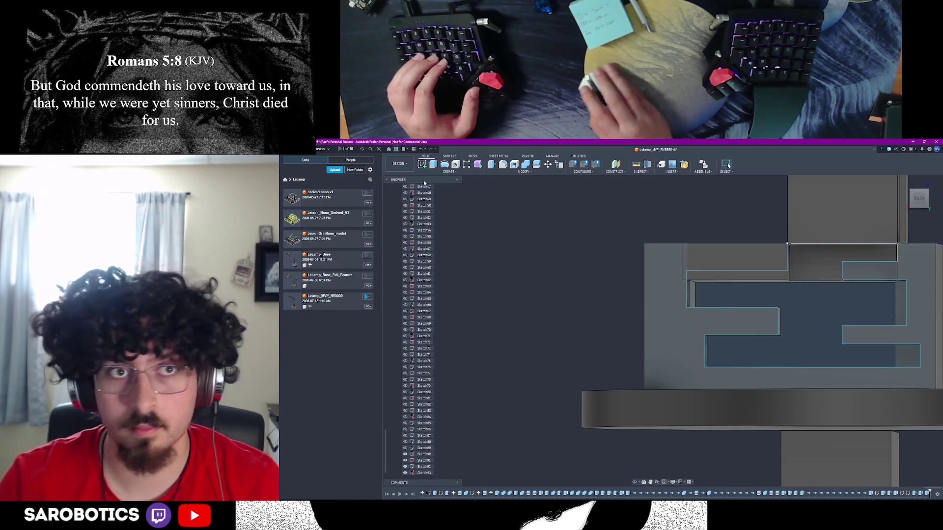
pyautogui.press('e')
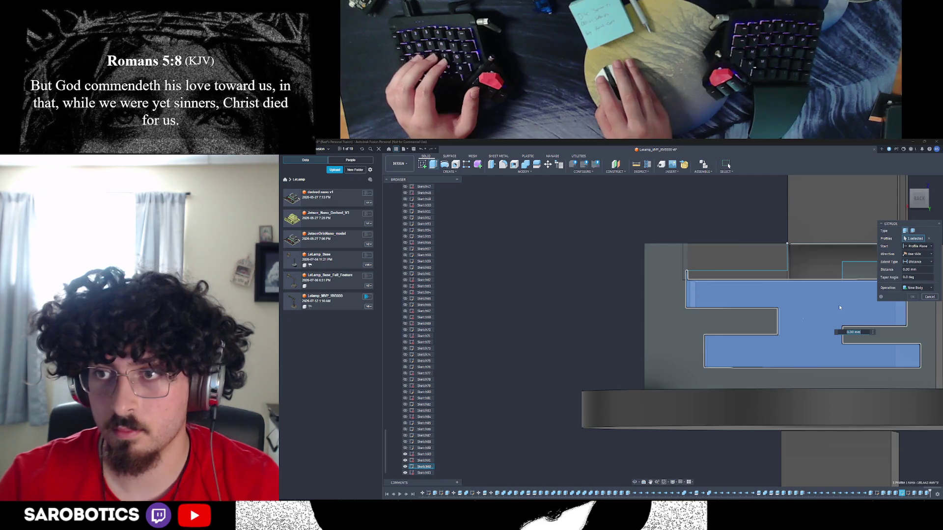
# Try a -0.5-7 depth extrusion set to New Body, then cancel it
pyautogui.moveTo(805, 393)
pyautogui.keyDown('shift'); pyautogui.mouseDown(button='middle')
pyautogui.moveTo(817, 347)
pyautogui.moveTo(783, 375)
pyautogui.moveTo(755, 333)
pyautogui.mouseUp(button='middle'); pyautogui.keyUp('shift')
pyautogui.write('-0.5')
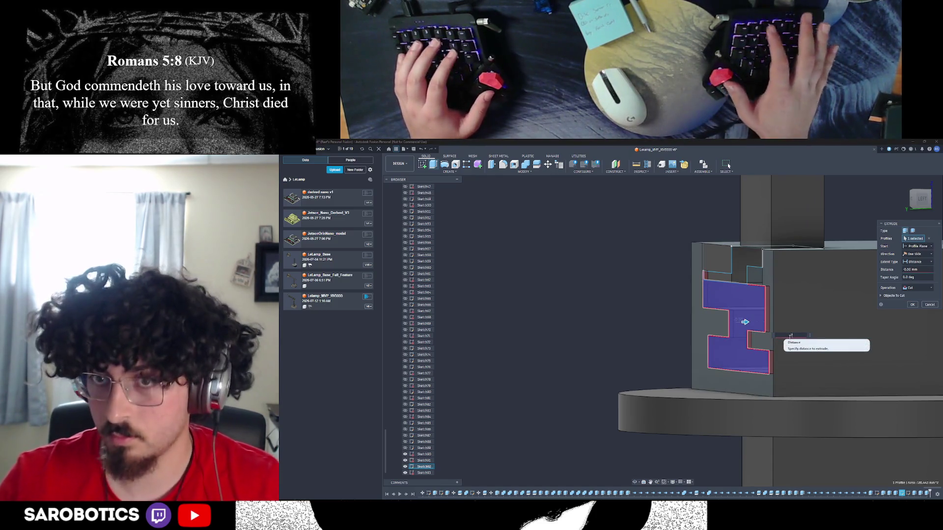
pyautogui.write('-7')
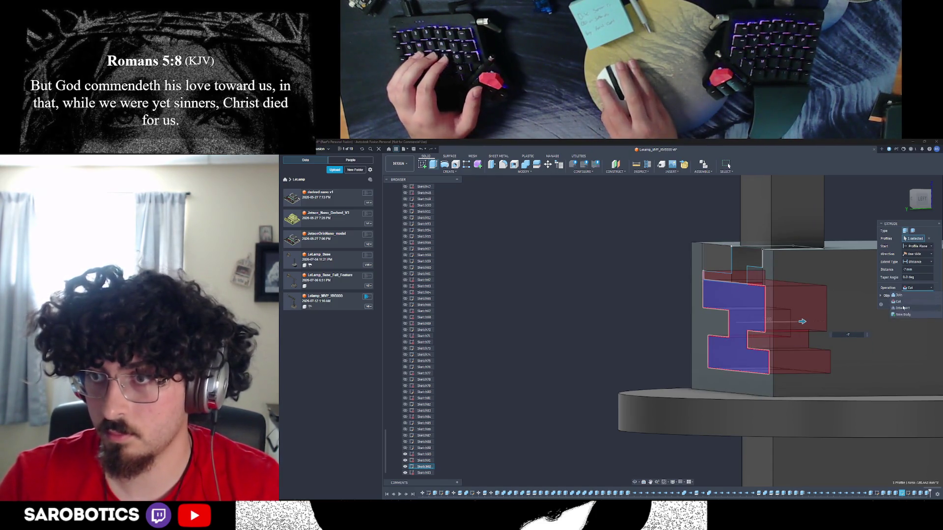
pyautogui.click(903, 315)
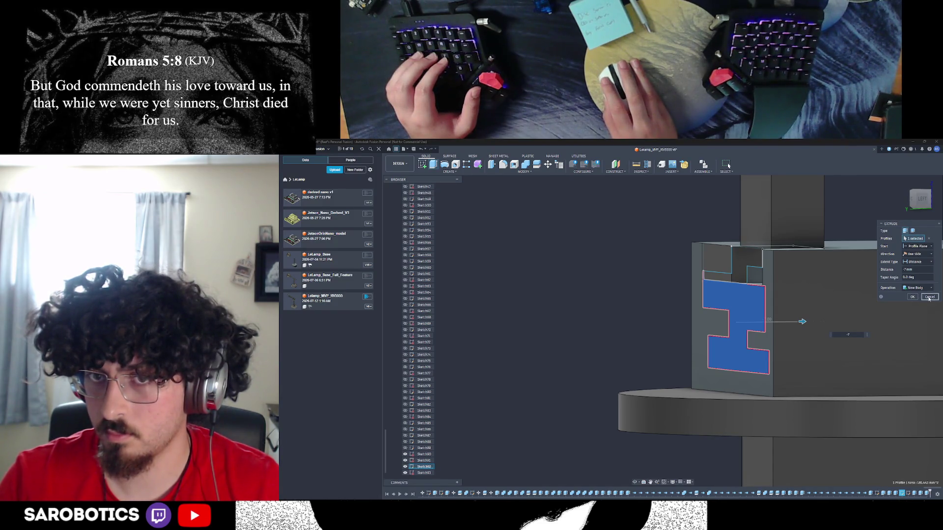
pyautogui.click(929, 298)
# Extrude the S-shaped maze profile -7 mm as a new body
pyautogui.keyDown('shift'); pyautogui.moveTo(728, 166); pyautogui.dragTo(778, 315, button='middle'); pyautogui.keyUp('shift')
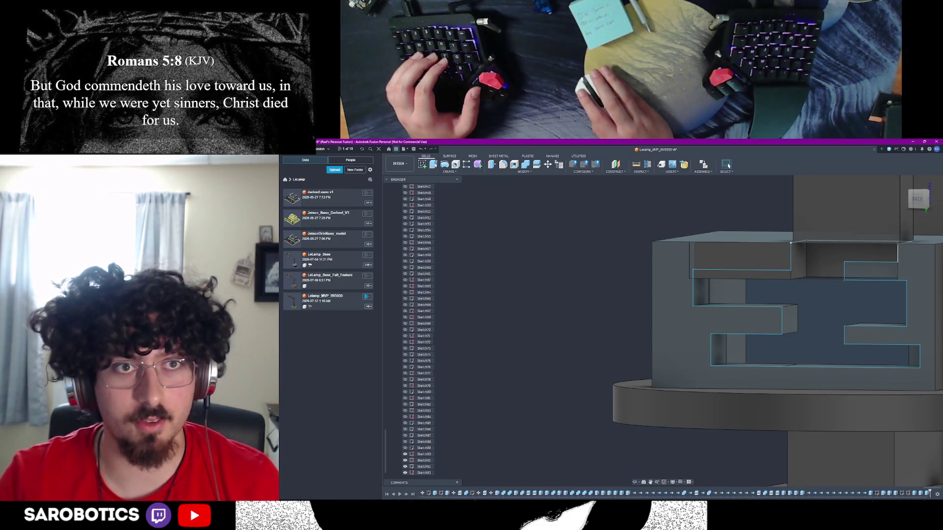
pyautogui.press('e')
pyautogui.click(801, 292)
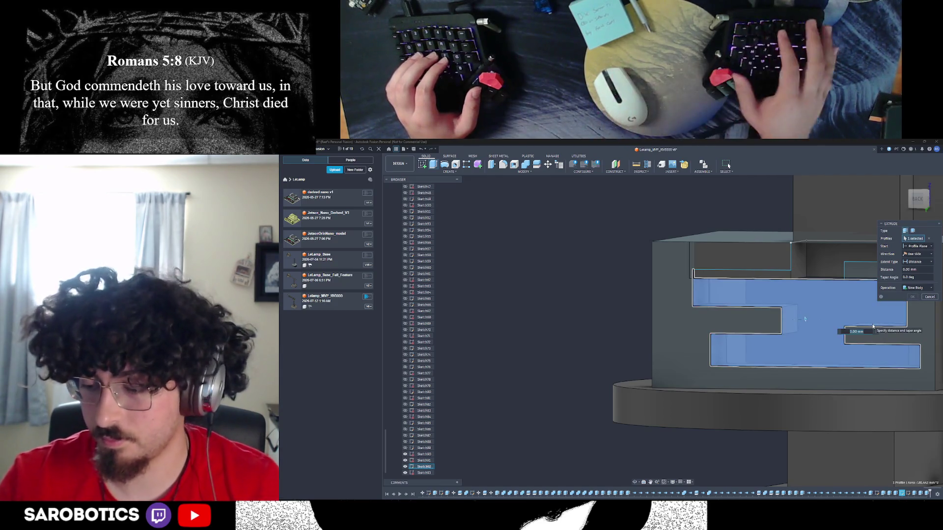
pyautogui.press('Return')
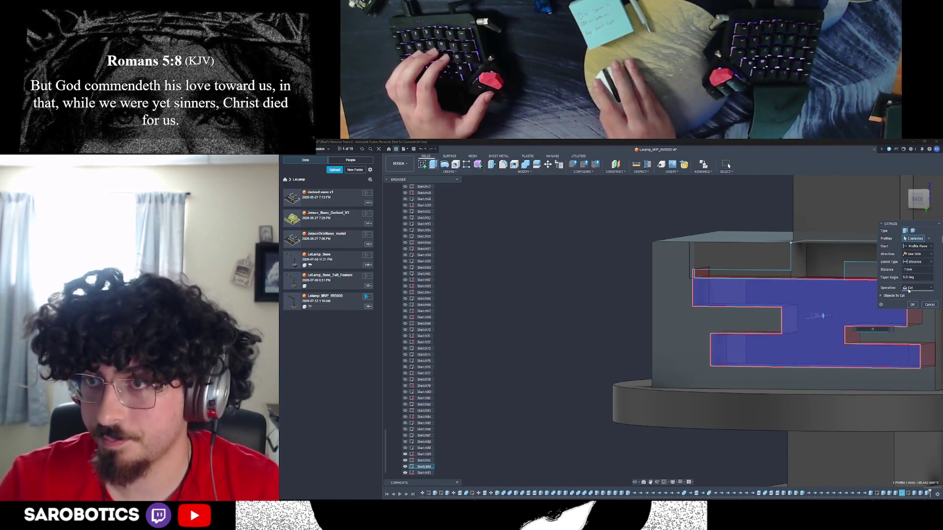
pyautogui.click(904, 315)
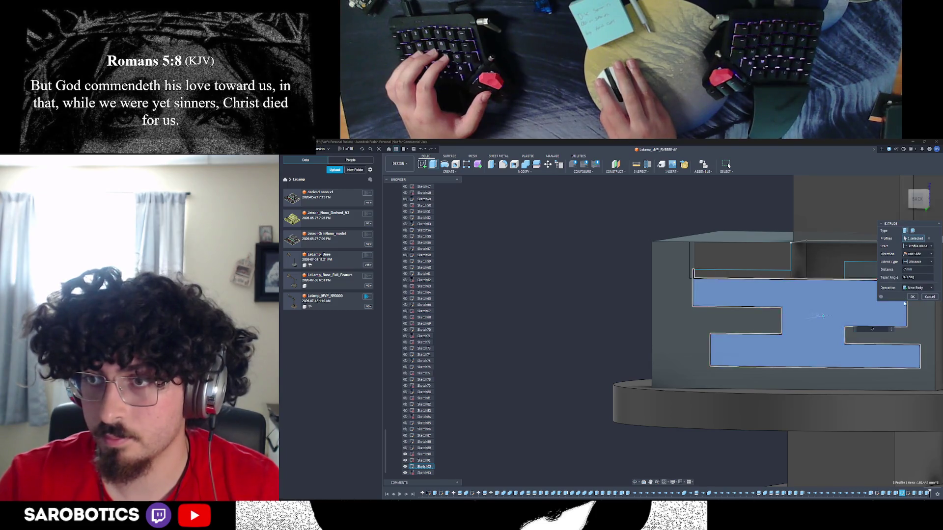
pyautogui.press('Return')
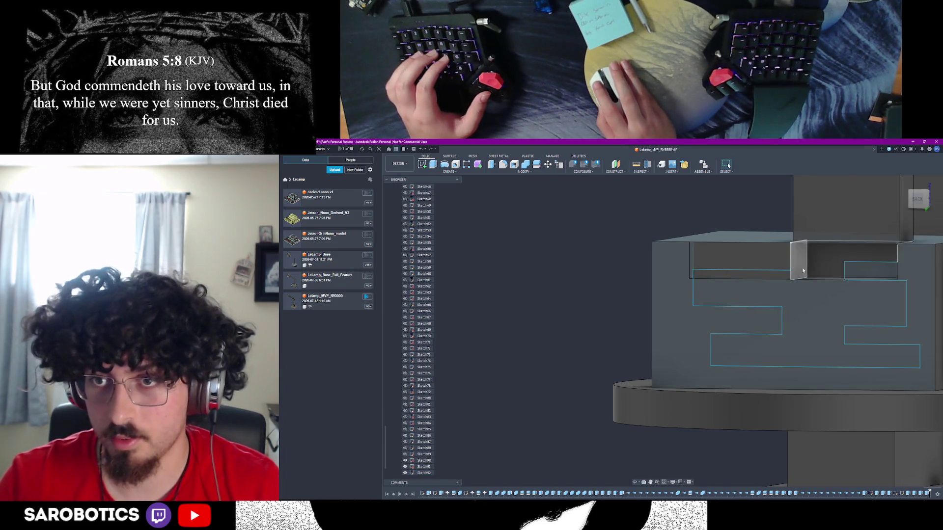
# Cancel the extra extrusion that was started afterwards
pyautogui.click(429, 166)
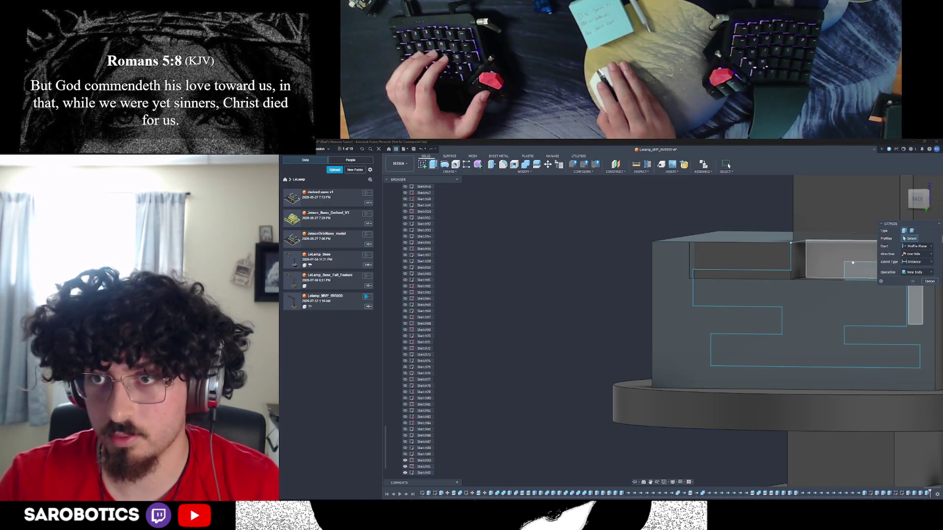
pyautogui.click(635, 481)
pyautogui.moveTo(834, 256); pyautogui.dragTo(839, 290)
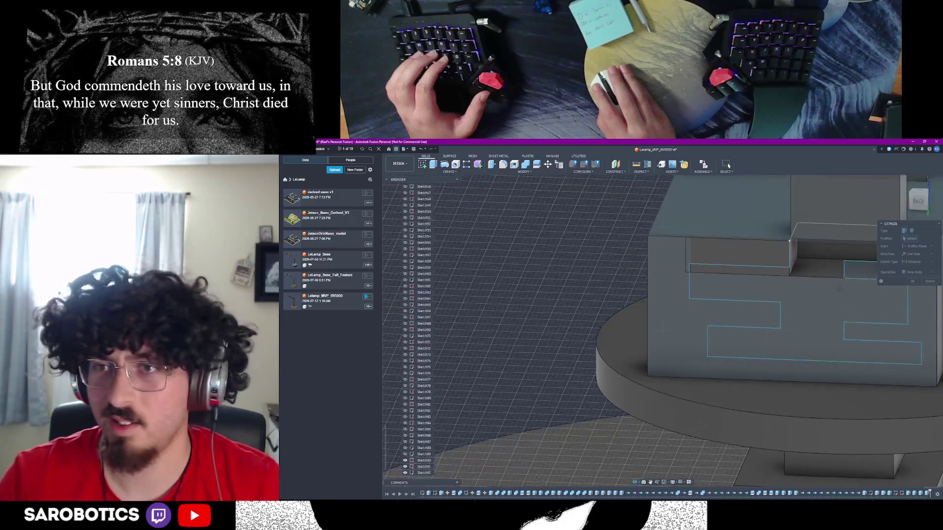
pyautogui.click(860, 282)
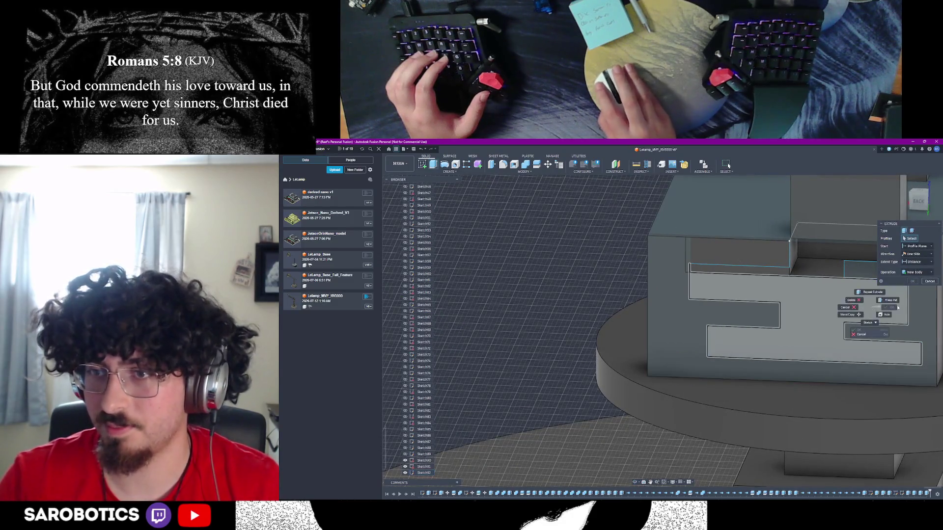
pyautogui.press('Escape')
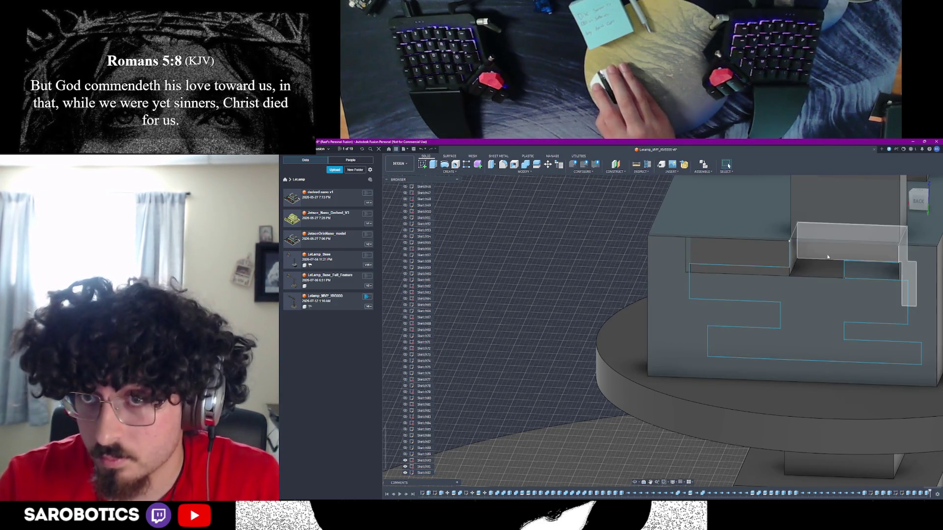
pyautogui.scroll(-3, 830, 273)
pyautogui.scroll(-3, 833, 258)
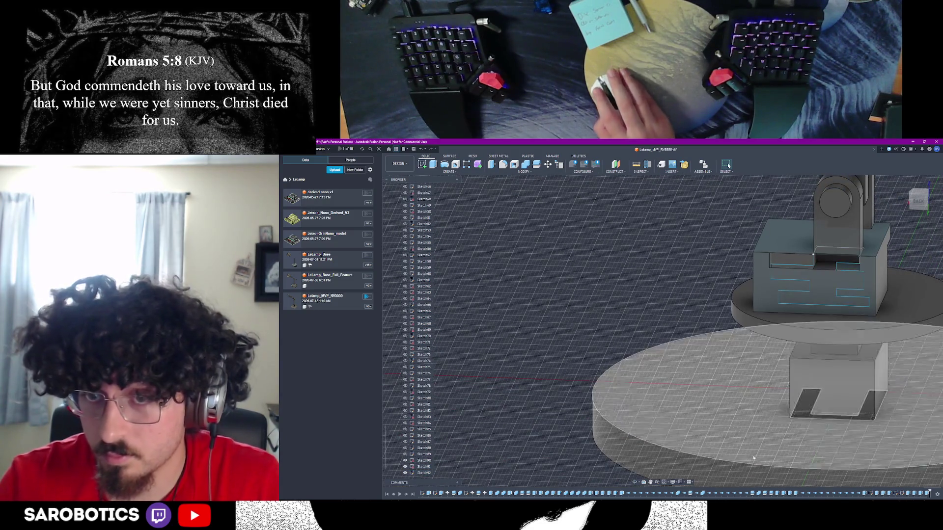
pyautogui.scroll(6, 830, 260)
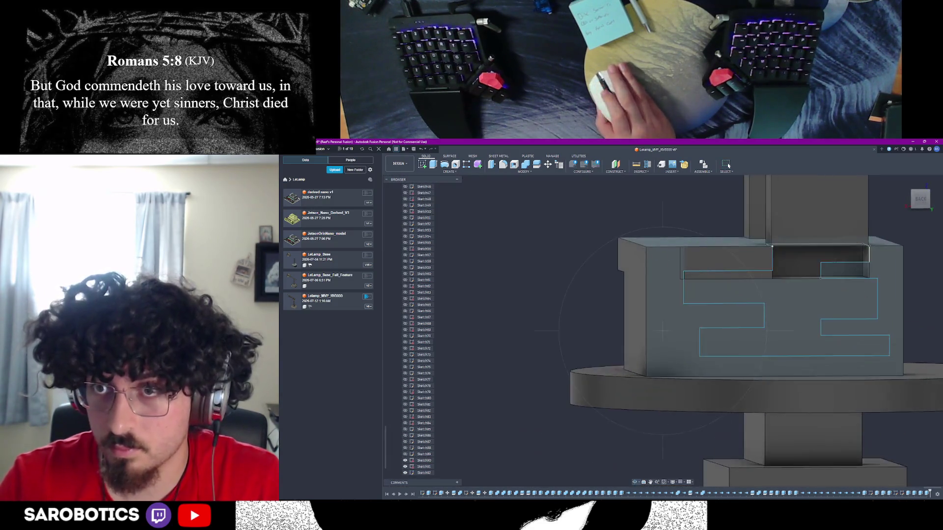
pyautogui.scroll(-2, 831, 260)
pyautogui.scroll(2, 832, 261)
pyautogui.keyDown('shift'); pyautogui.moveTo(833, 260); pyautogui.dragTo(835, 262, button='middle'); pyautogui.keyUp('shift')
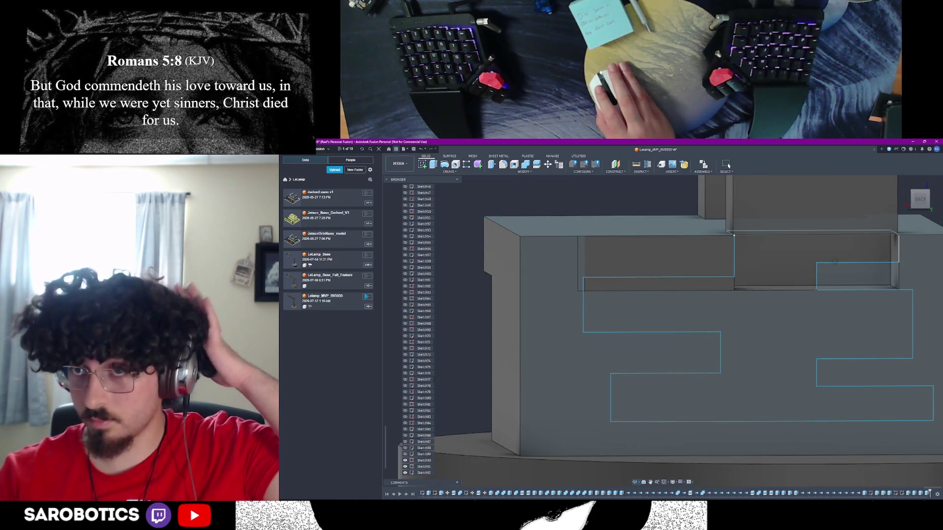
pyautogui.keyDown('shift'); pyautogui.moveTo(835, 261); pyautogui.dragTo(835, 260, button='middle'); pyautogui.keyUp('shift')
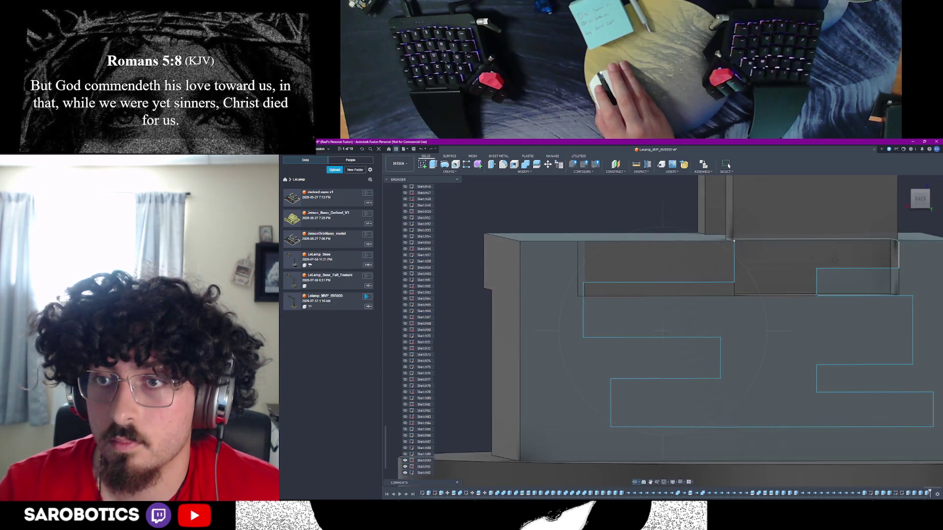
pyautogui.press('Escape')
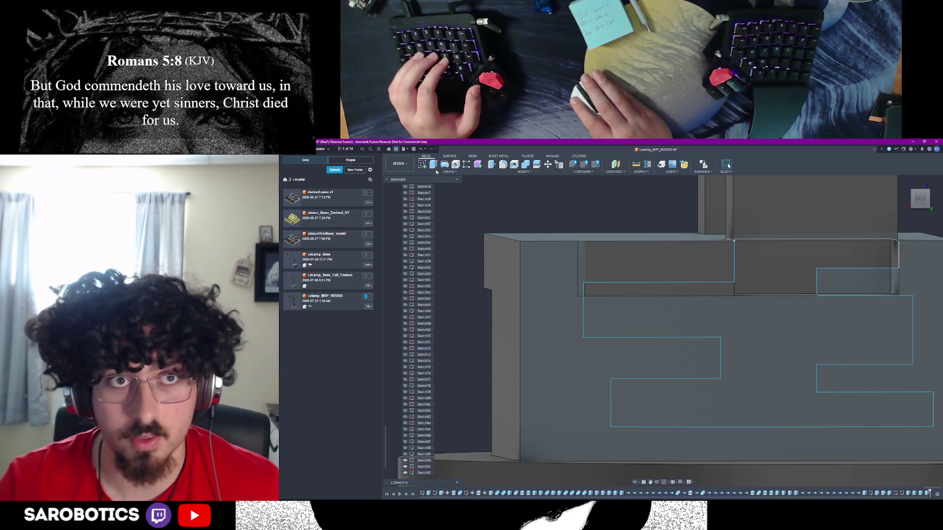
pyautogui.click(424, 467)
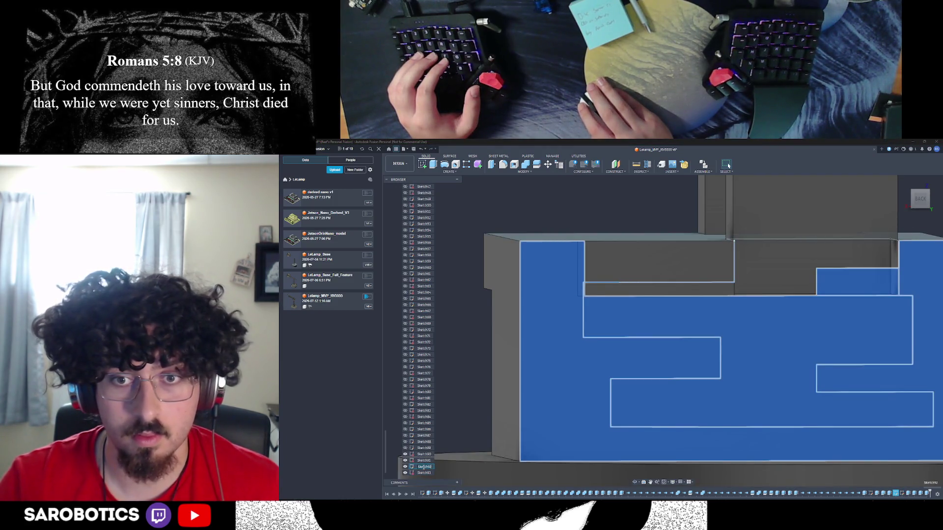
# In Sketch92, draw a line joining the two top corners, finish the sketch, and select the new upper strip profile
pyautogui.press('Escape')
pyautogui.doubleClick(414, 467)
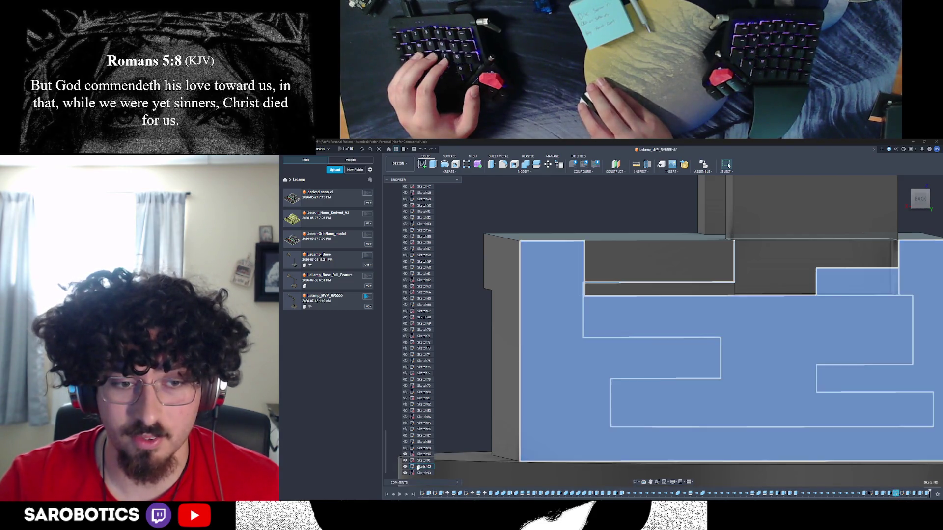
pyautogui.moveTo(842, 261); pyautogui.dragTo(635, 216, button='middle')
pyautogui.click(422, 165)
pyautogui.click(513, 239)
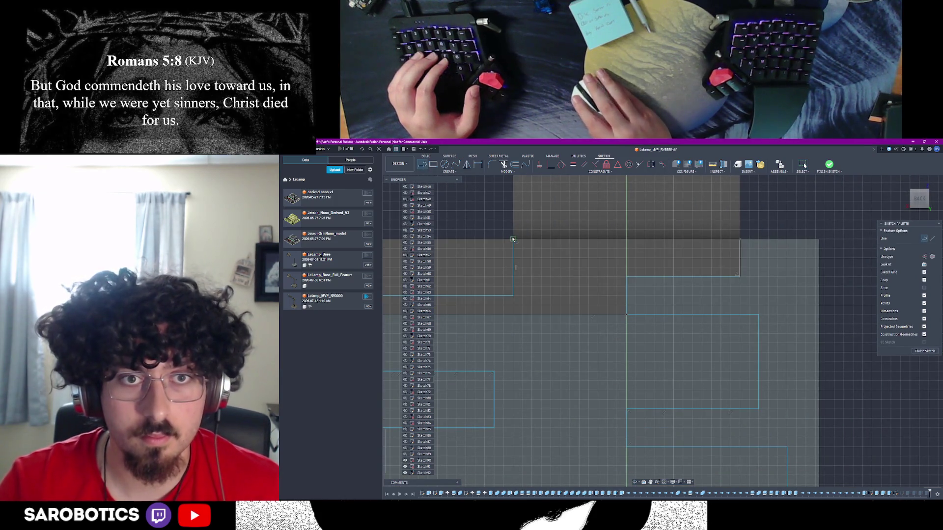
pyautogui.click(739, 241)
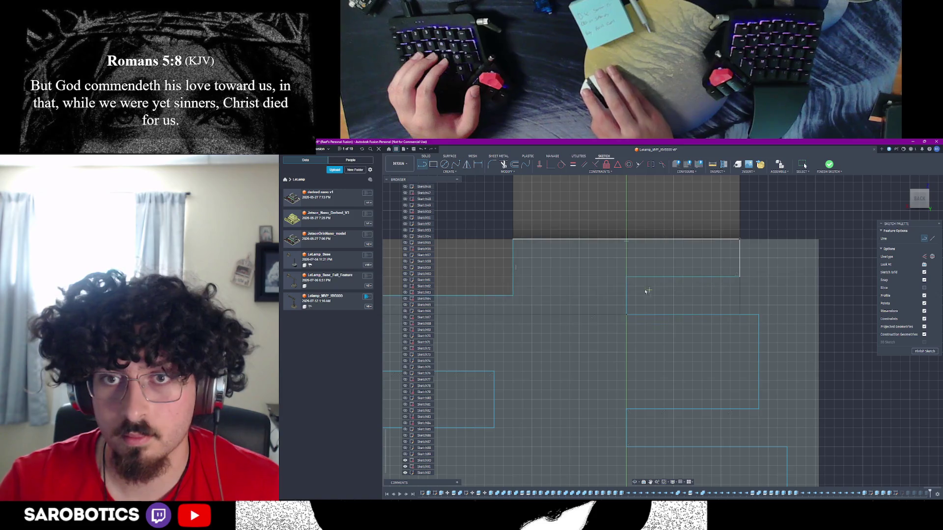
pyautogui.scroll(-3, 633, 293)
pyautogui.click(600, 296)
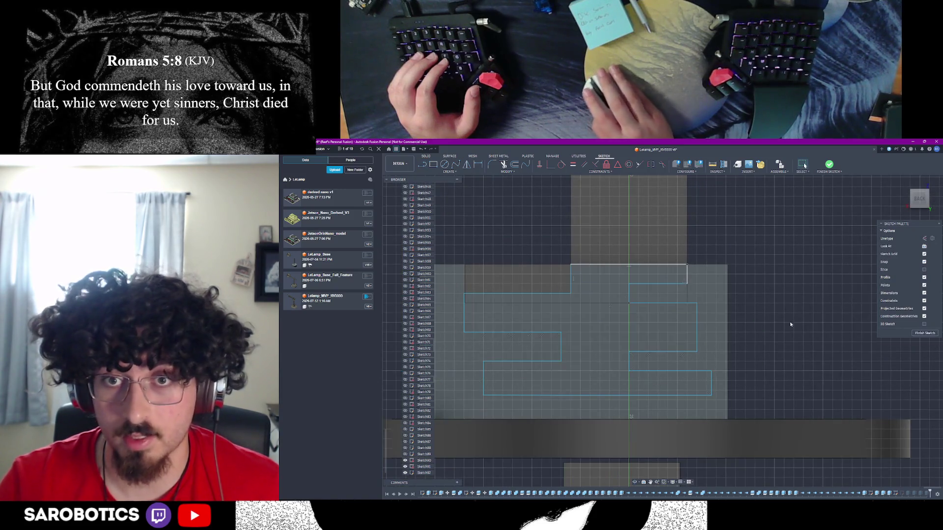
pyautogui.click(921, 333)
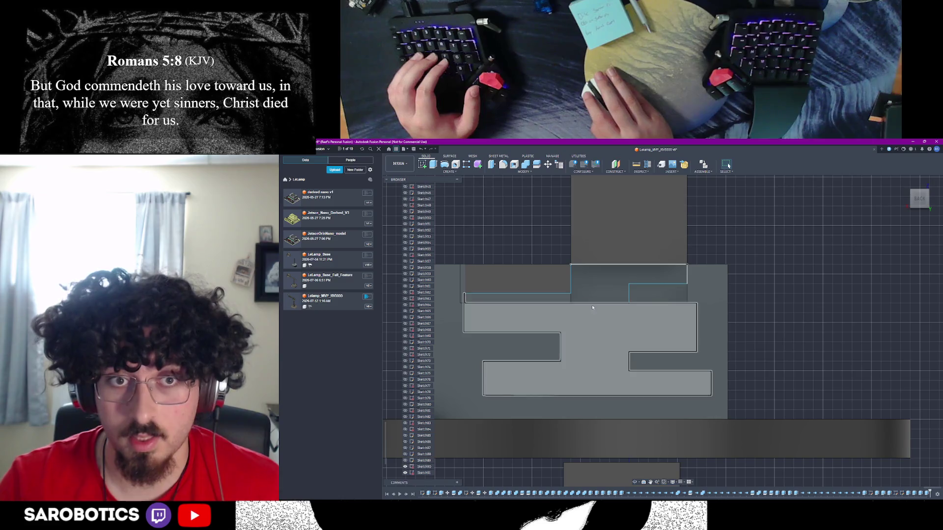
pyautogui.click(597, 294)
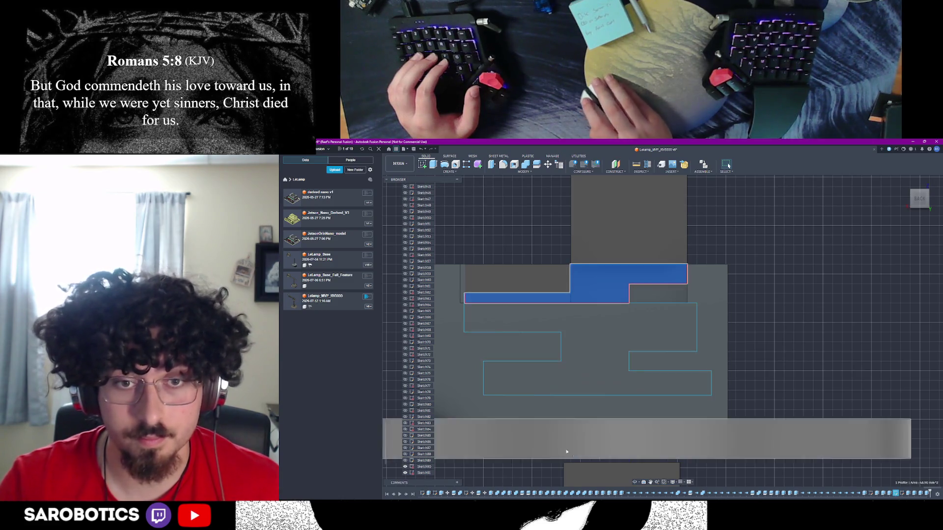
# Extrude the upper strip profile -7 mm as a new body
pyautogui.keyDown('shift'); pyautogui.moveTo(609, 334); pyautogui.dragTo(600, 294, button='middle'); pyautogui.keyUp('shift')
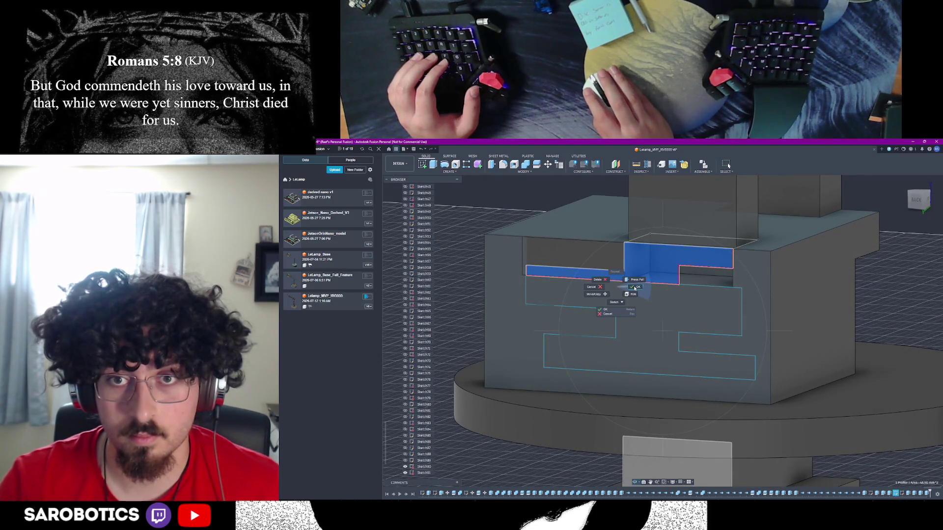
pyautogui.click(634, 288)
pyautogui.click(437, 165)
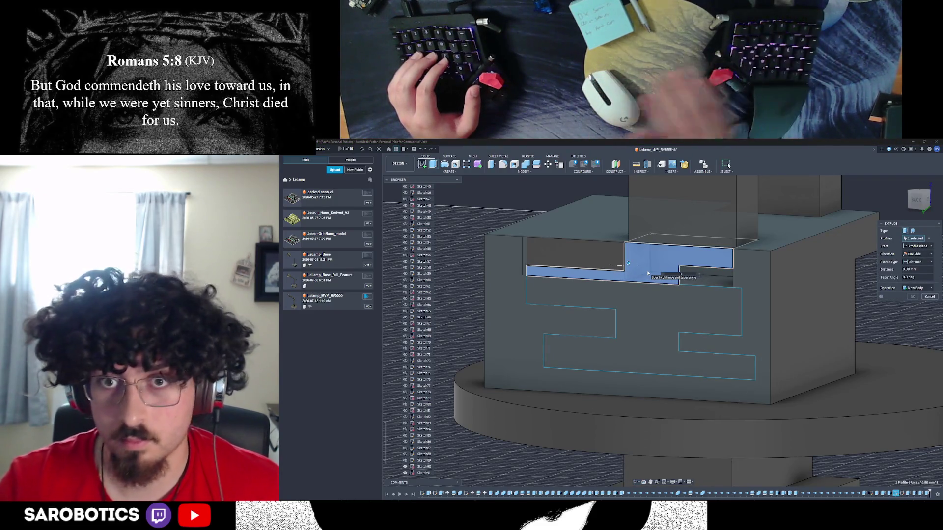
pyautogui.write('-7')
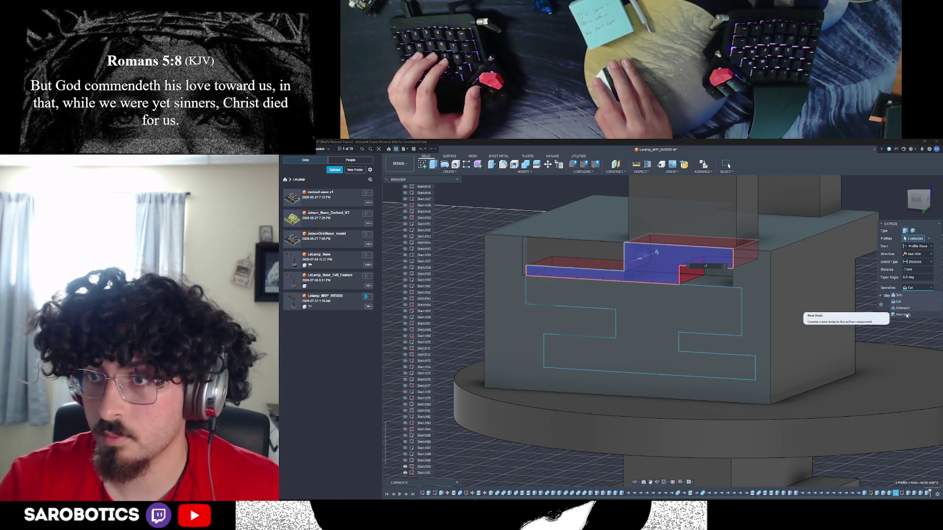
pyautogui.press('Return')
# Combine the new strip body with the H-shaped slot body using Join
pyautogui.moveTo(653, 304)
pyautogui.keyDown('shift'); pyautogui.mouseDown(button='middle')
pyautogui.moveTo(647, 441)
pyautogui.moveTo(658, 343)
pyautogui.moveTo(684, 328)
pyautogui.mouseUp(button='middle'); pyautogui.keyUp('shift')
pyautogui.click(685, 328)
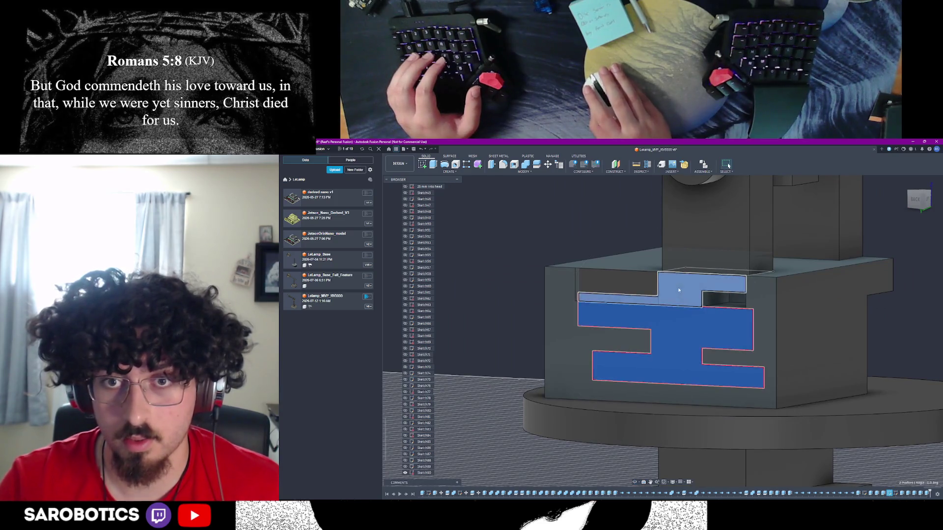
pyautogui.press('c')
pyautogui.click(690, 293)
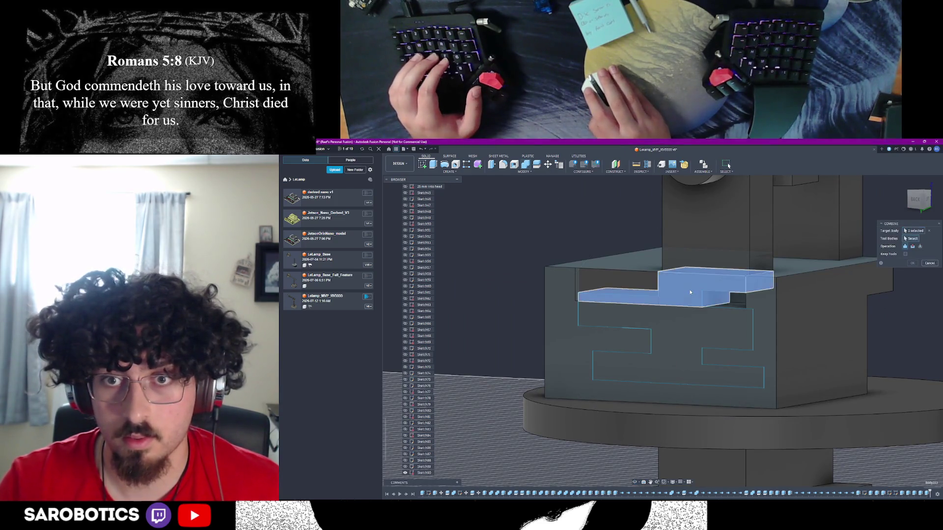
pyautogui.click(682, 336)
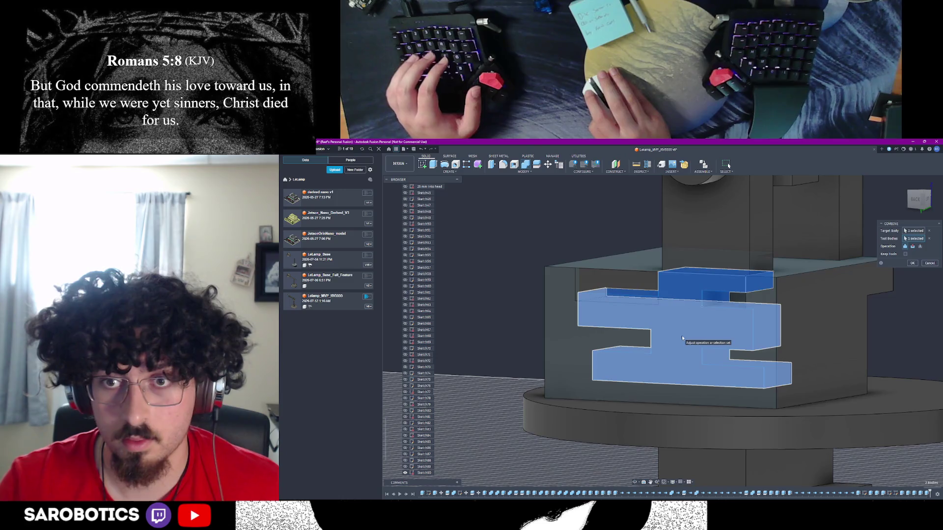
pyautogui.click(913, 264)
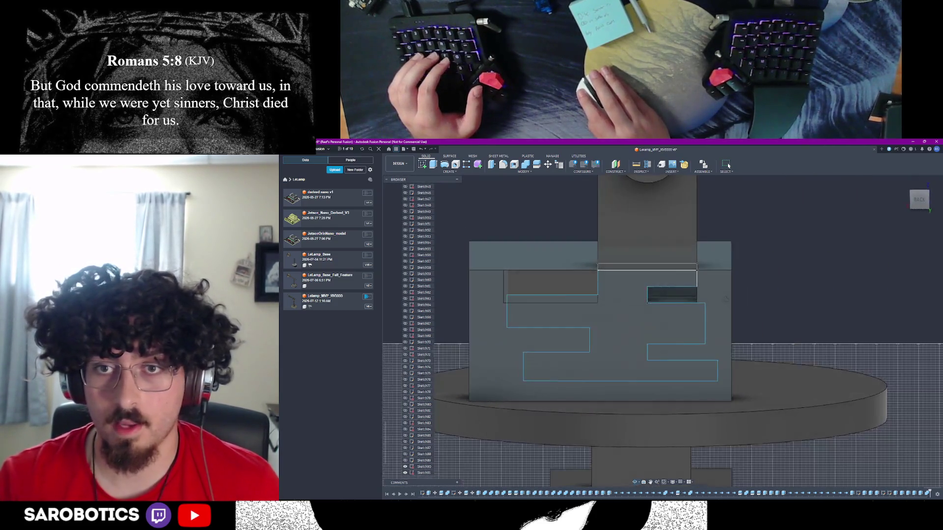
# Extrude the small rectangular notch profile -7 mm into the box
pyautogui.keyDown('shift'); pyautogui.moveTo(725, 299); pyautogui.dragTo(687, 294, button='middle'); pyautogui.keyUp('shift')
pyautogui.scroll(3, 676, 293)
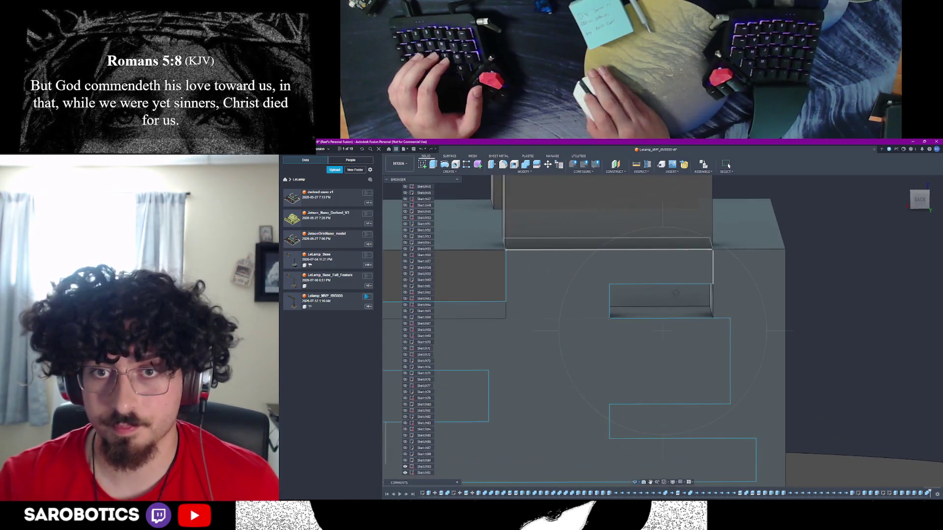
pyautogui.scroll(-3, 676, 293)
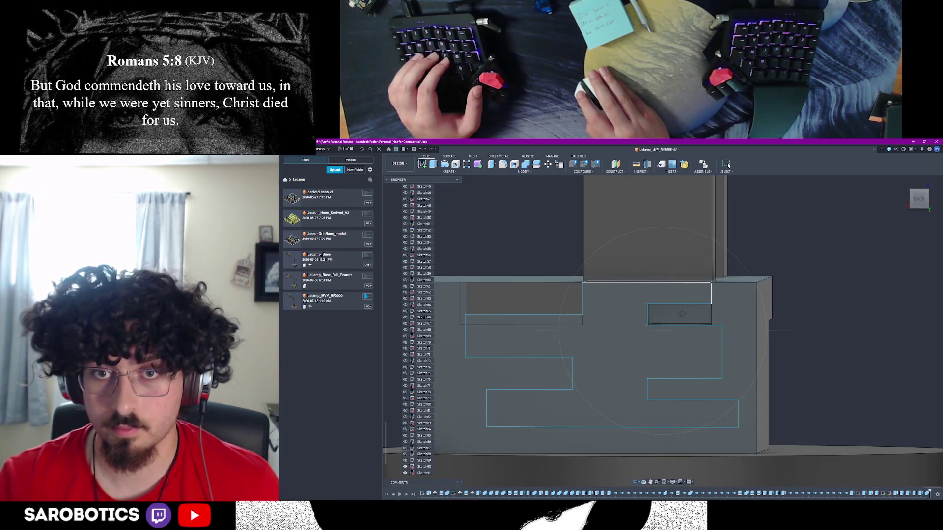
pyautogui.press('Escape')
pyautogui.click(689, 321)
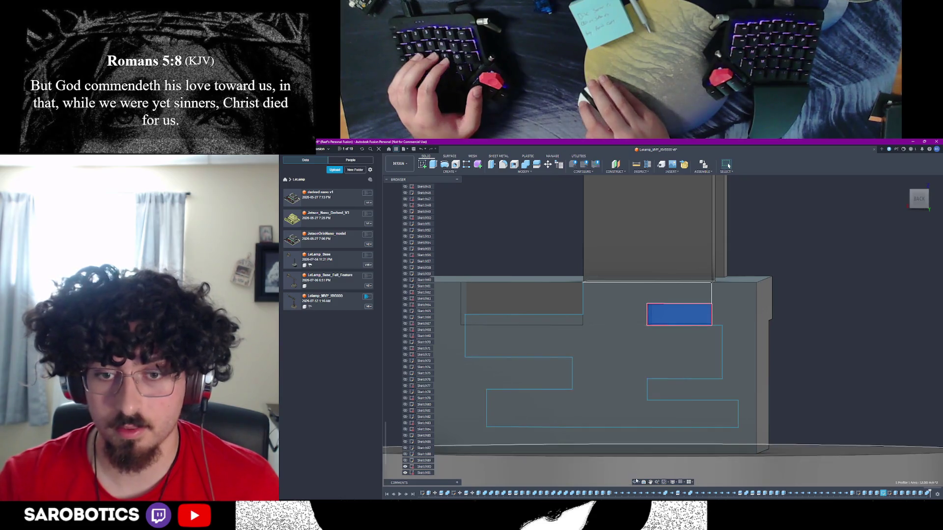
pyautogui.keyDown('shift'); pyautogui.moveTo(694, 338); pyautogui.dragTo(683, 341, button='middle'); pyautogui.keyUp('shift')
pyautogui.click(712, 345)
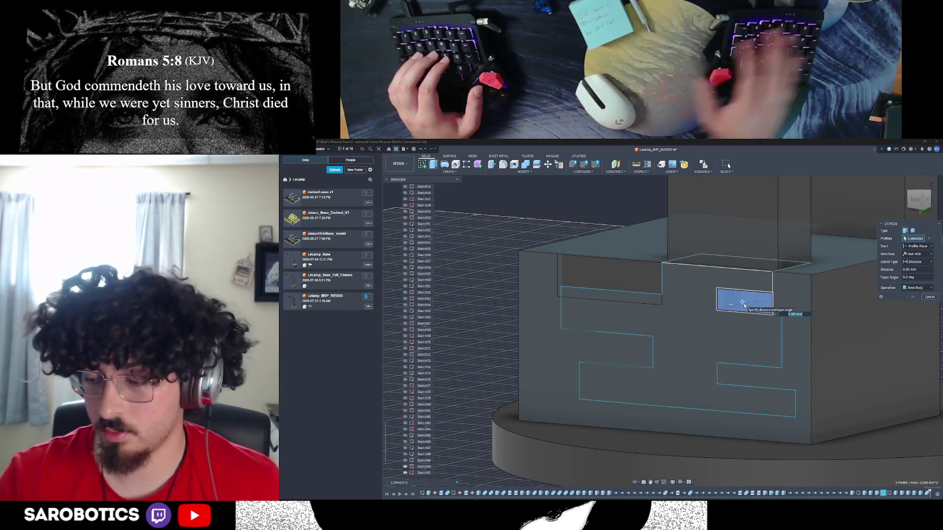
pyautogui.write('-7')
pyautogui.click(926, 289)
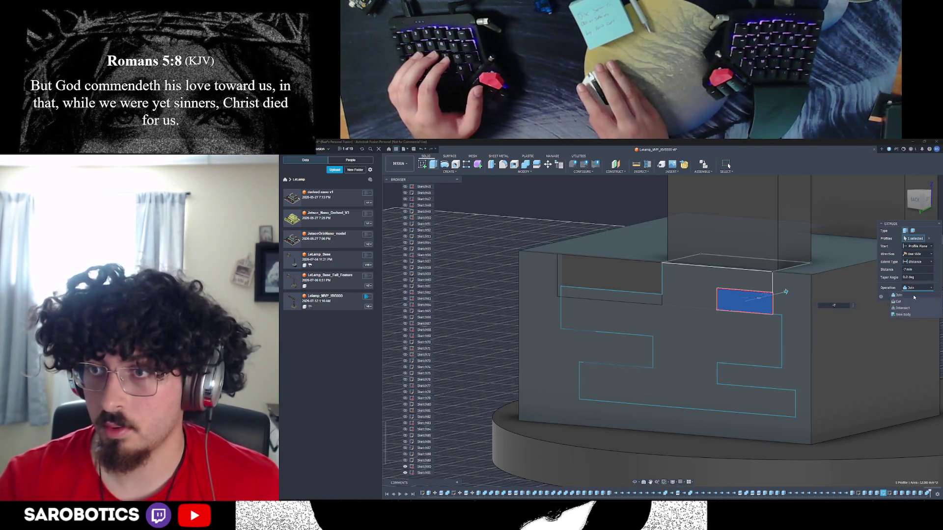
pyautogui.click(911, 297)
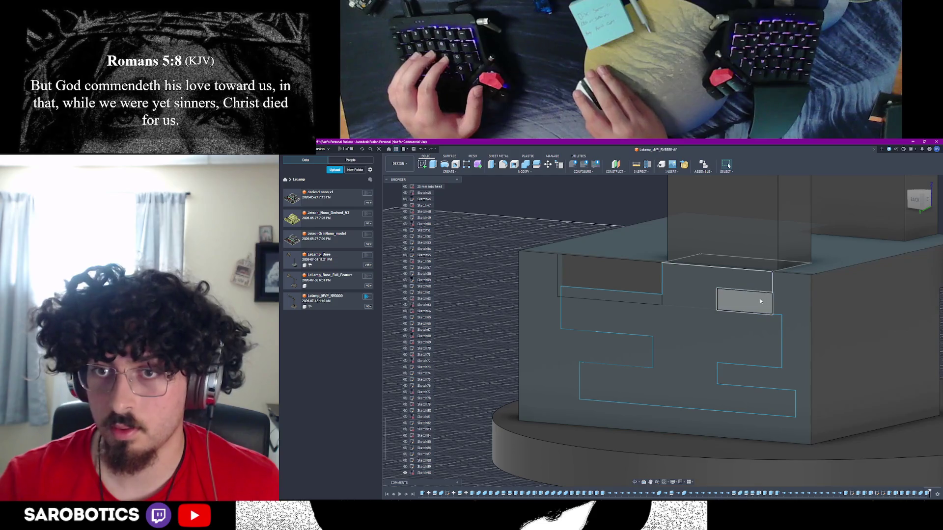
# Combine the new notch box with the main base body as tool body
pyautogui.press('c')
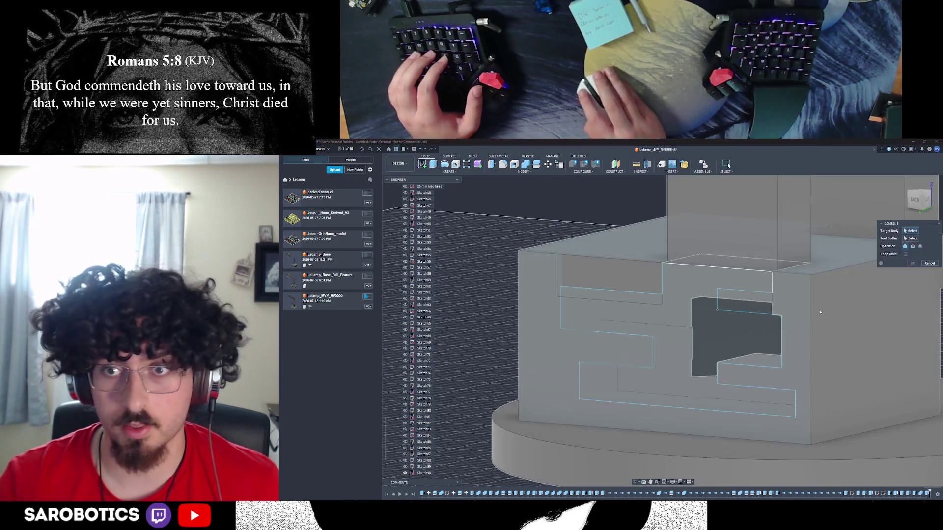
pyautogui.click(835, 308)
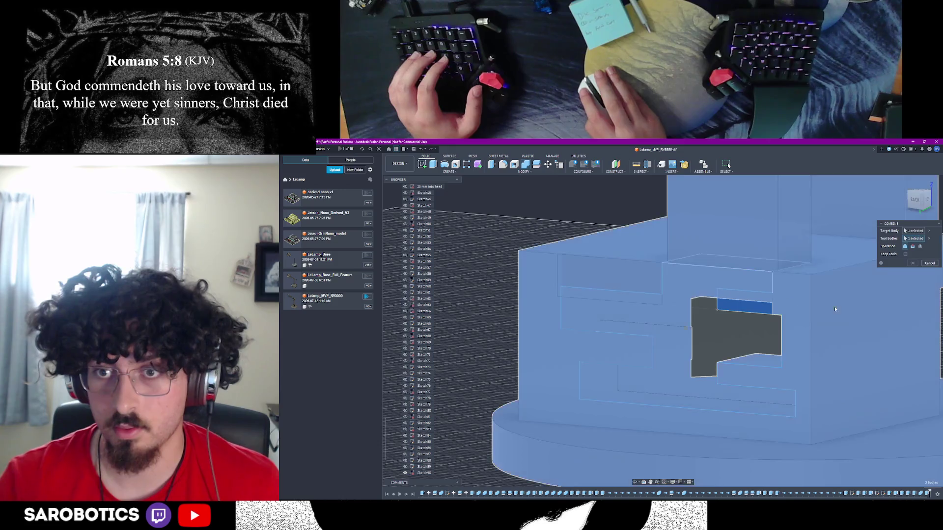
pyautogui.scroll(-3, 835, 307)
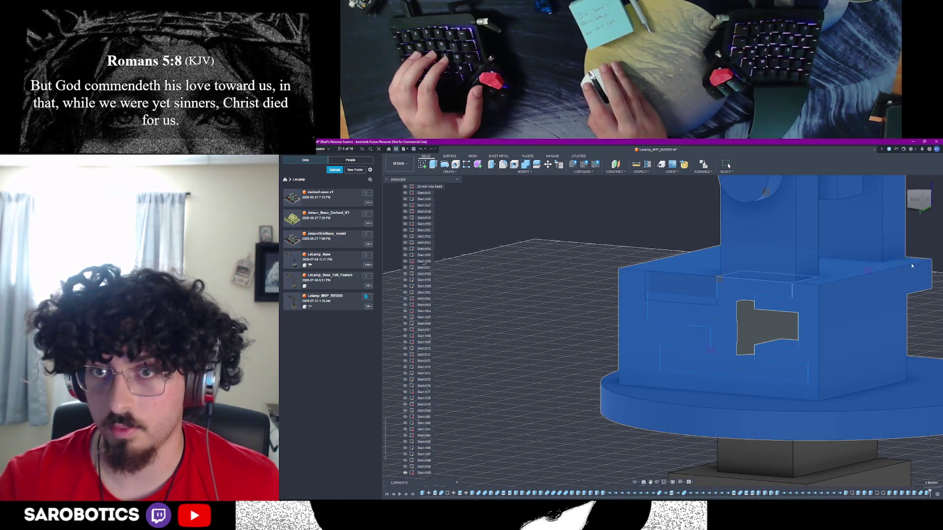
pyautogui.press('Return')
pyautogui.click(727, 339)
pyautogui.scroll(10, 427, 305)
pyautogui.scroll(5, 427, 305)
pyautogui.press('Escape')
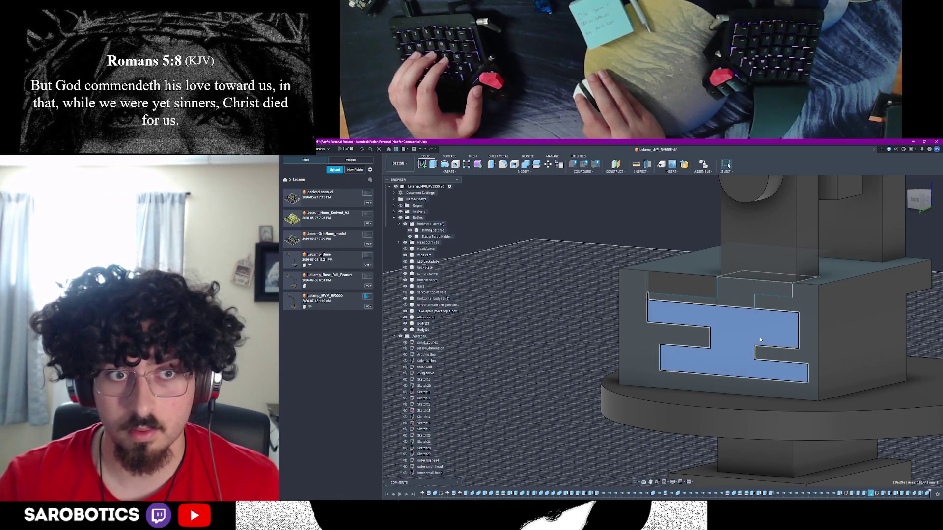
pyautogui.click(663, 341)
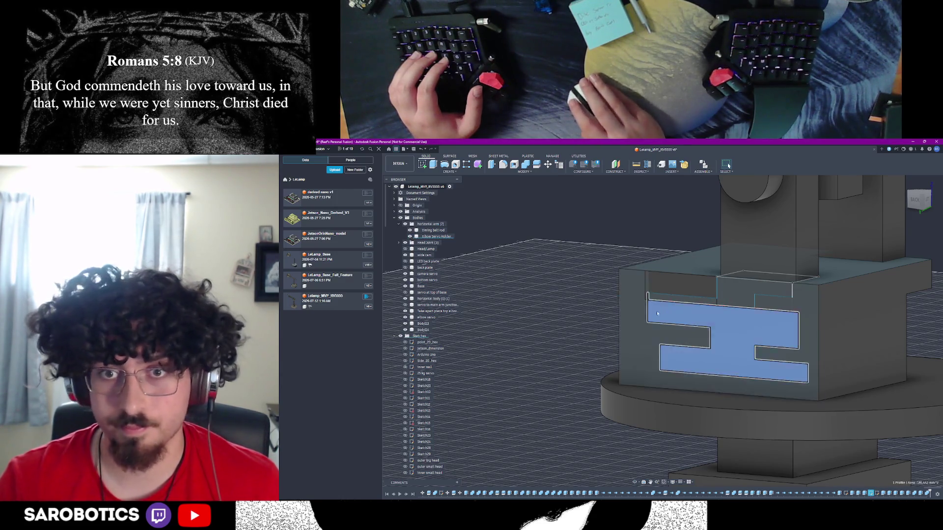
pyautogui.click(737, 291)
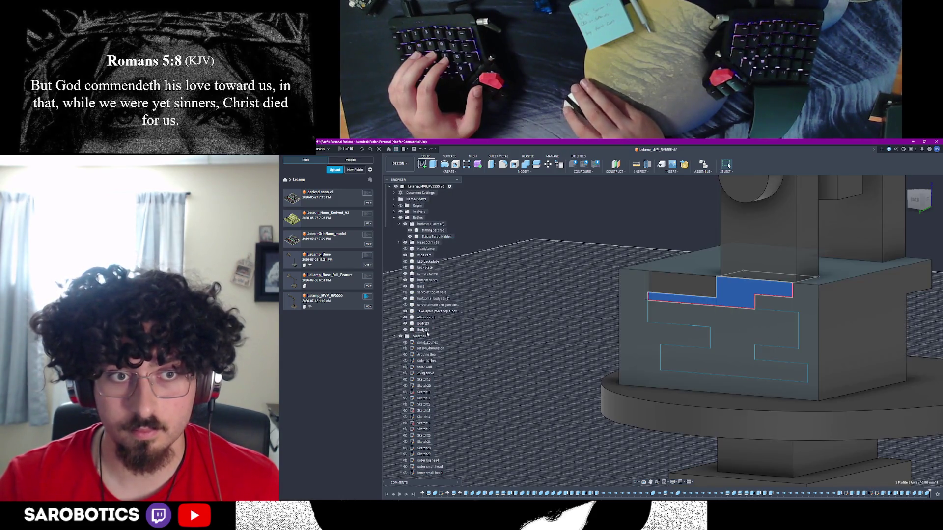
pyautogui.press('Escape')
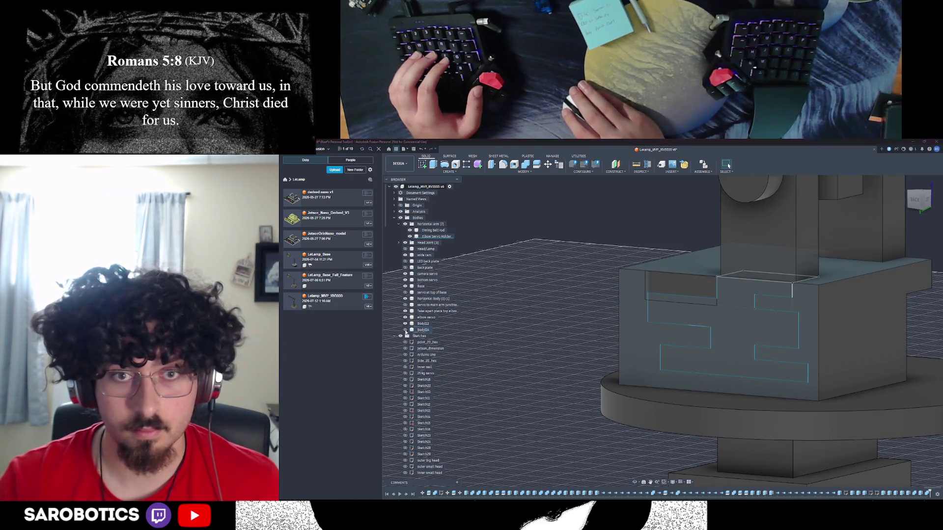
pyautogui.click(406, 331)
pyautogui.click(405, 330)
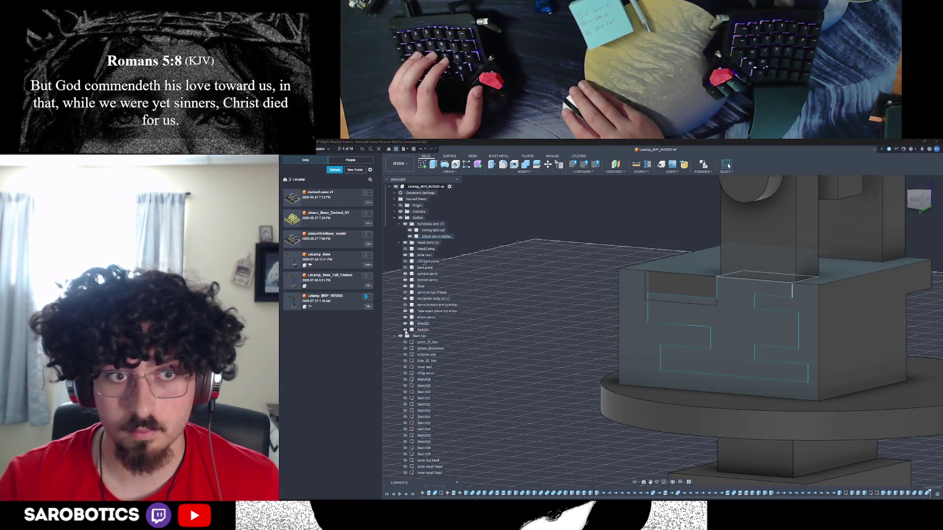
pyautogui.scroll(-3, 607, 341)
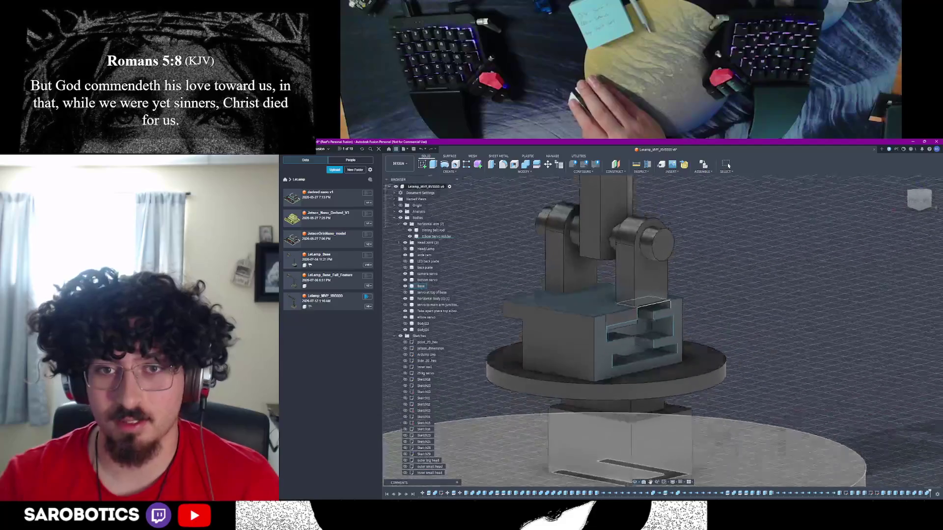
# Split the lower body at the box's top face with Extend Splitting Tool checked
pyautogui.rightClick(661, 313)
pyautogui.click(678, 313)
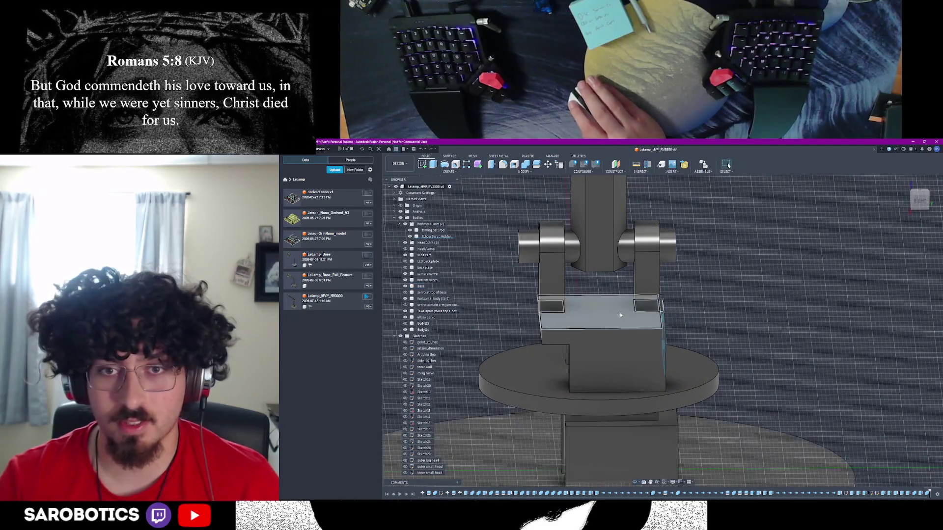
pyautogui.click(609, 315)
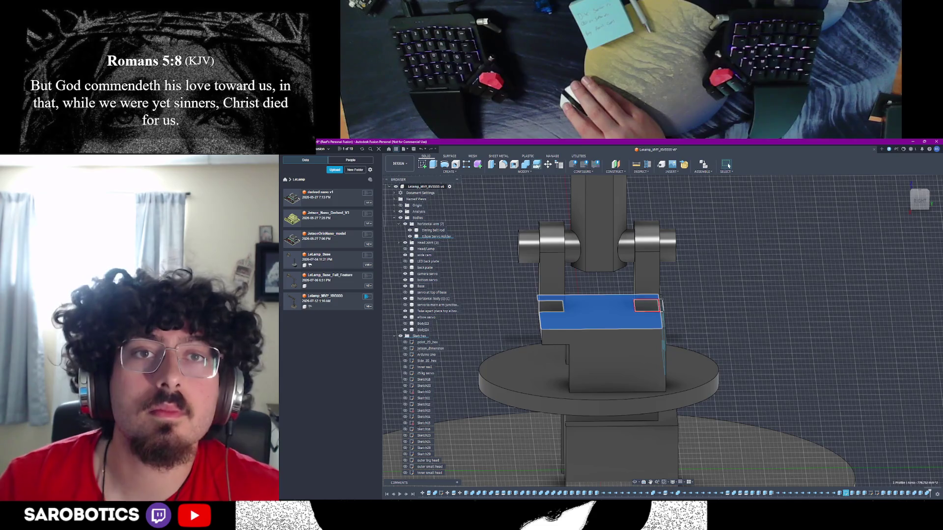
pyautogui.click(609, 297)
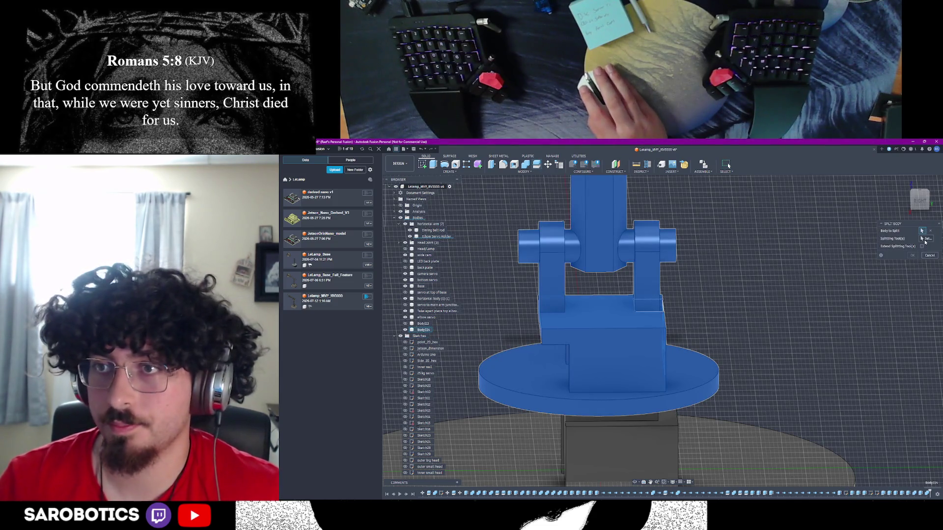
pyautogui.click(601, 321)
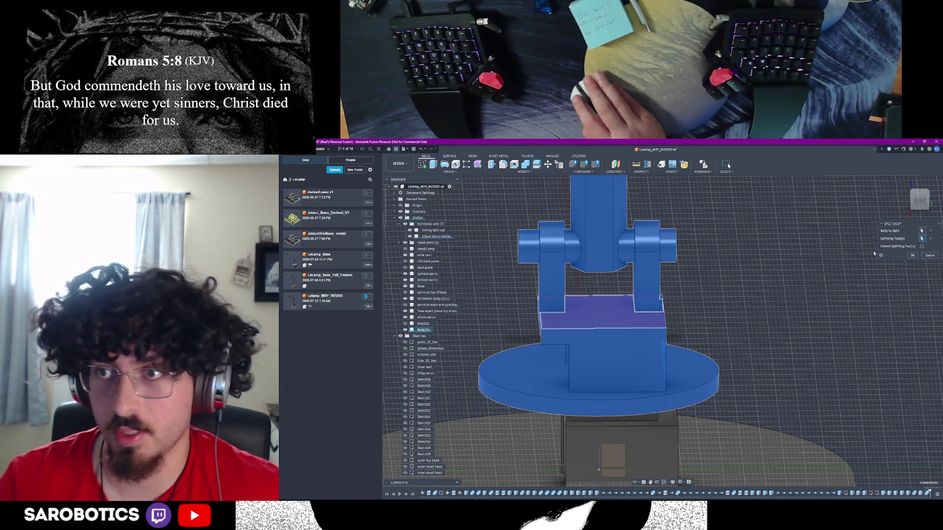
pyautogui.click(922, 246)
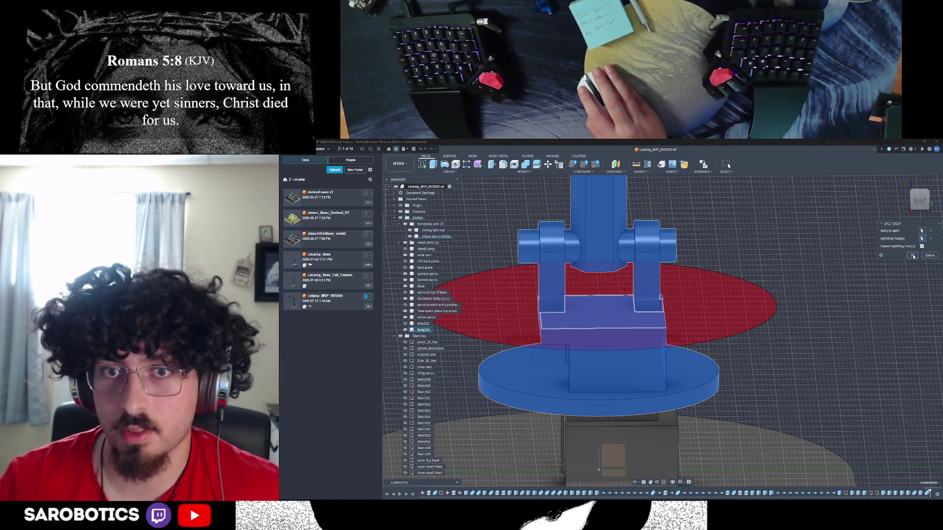
pyautogui.click(912, 256)
pyautogui.click(549, 306)
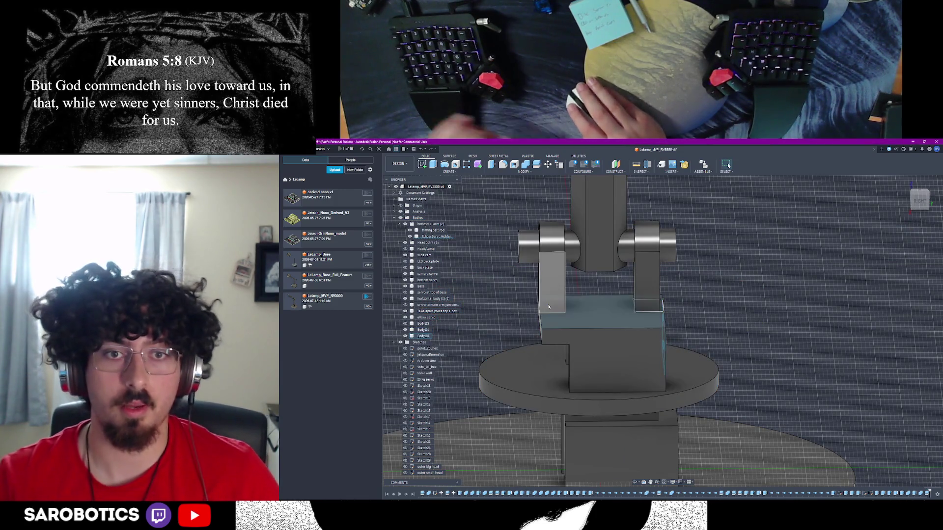
# Abandon a combine with the base body and start splitting the right arm upright instead
pyautogui.keyDown('ctrl'); pyautogui.click(602, 314); pyautogui.keyUp('ctrl')
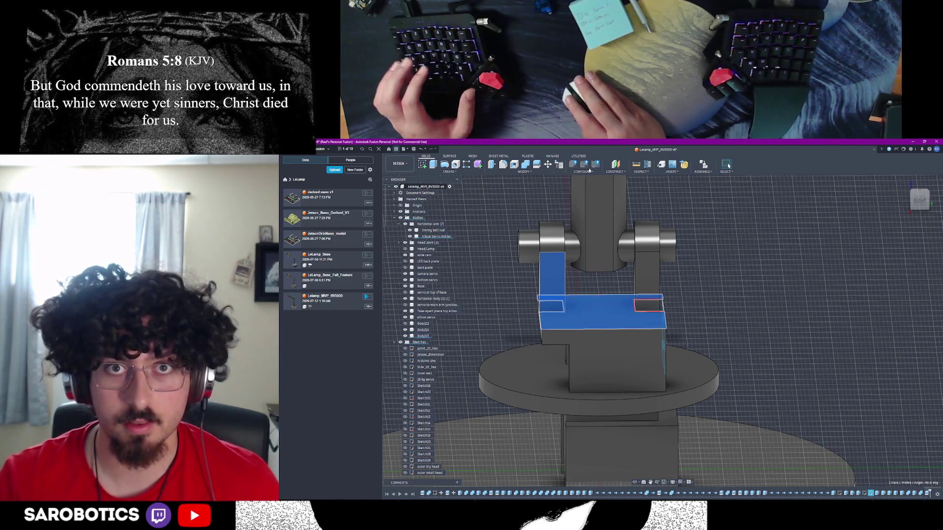
pyautogui.click(526, 165)
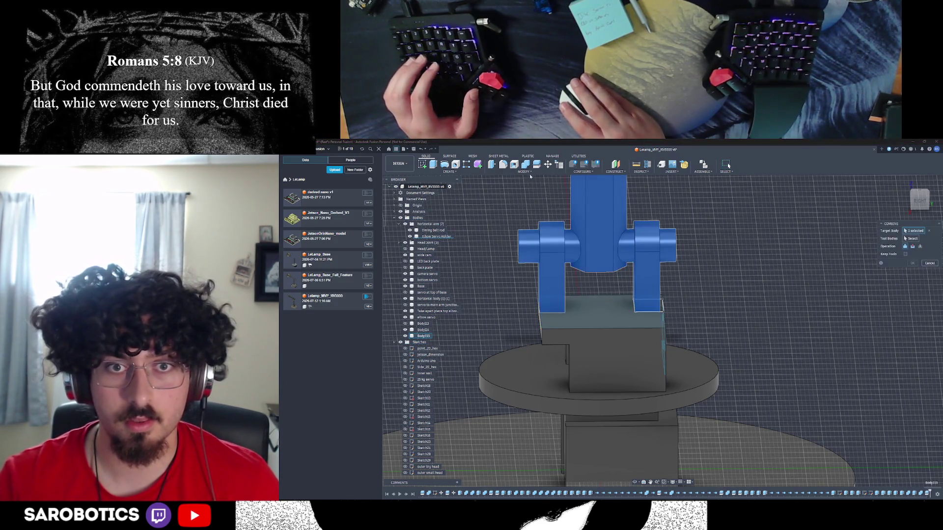
pyautogui.click(573, 315)
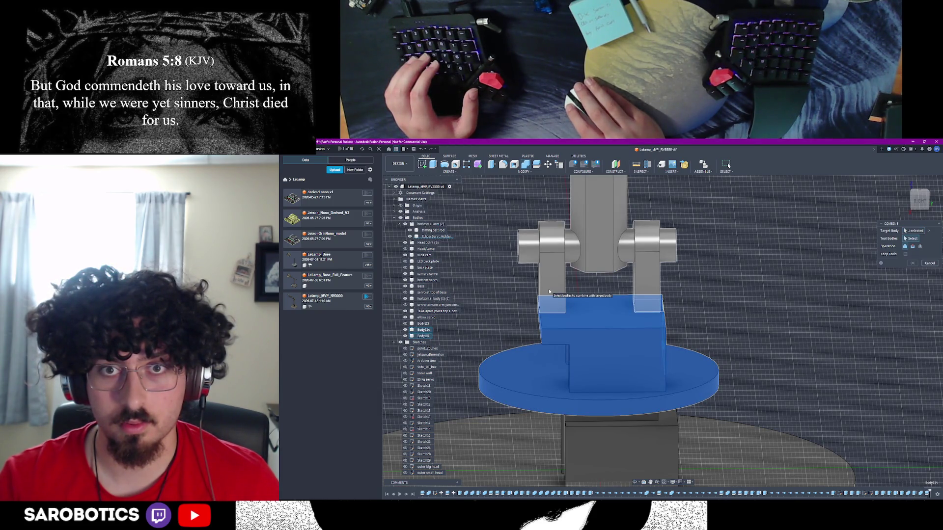
pyautogui.click(929, 264)
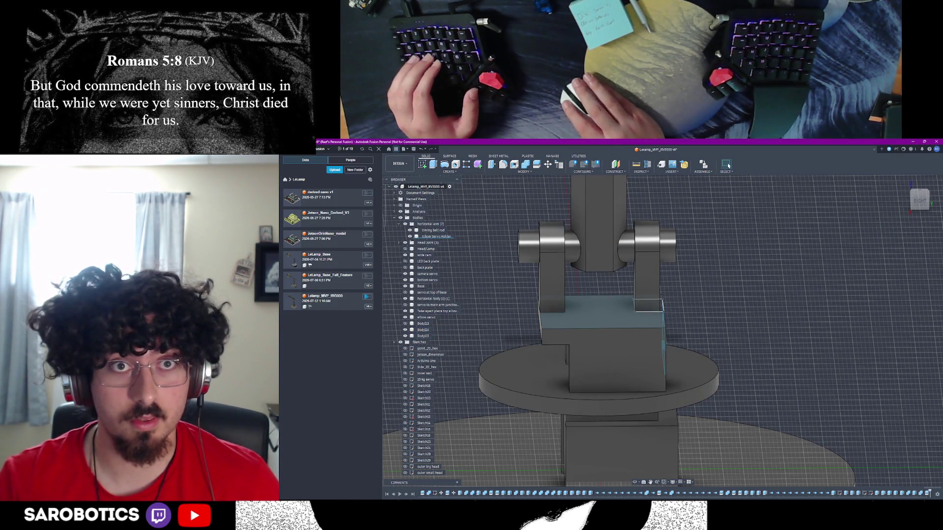
pyautogui.hotkey('shift', 's')
pyautogui.click(671, 238)
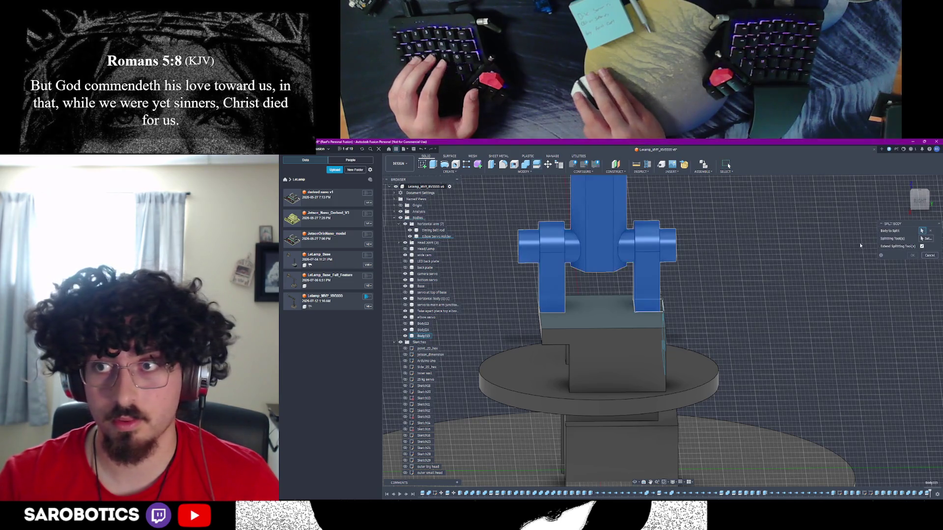
# Split the right arm upright using the pivot face as the splitting tool
pyautogui.click(671, 244)
pyautogui.click(911, 256)
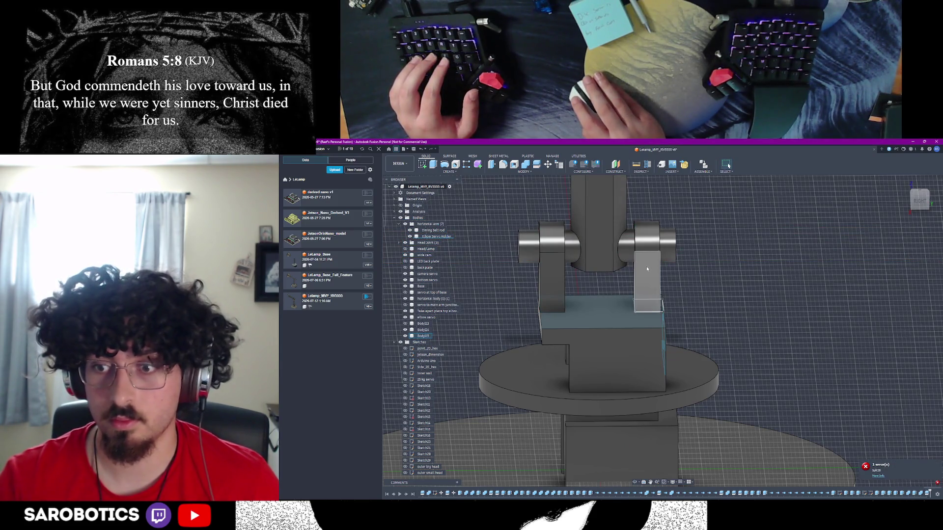
pyautogui.click(667, 244)
pyautogui.press('Return')
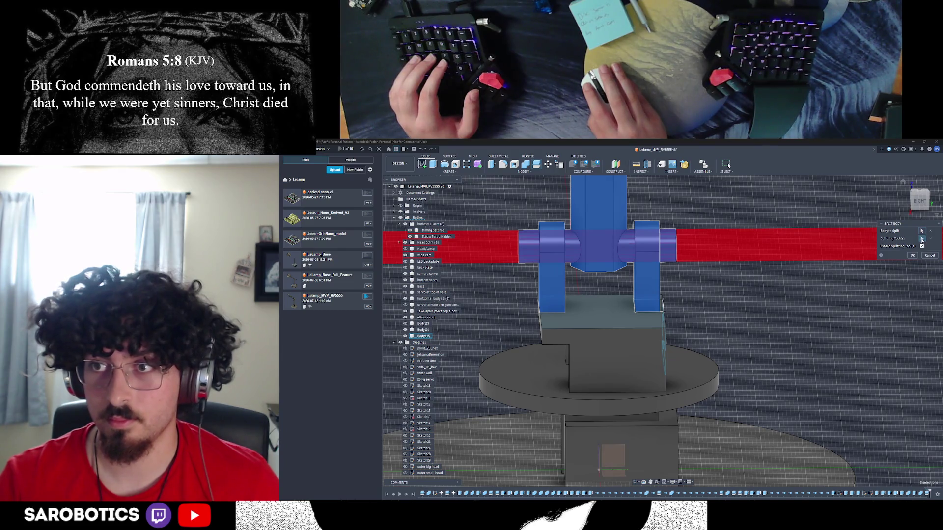
# Reselect the arm uprights, set the pivot cylinder face as the tool with Extend on, and confirm
pyautogui.click(667, 242)
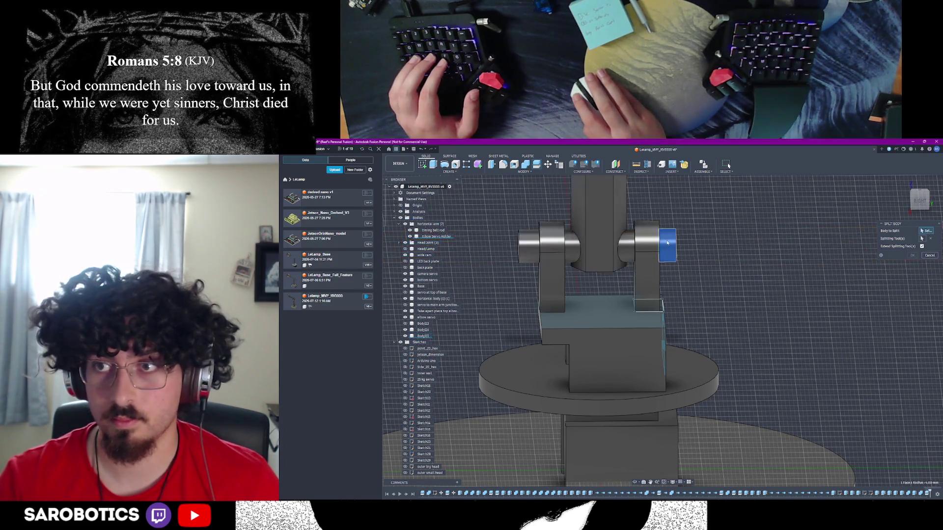
pyautogui.click(667, 242)
pyautogui.click(646, 264)
pyautogui.click(646, 263)
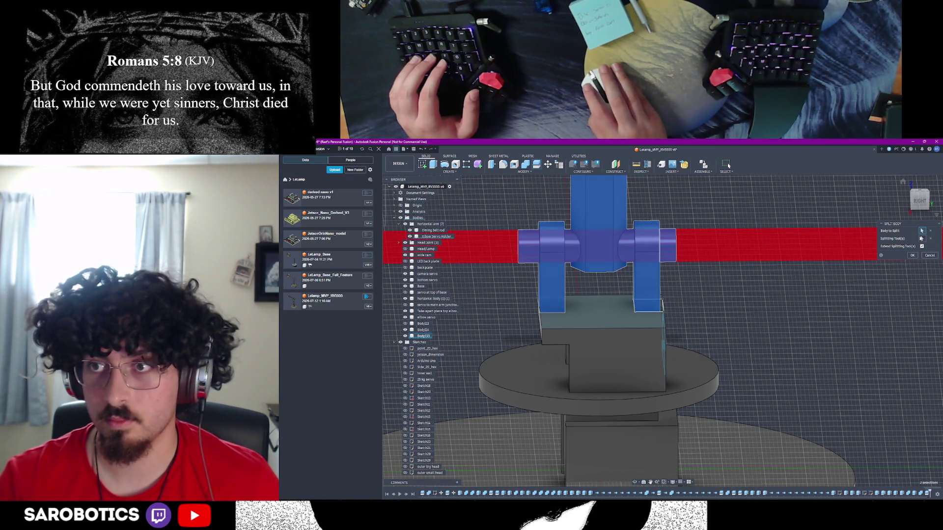
pyautogui.click(923, 238)
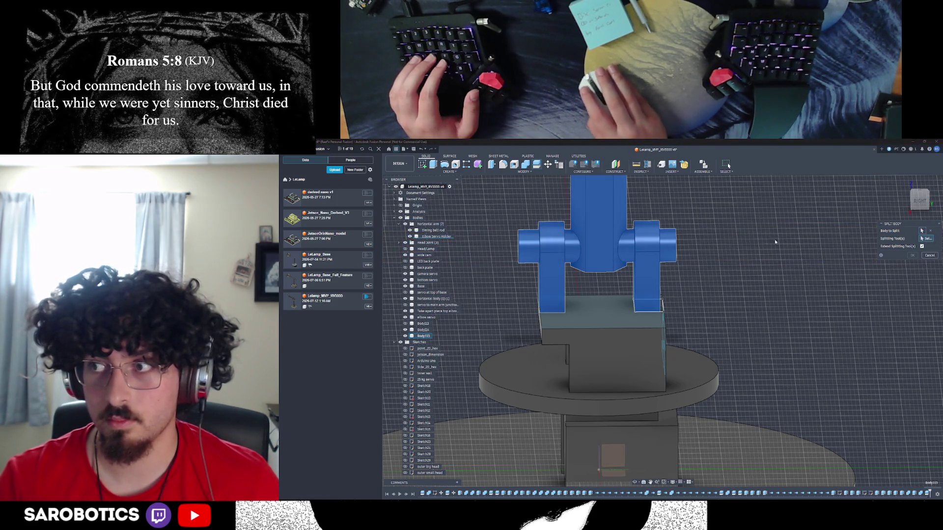
pyautogui.click(628, 249)
pyautogui.click(922, 246)
pyautogui.click(921, 247)
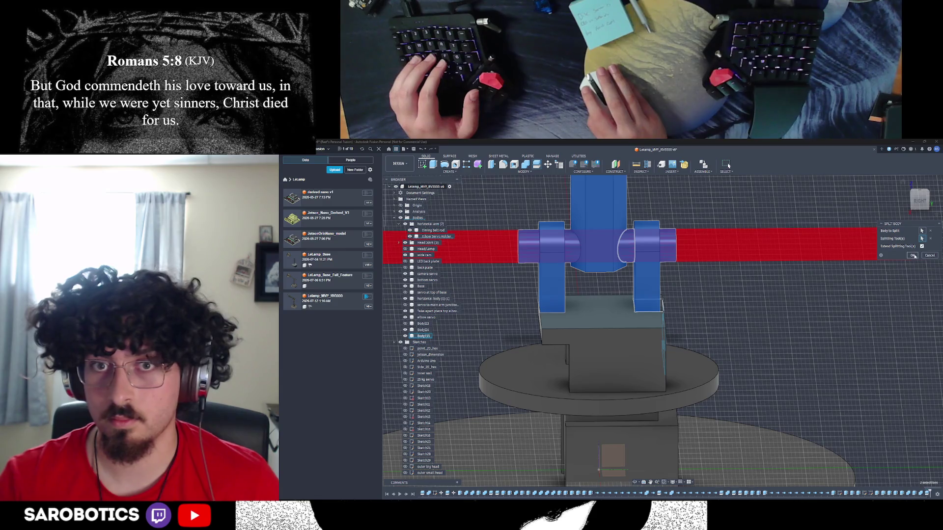
pyautogui.click(912, 256)
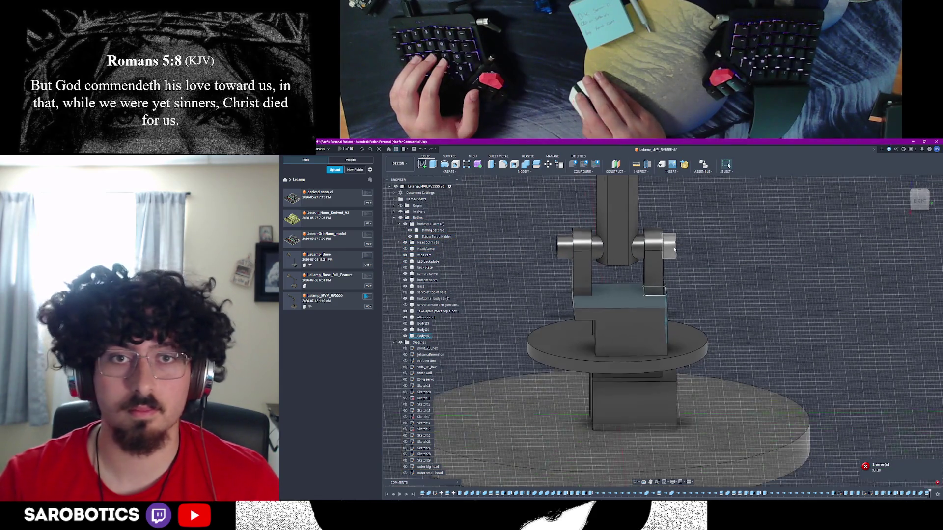
# Extrude the pivot circle -39 mm as a Cut through both arm uprights
pyautogui.scroll(-2, 673, 258)
pyautogui.moveTo(635, 483)
pyautogui.keyDown('shift'); pyautogui.mouseDown(button='middle')
pyautogui.moveTo(728, 165)
pyautogui.moveTo(702, 260)
pyautogui.mouseUp(button='middle'); pyautogui.keyUp('shift')
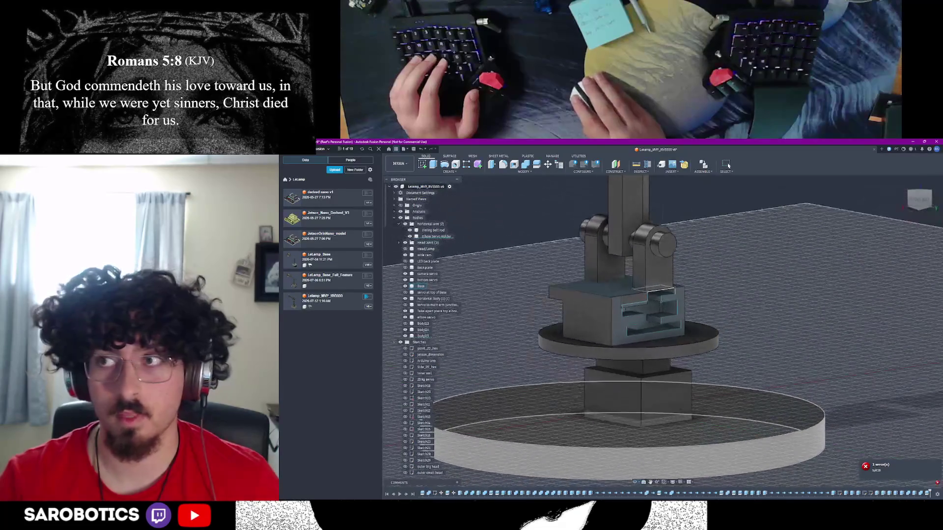
pyautogui.press('e')
pyautogui.moveTo(665, 244); pyautogui.dragTo(583, 231)
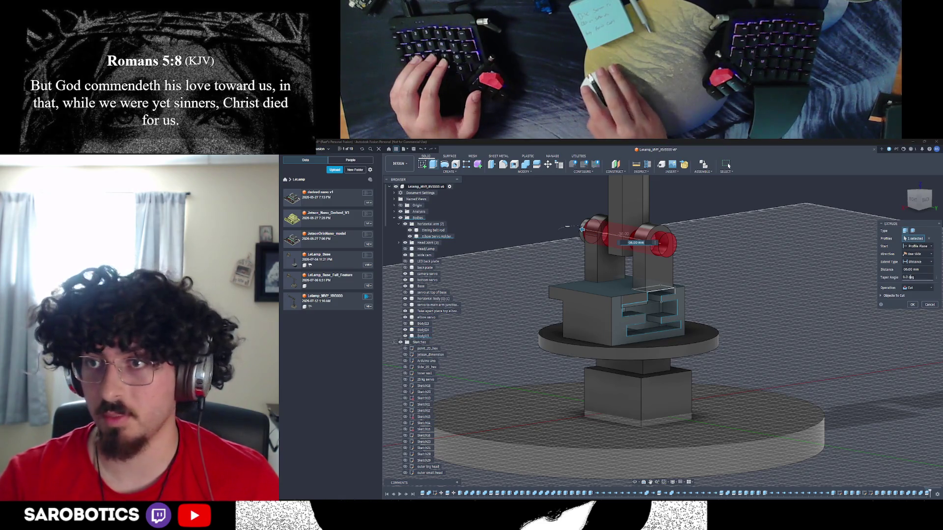
pyautogui.click(912, 305)
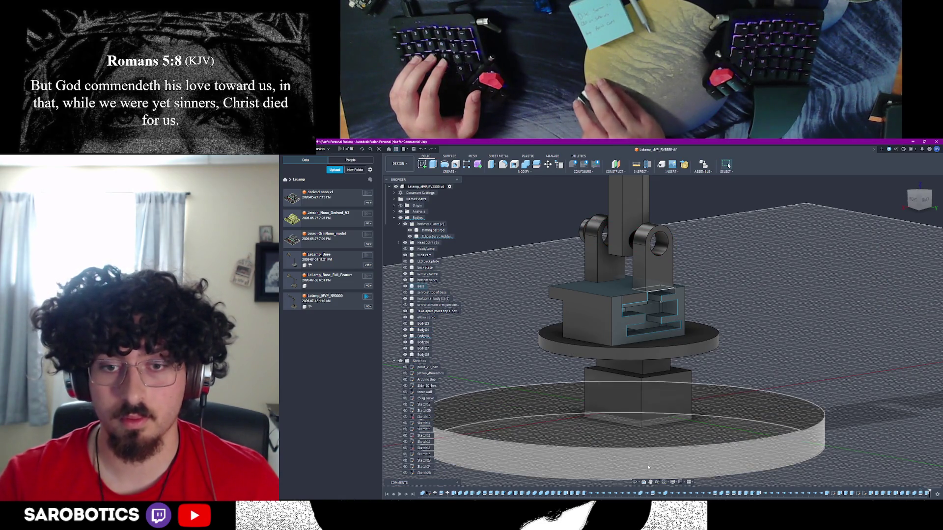
pyautogui.keyDown('shift'); pyautogui.moveTo(797, 286); pyautogui.dragTo(741, 292, button='middle'); pyautogui.keyUp('shift')
pyautogui.click(619, 221)
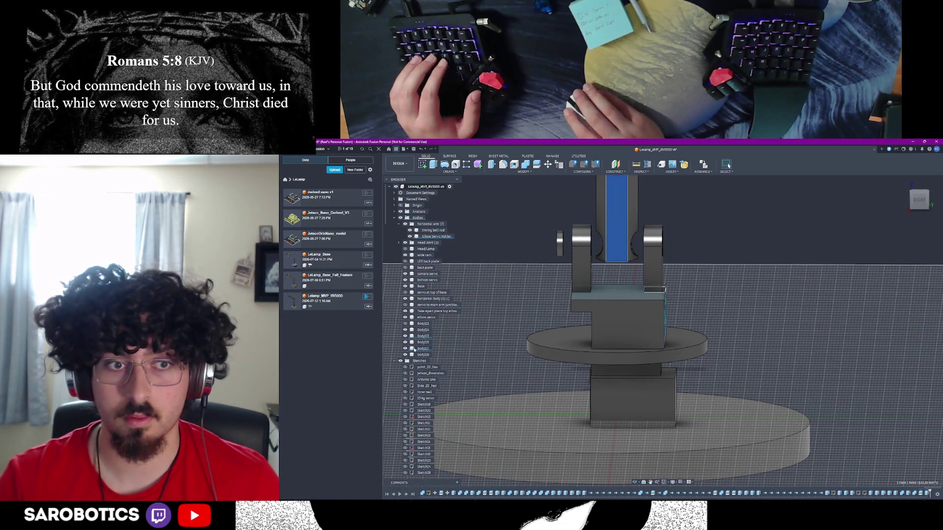
pyautogui.click(405, 348)
pyautogui.click(405, 349)
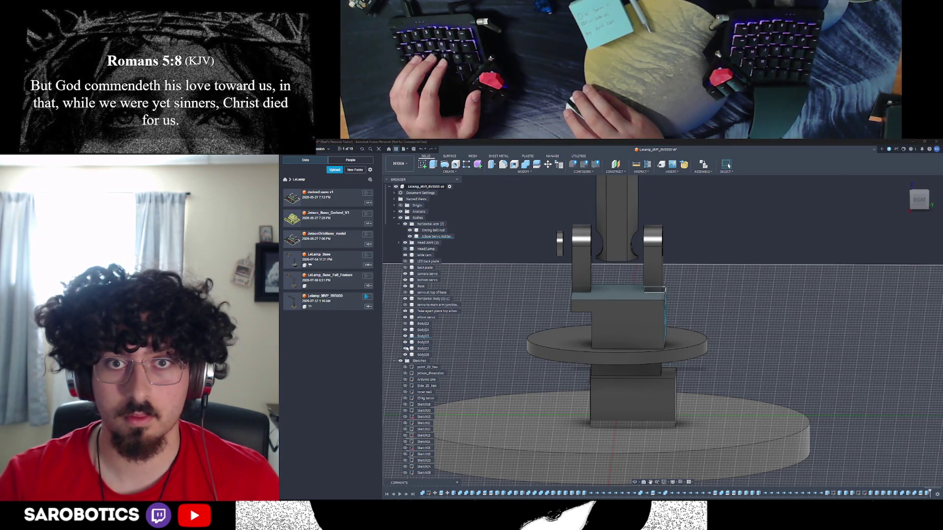
pyautogui.moveTo(636, 484)
pyautogui.keyDown('shift'); pyautogui.mouseDown(button='middle')
pyautogui.moveTo(728, 165)
pyautogui.moveTo(703, 294)
pyautogui.mouseUp(button='middle'); pyautogui.keyUp('shift')
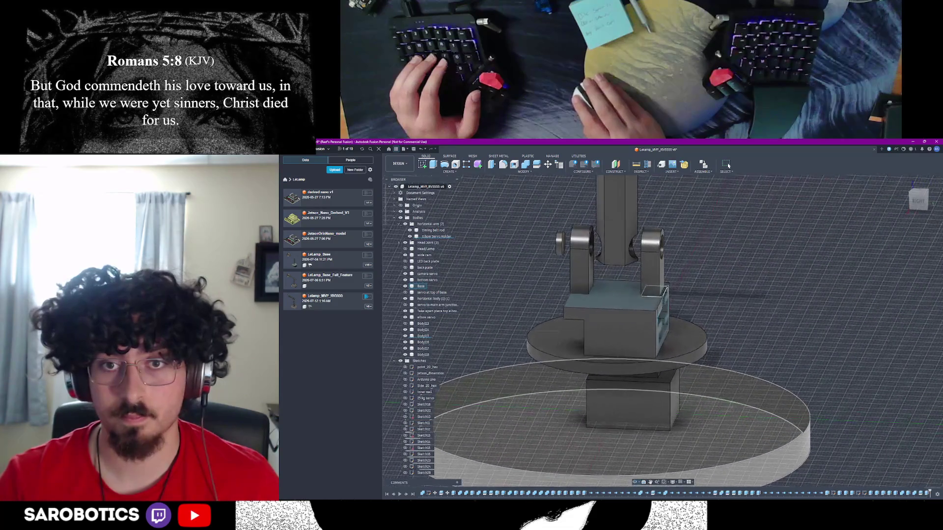
pyautogui.keyDown('shift'); pyautogui.moveTo(671, 374); pyautogui.dragTo(728, 166, button='middle'); pyautogui.keyUp('shift')
pyautogui.scroll(5, 653, 309)
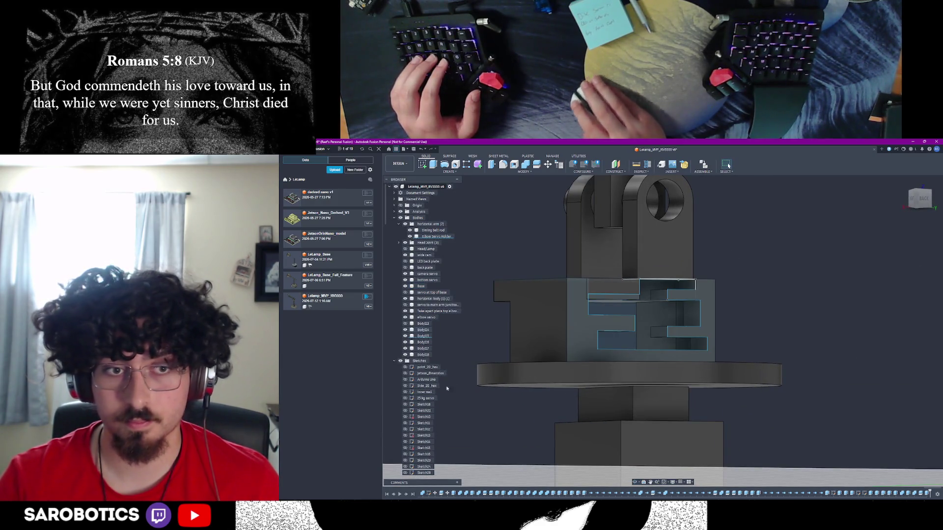
pyautogui.scroll(-15, 422, 393)
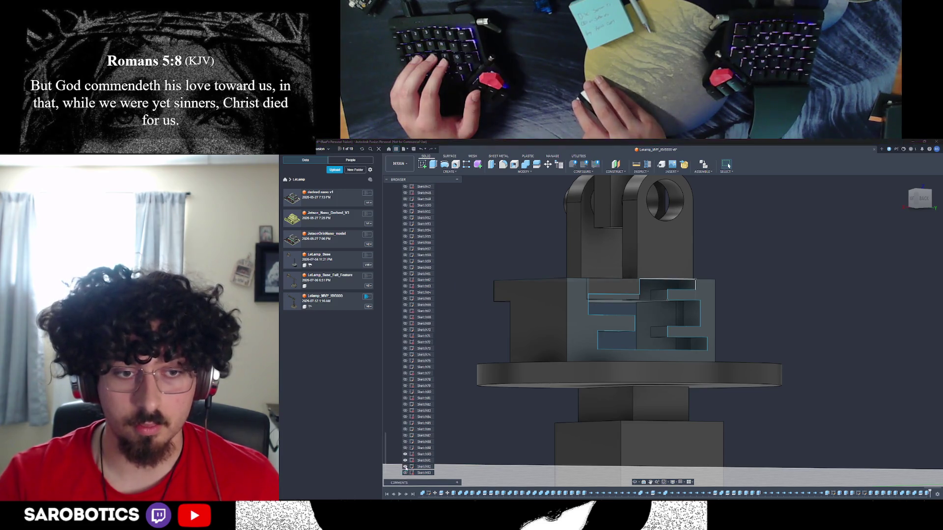
pyautogui.scroll(15, 424, 392)
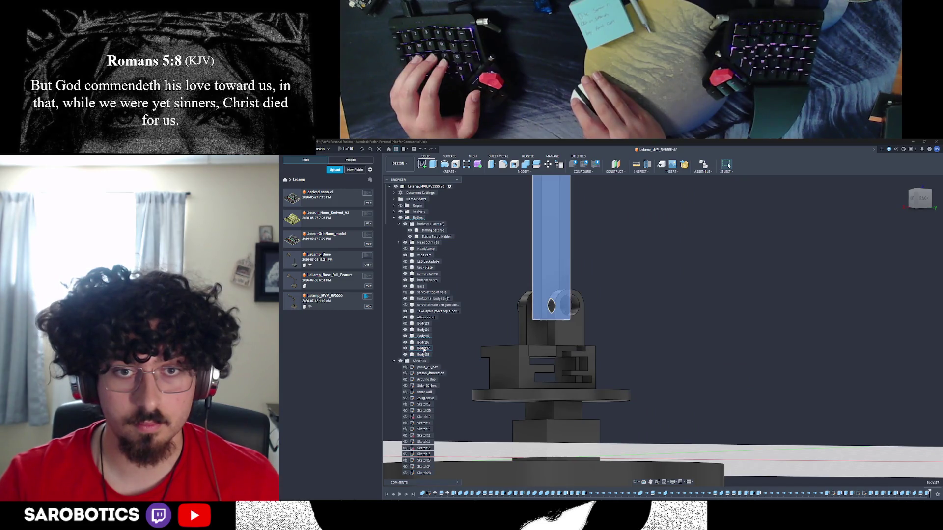
# Select Body113, the maze-slot insert, in the browser and start Combine with it as target
pyautogui.click(423, 354)
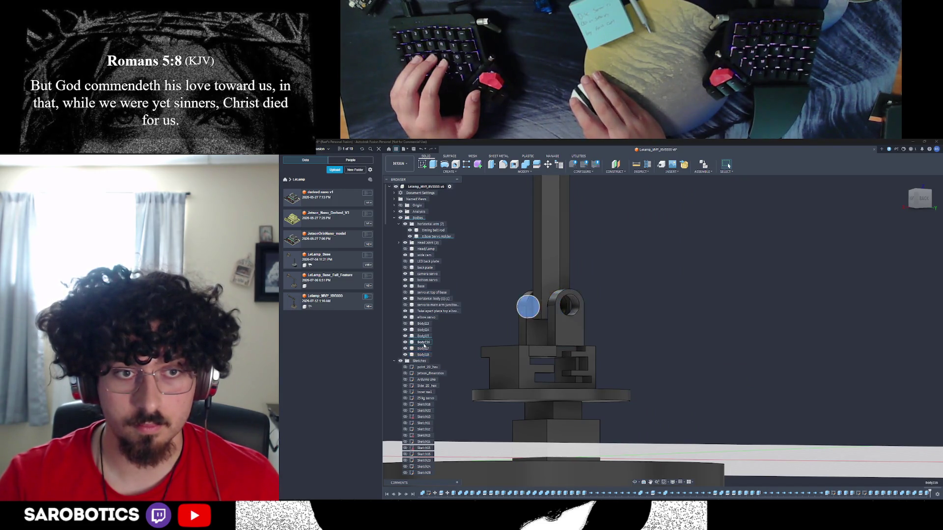
pyautogui.click(426, 334)
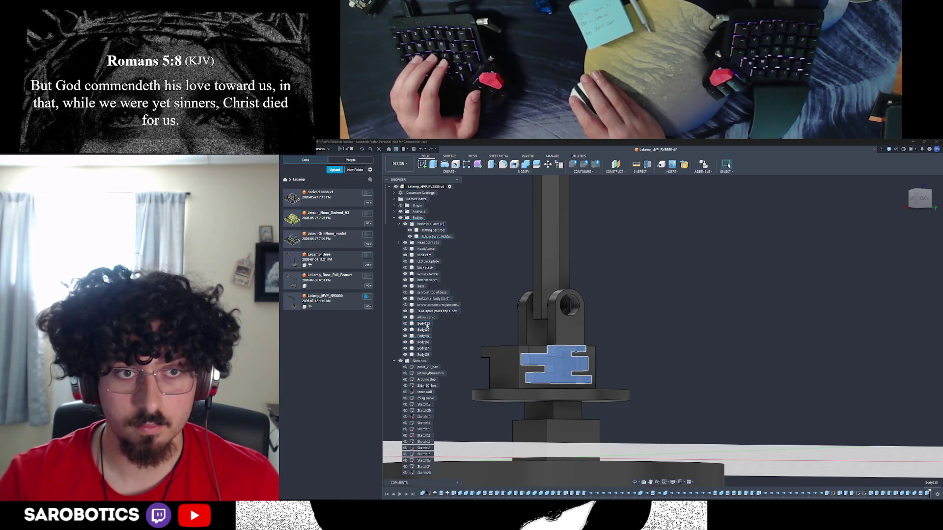
pyautogui.click(426, 325)
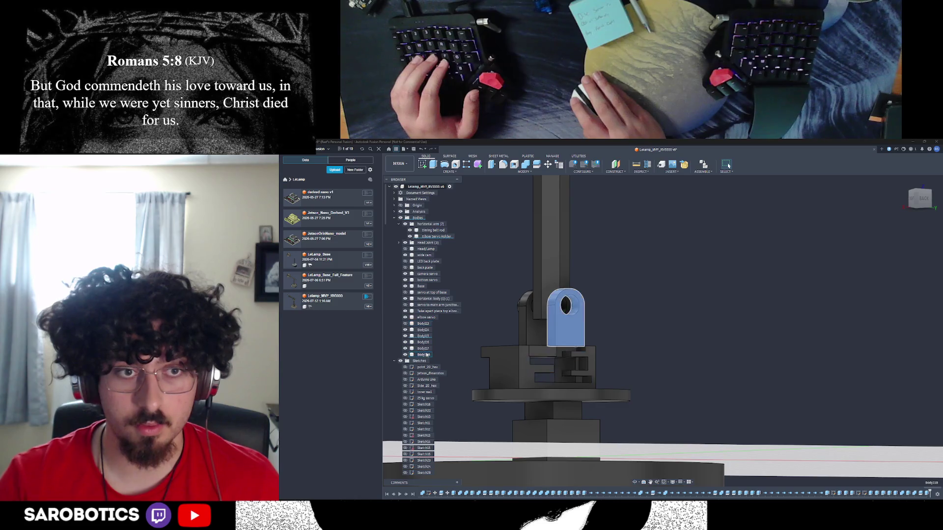
pyautogui.press('c')
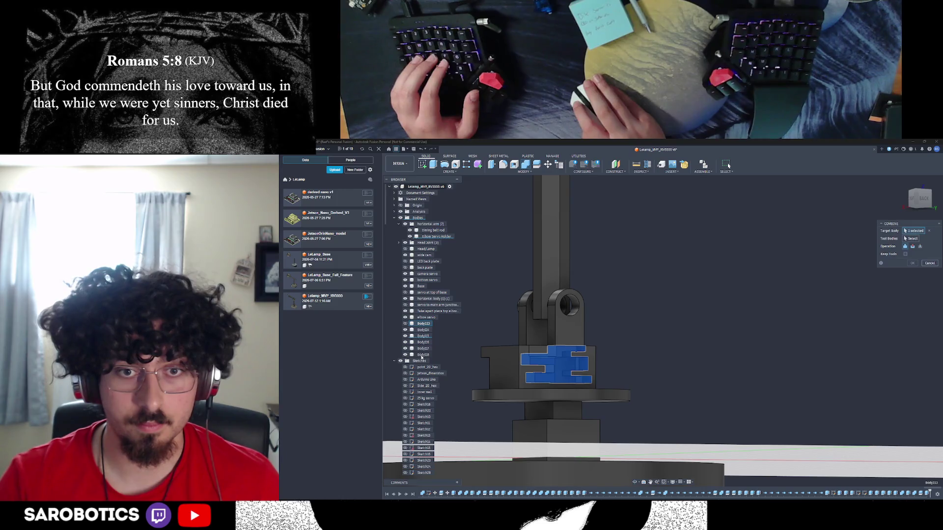
# Add the right pivot bracket as a tool body and join it with the maze insert
pyautogui.keyDown('shift'); pyautogui.moveTo(645, 446); pyautogui.dragTo(604, 373, button='middle'); pyautogui.keyUp('shift')
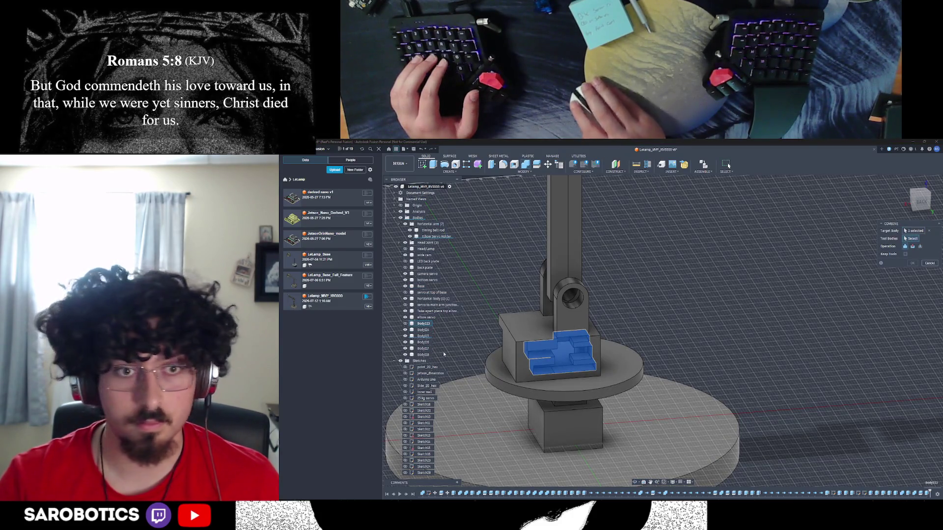
pyautogui.click(446, 354)
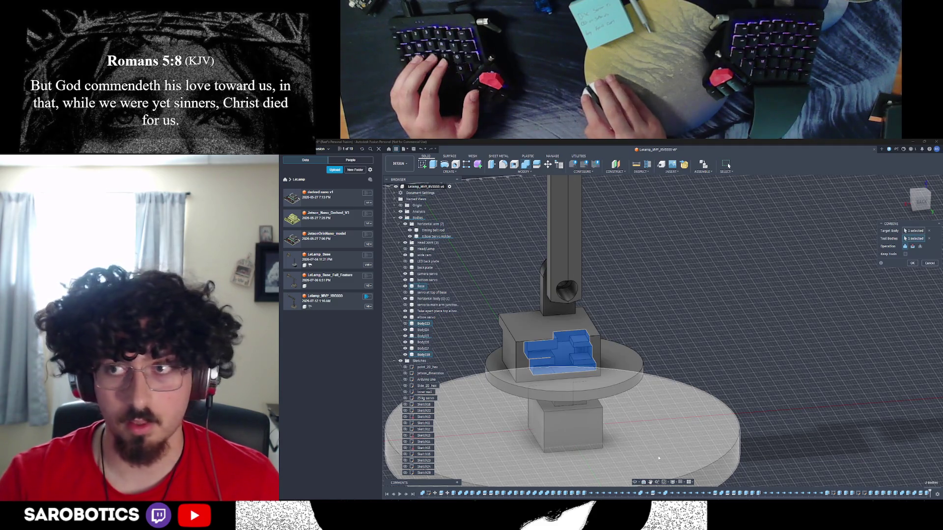
pyautogui.moveTo(635, 483)
pyautogui.keyDown('shift'); pyautogui.mouseDown(button='middle')
pyautogui.moveTo(712, 393)
pyautogui.moveTo(786, 344)
pyautogui.mouseUp(button='middle'); pyautogui.keyUp('shift')
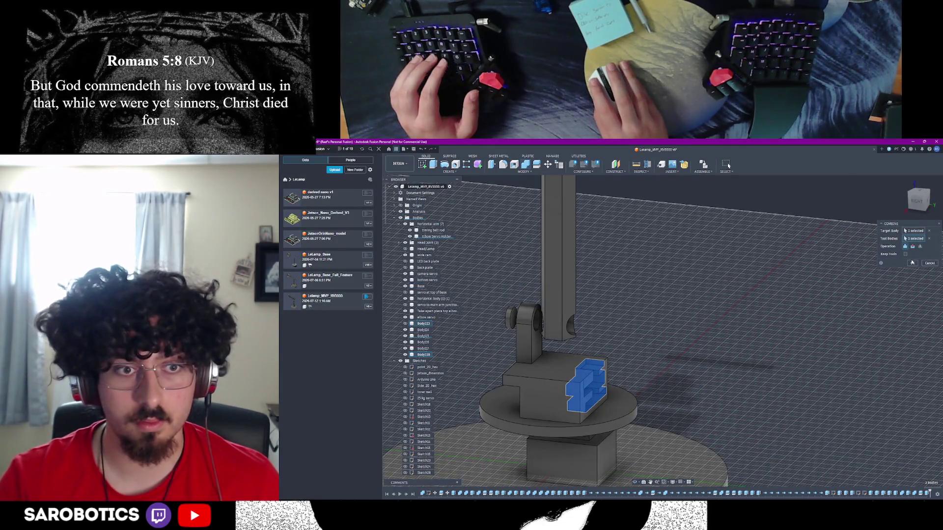
pyautogui.click(405, 325)
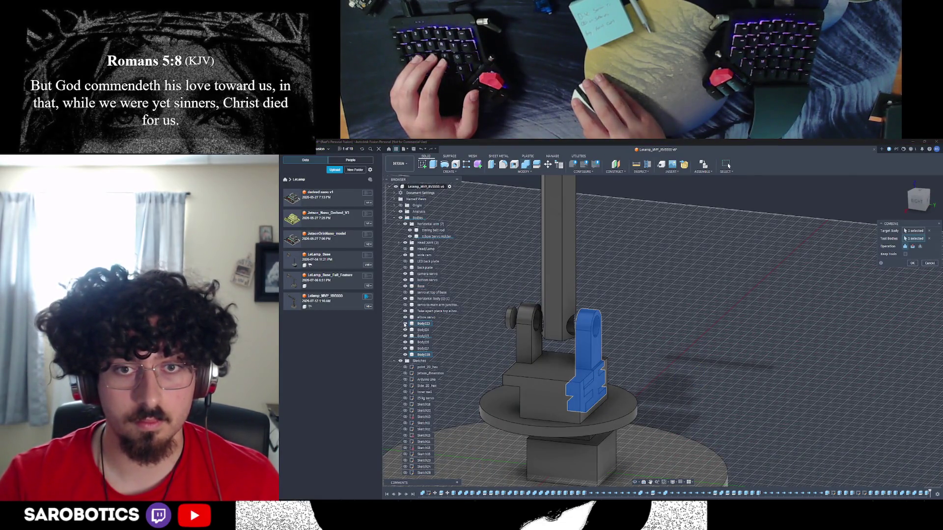
pyautogui.click(913, 264)
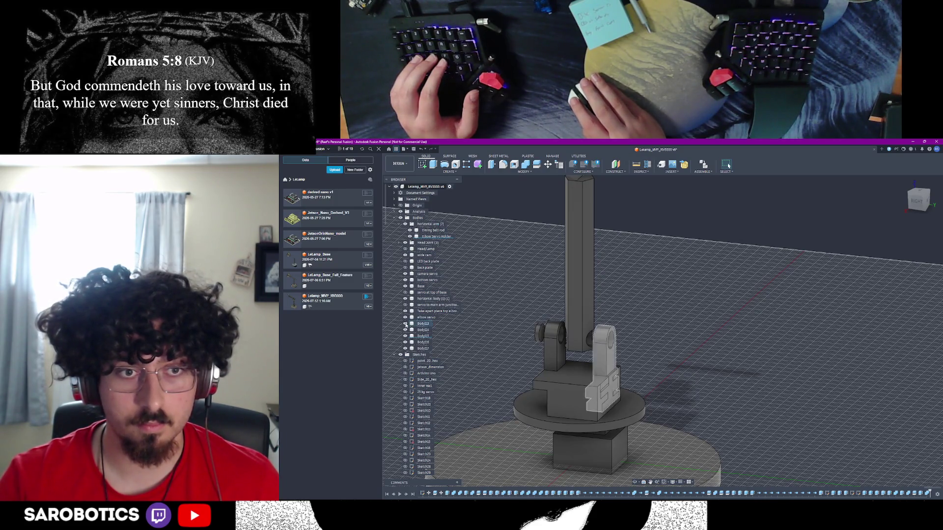
# Rename Body113, the merged bracket-and-insert body, to 'Take-apart piece bottom'
pyautogui.click(405, 324)
pyautogui.click(405, 324)
pyautogui.rightClick(427, 324)
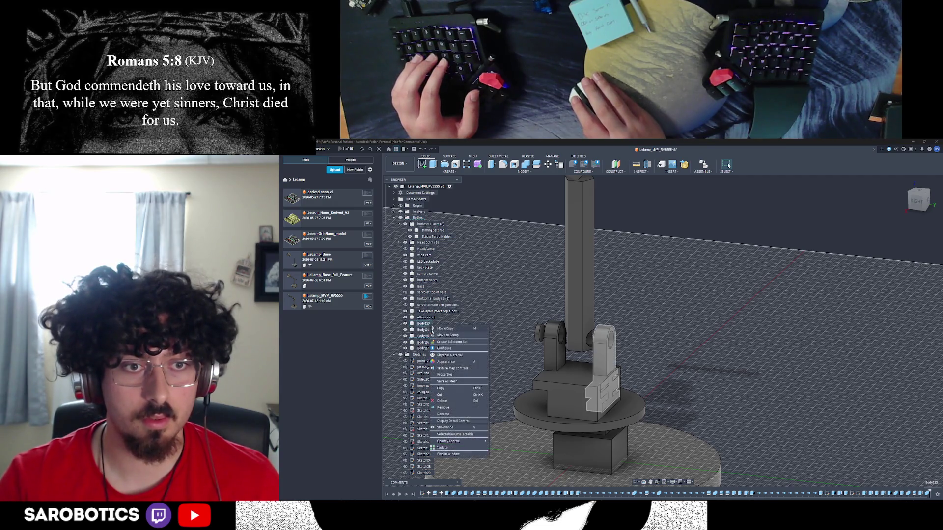
pyautogui.click(444, 414)
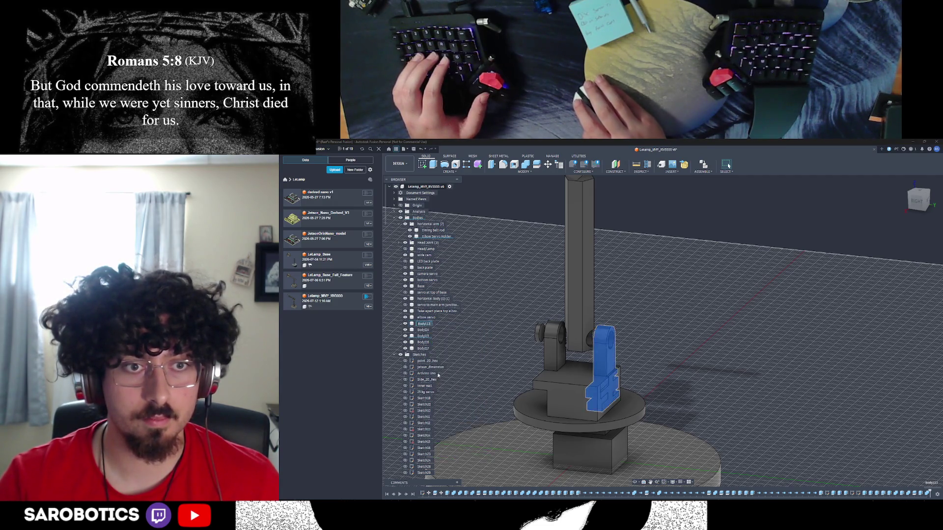
pyautogui.write('Tae')
pyautogui.press('BackSpace')
pyautogui.write('ke')
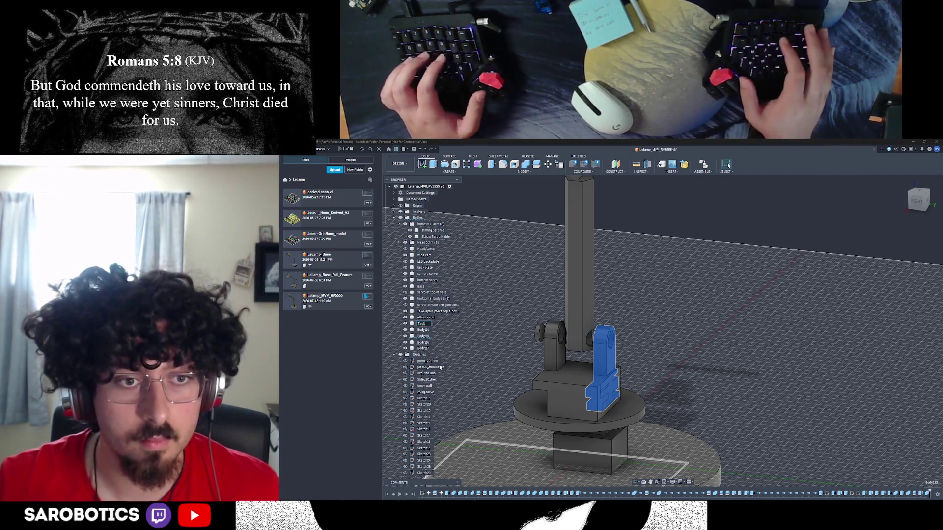
pyautogui.write('-apart')
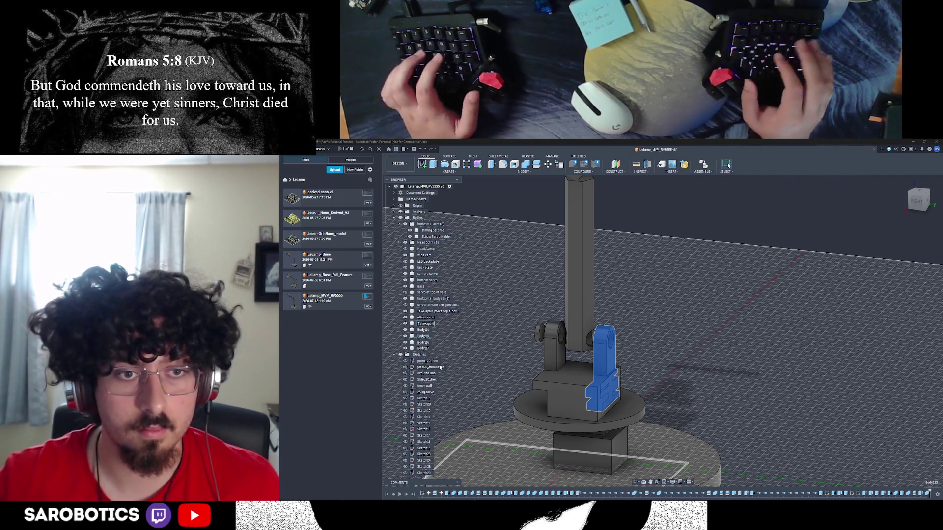
pyautogui.write(' place bottom')
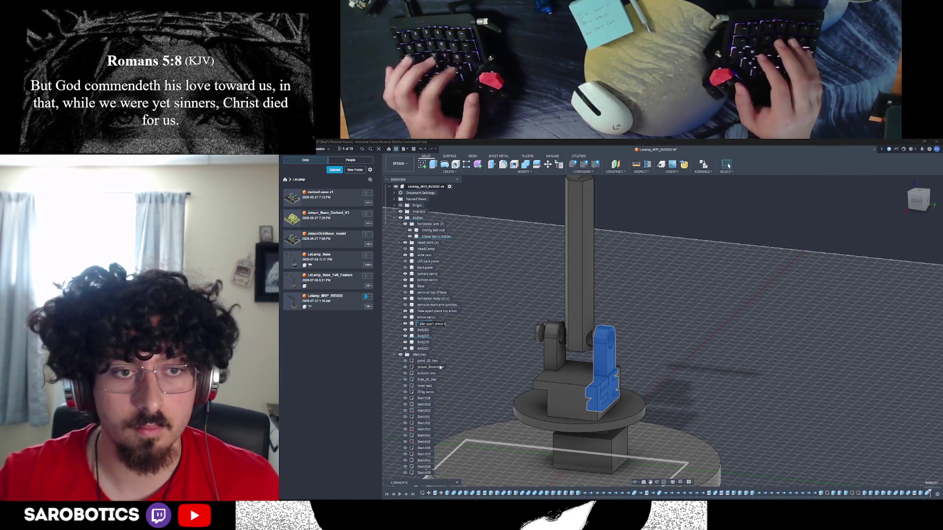
pyautogui.press('Return')
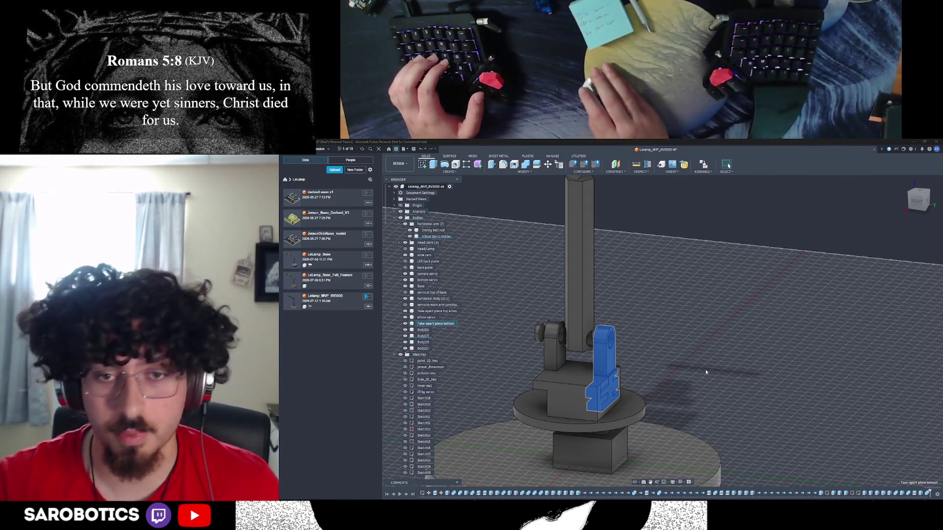
pyautogui.click(471, 393)
pyautogui.keyDown('shift'); pyautogui.moveTo(638, 486); pyautogui.dragTo(619, 402, button='middle'); pyautogui.keyUp('shift')
pyautogui.keyDown('shift'); pyautogui.moveTo(728, 165); pyautogui.dragTo(729, 166, button='middle'); pyautogui.keyUp('shift')
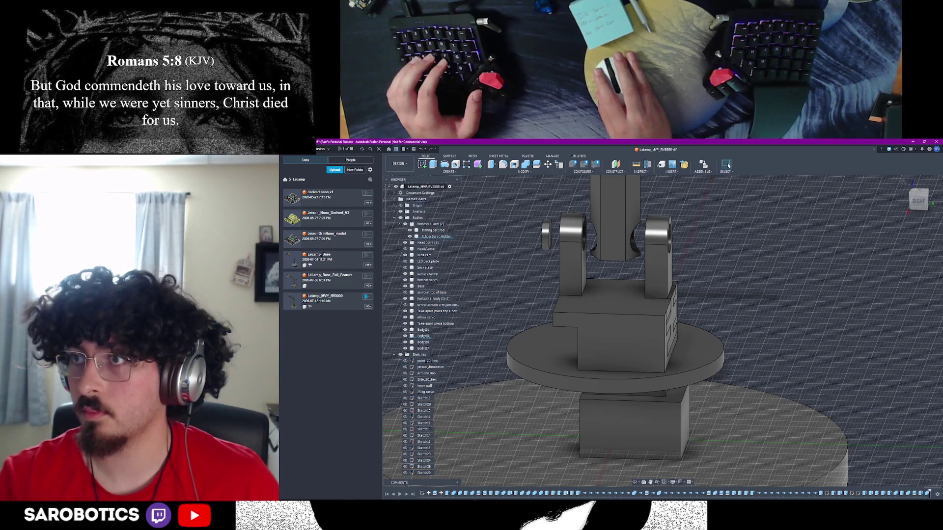
pyautogui.scroll(-2, 661, 270)
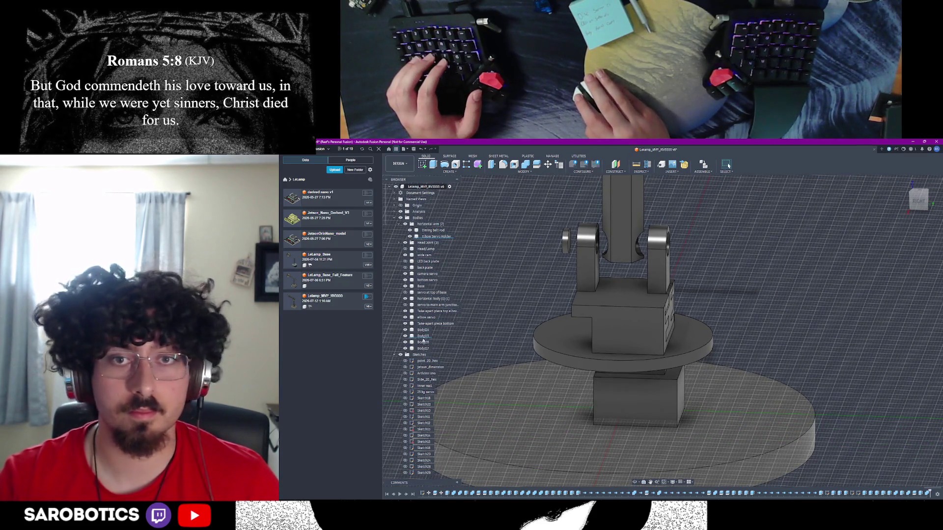
# Join the left arm pivot bracket (Body15) with the turntable base body as the tool
pyautogui.click(422, 337)
pyautogui.click(422, 336)
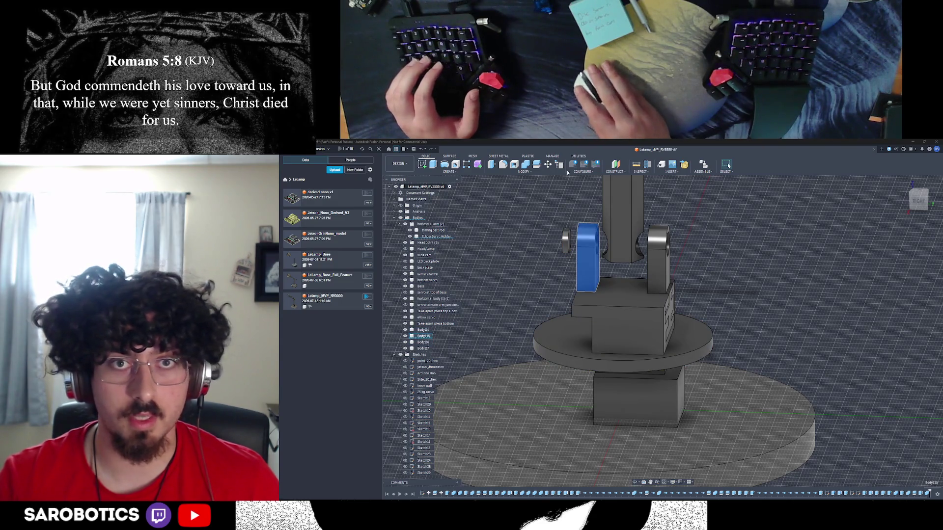
pyautogui.click(526, 165)
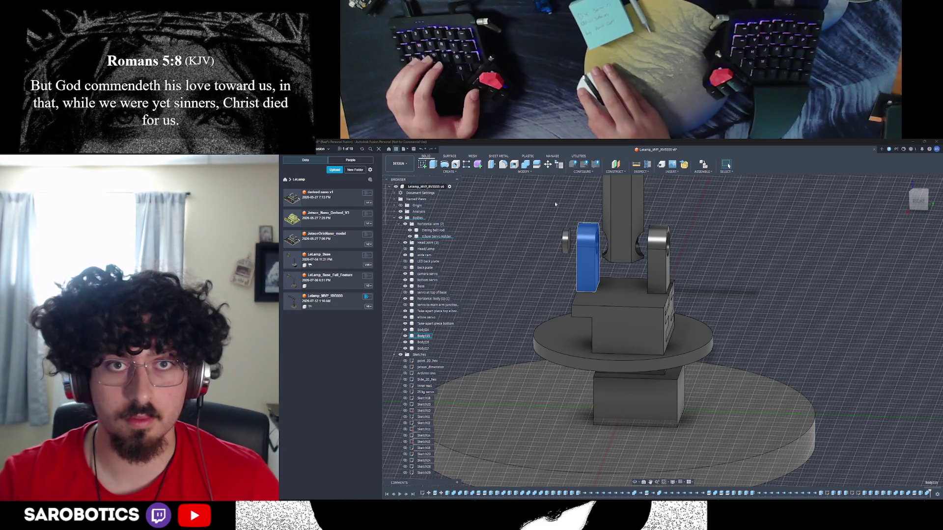
pyautogui.click(615, 313)
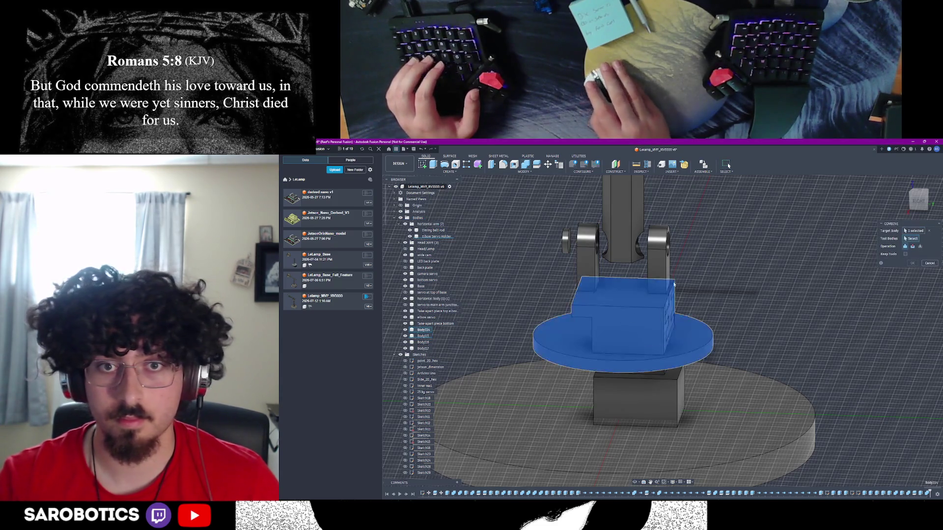
pyautogui.click(910, 264)
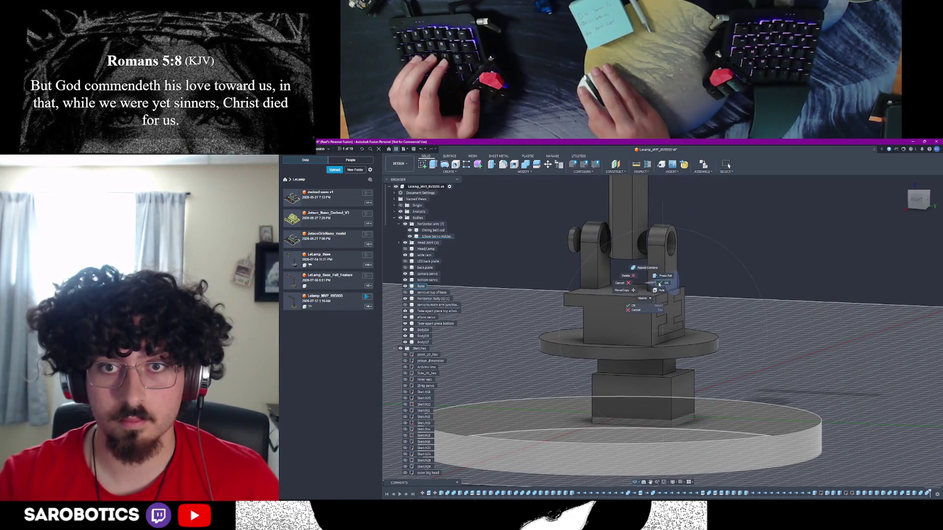
# Try a 36 mm extrusion of the pivot's circular face with a different operation, then cancel it
pyautogui.press('e')
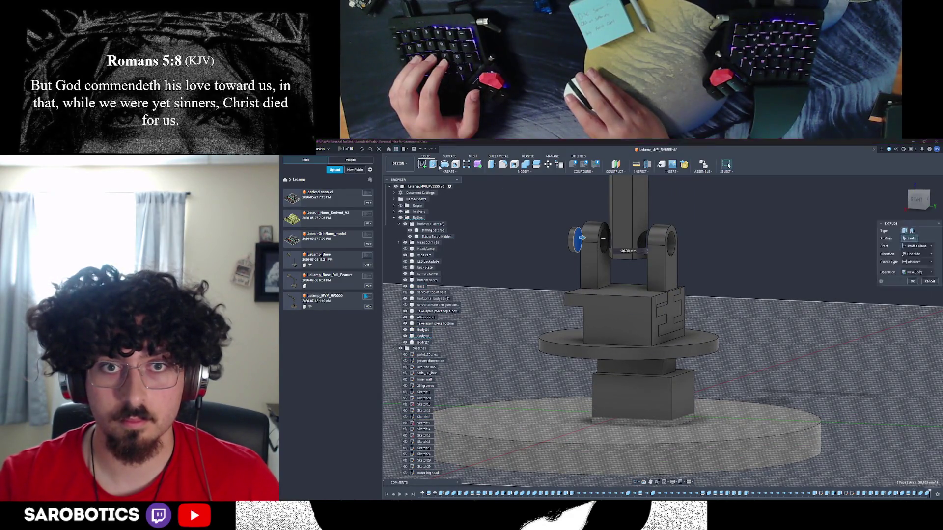
pyautogui.click(578, 240)
pyautogui.write('36')
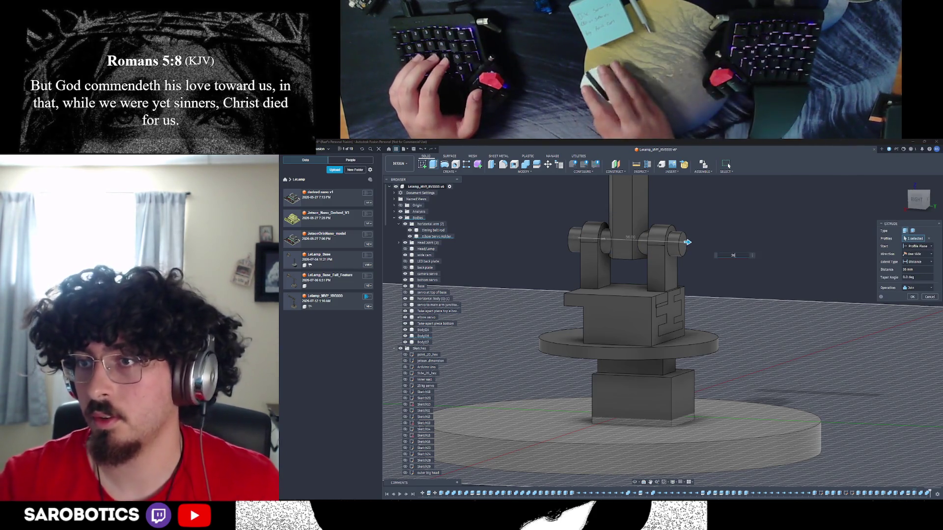
pyautogui.click(913, 288)
pyautogui.click(906, 308)
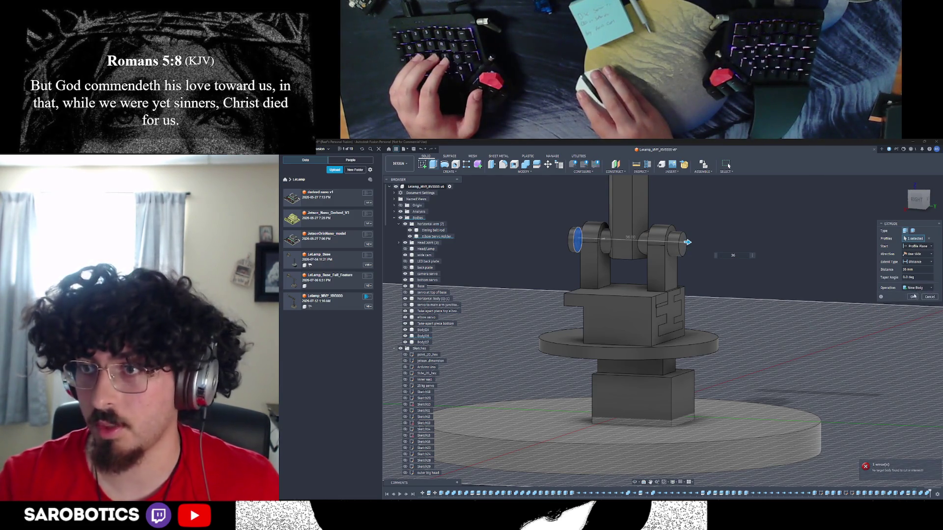
pyautogui.press('Escape')
# Select the pin rod through both arm pivots as the combine target body
pyautogui.scroll(2, 583, 255)
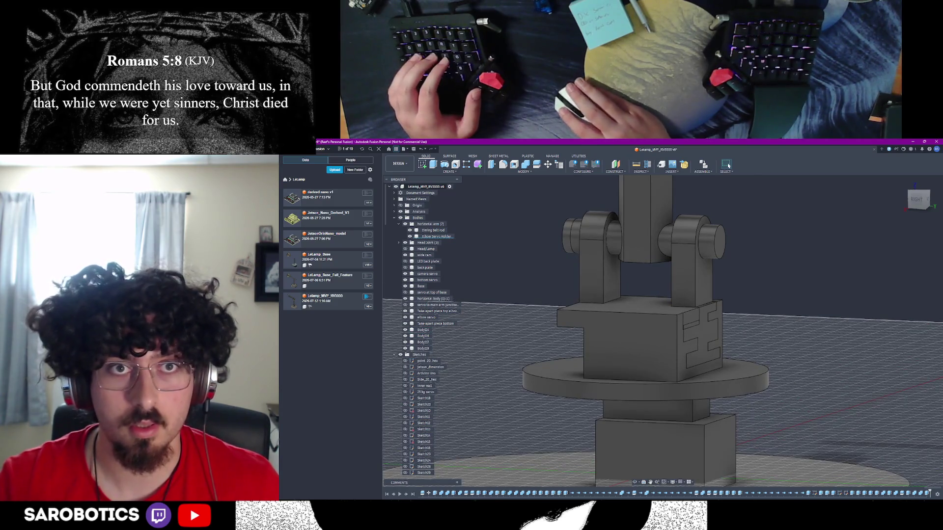
pyautogui.click(572, 235)
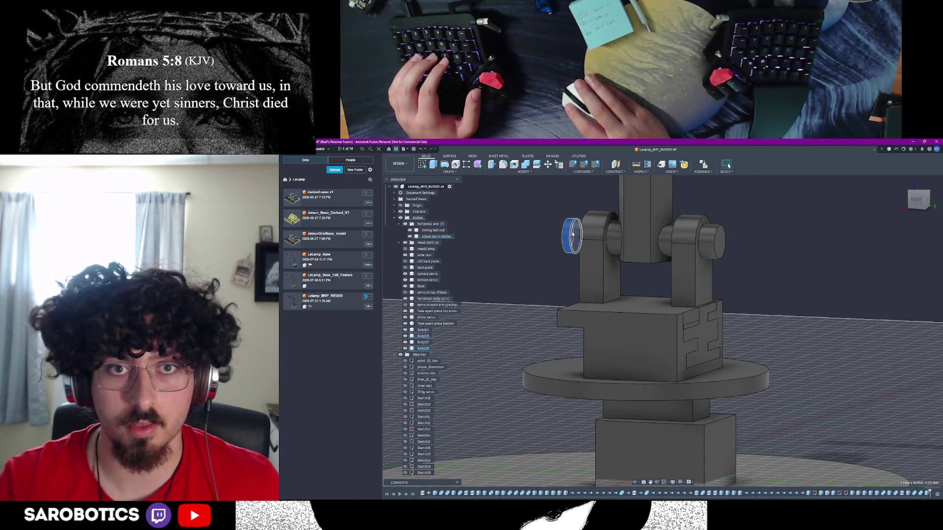
pyautogui.click(573, 235)
pyautogui.scroll(-2, 546, 188)
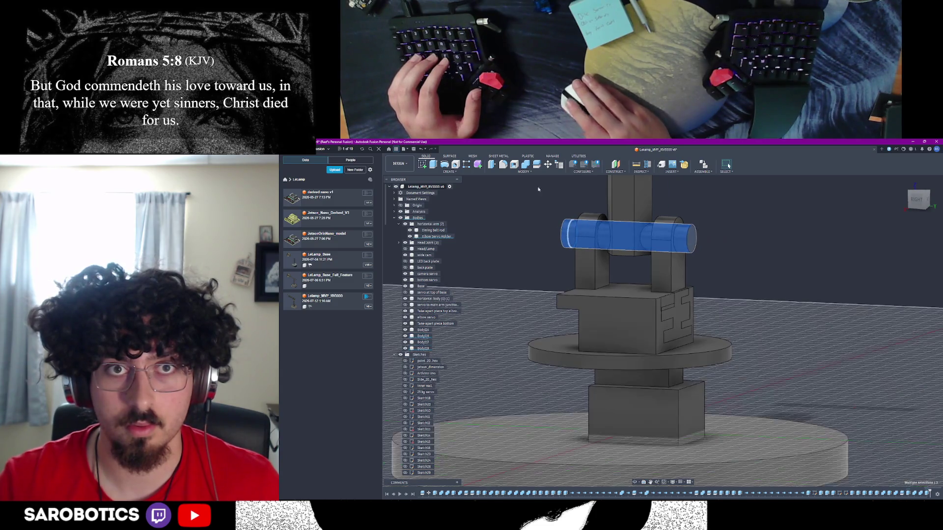
# Combine with the pin rod as target body and the vertical lamp arm as tool body
pyautogui.click(912, 264)
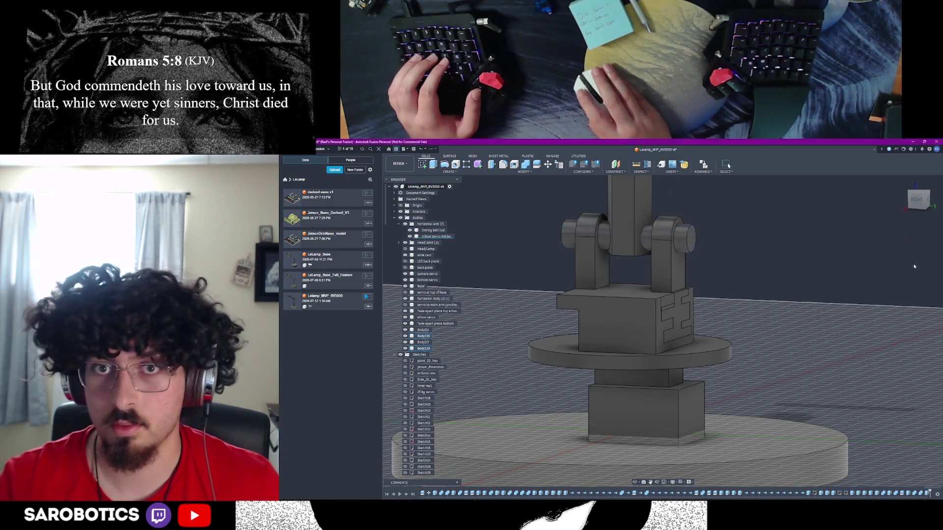
pyautogui.press('Return')
pyautogui.click(575, 241)
pyautogui.click(584, 252)
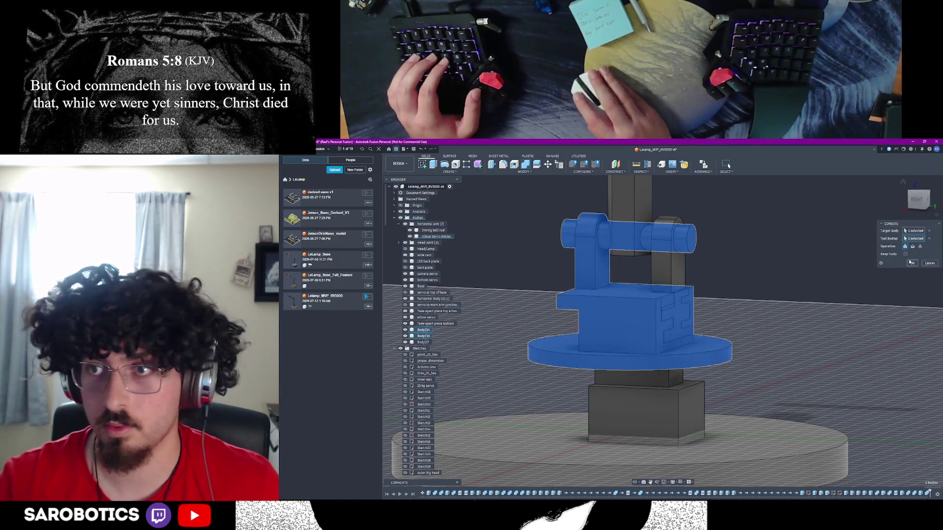
pyautogui.click(593, 250)
pyautogui.click(629, 207)
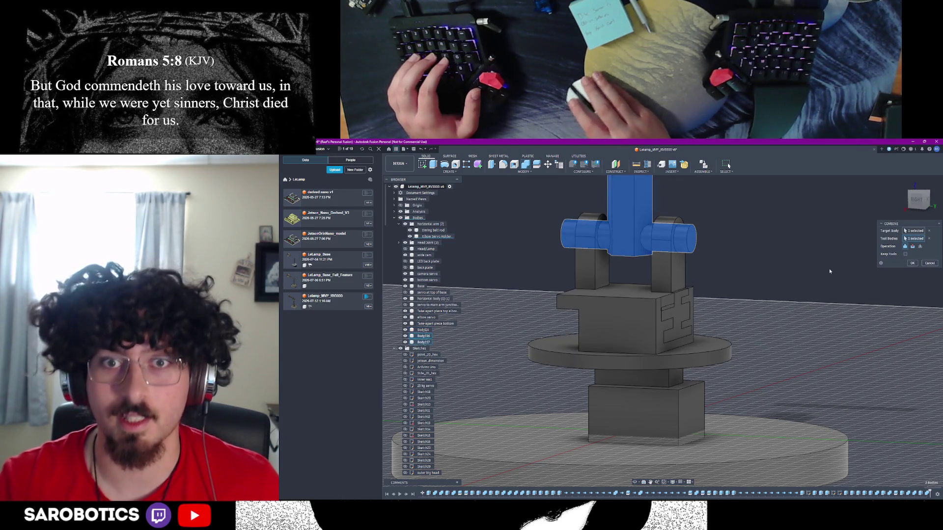
pyautogui.click(907, 263)
# Toggle the bodies' visibility to check the joined pin, then bring up the turntable base body's options
pyautogui.scroll(-2, 805, 305)
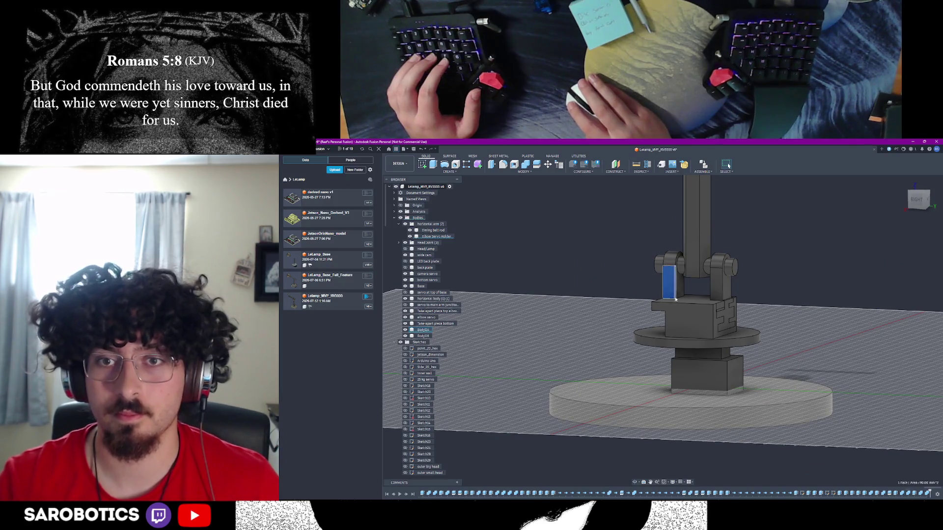
pyautogui.click(406, 330)
pyautogui.click(405, 331)
pyautogui.rightClick(420, 331)
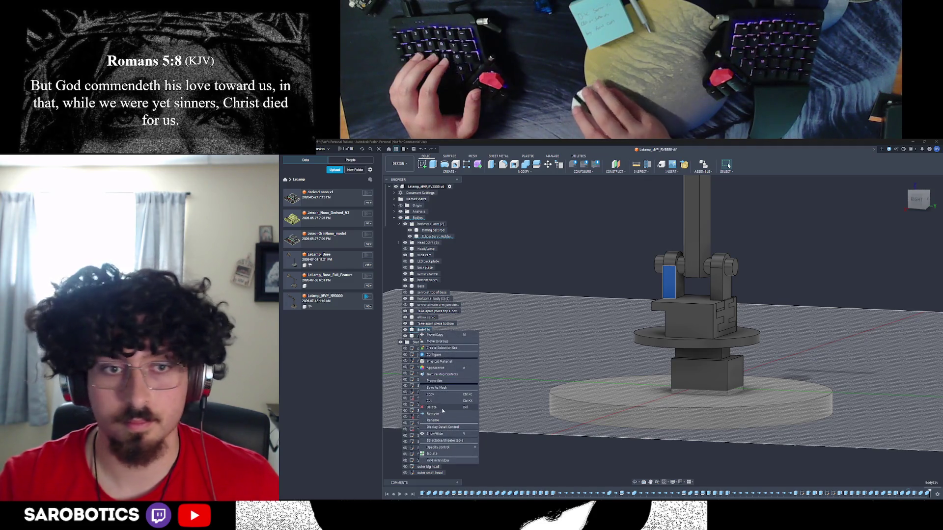
# Rename the turntable base body (Body114) to 'Base spinny servo holder'
pyautogui.press('Escape')
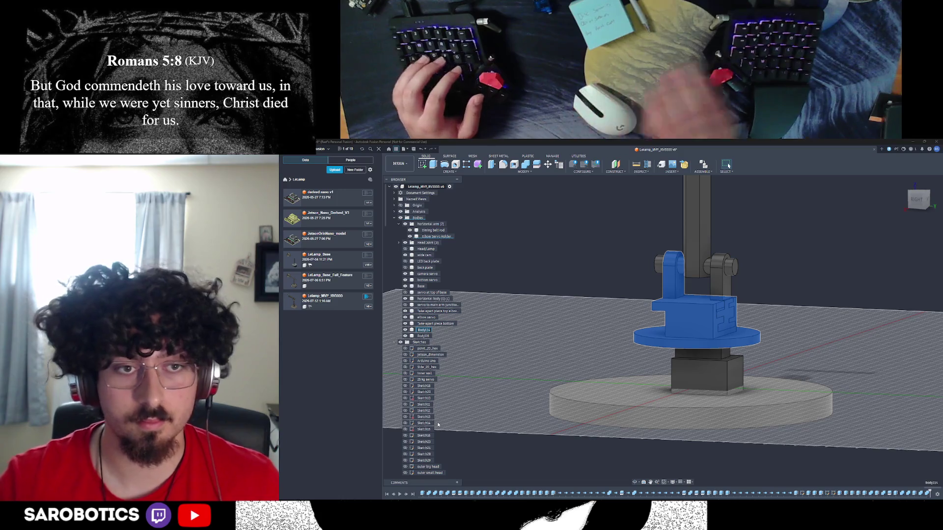
pyautogui.write('base spinny servo holder')
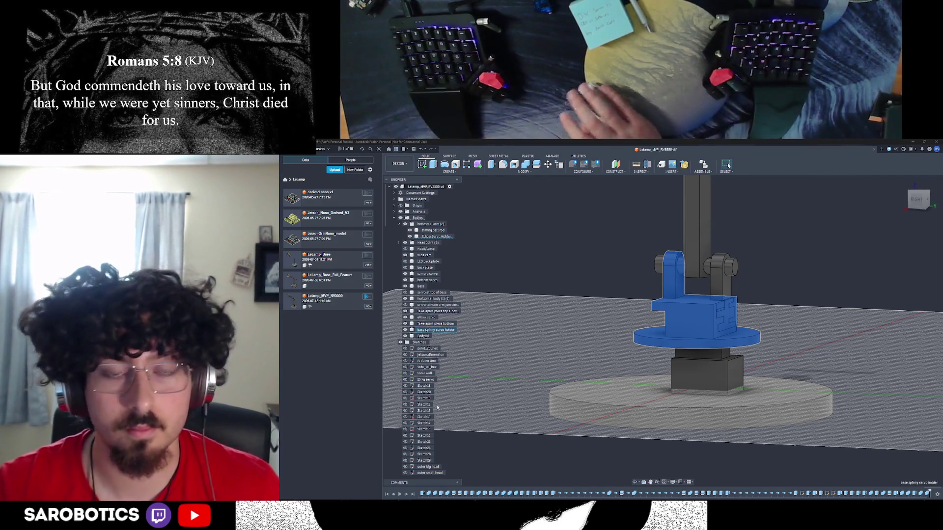
pyautogui.click(679, 441)
pyautogui.keyDown('shift'); pyautogui.moveTo(680, 441); pyautogui.dragTo(570, 442, button='middle'); pyautogui.keyUp('shift')
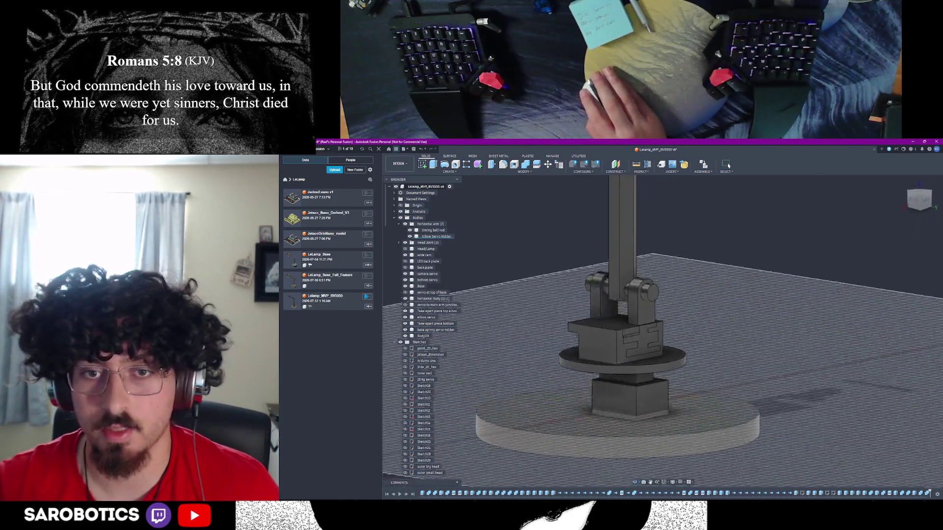
pyautogui.keyDown('shift'); pyautogui.moveTo(670, 339); pyautogui.dragTo(660, 315, button='middle'); pyautogui.keyUp('shift')
pyautogui.scroll(3, 640, 332)
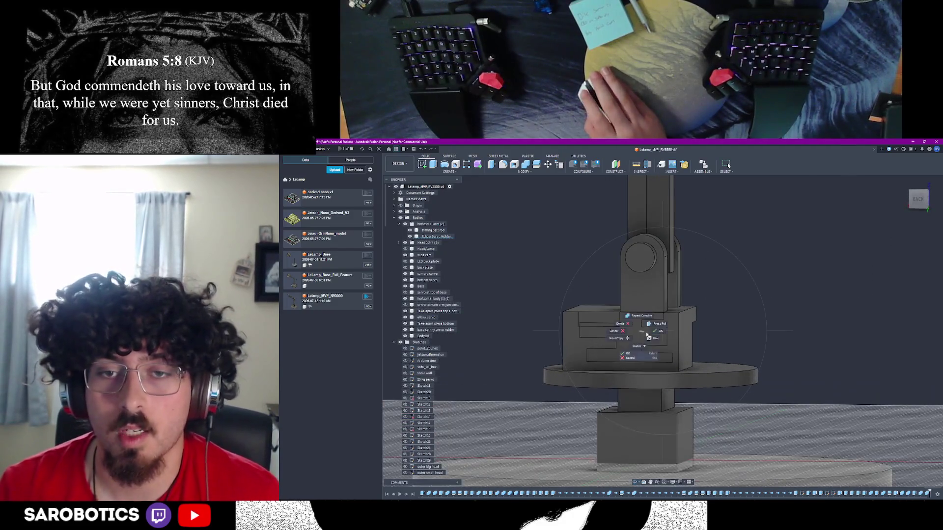
# Hide the 'Take apart piece bottom' body to expose the maze cavity, then select the Base body
pyautogui.click(640, 332)
pyautogui.press('v')
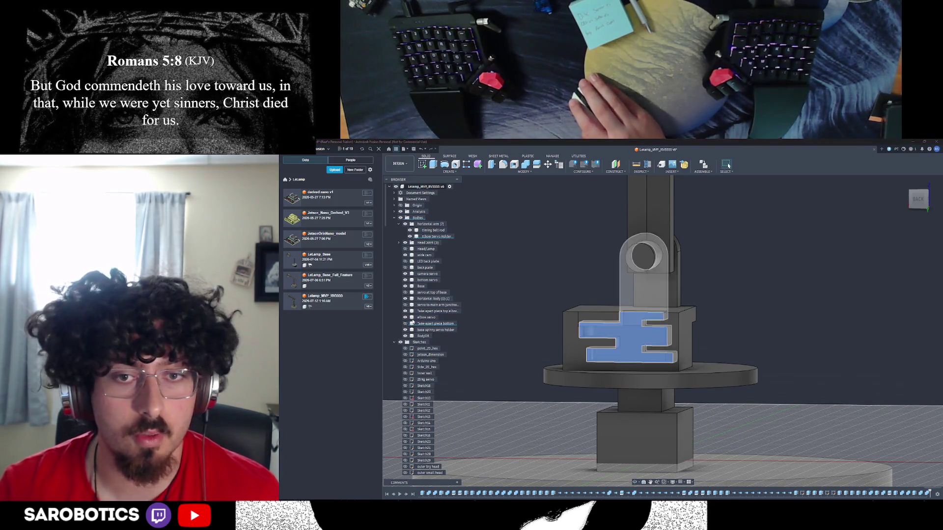
pyautogui.click(405, 324)
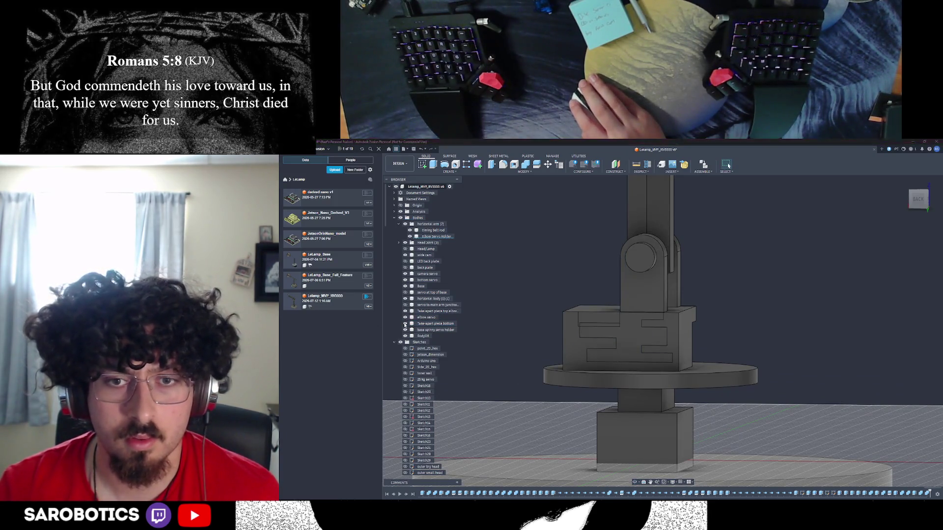
pyautogui.click(405, 324)
pyautogui.click(405, 323)
pyautogui.click(405, 324)
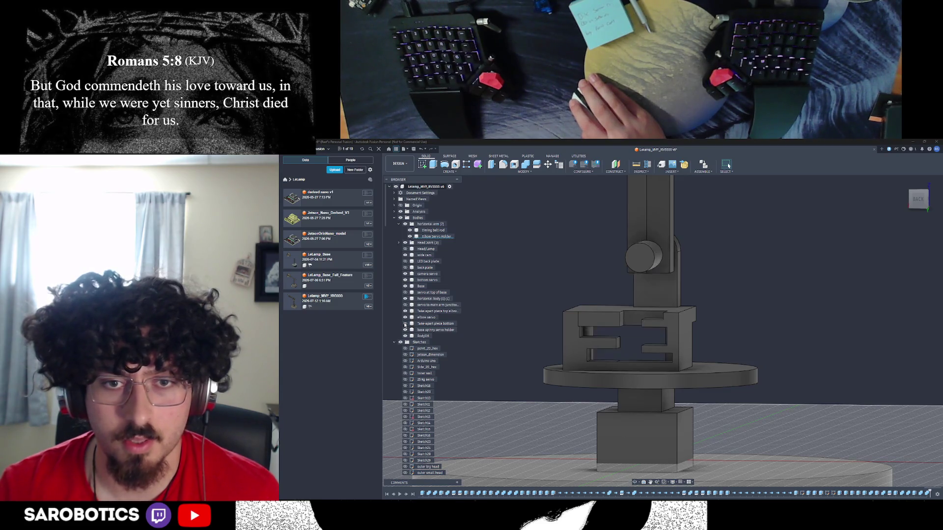
pyautogui.click(405, 323)
pyautogui.click(405, 323)
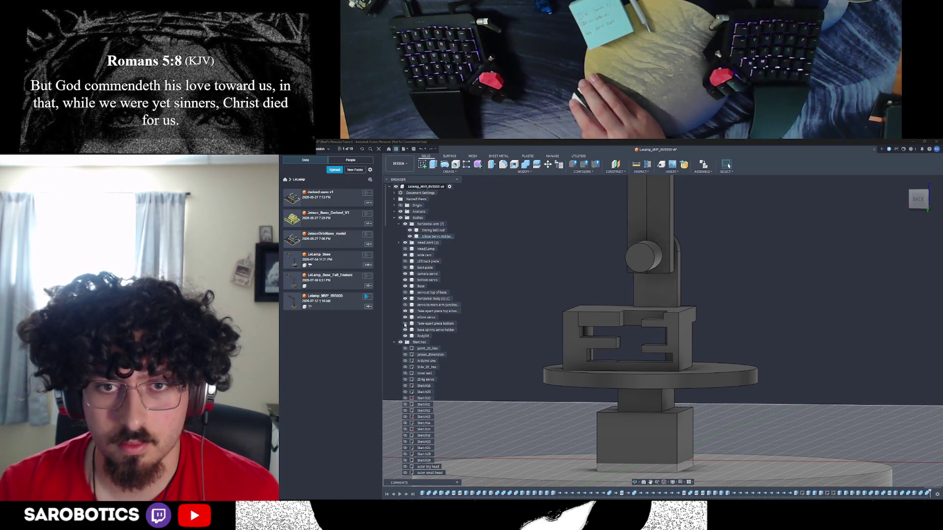
pyautogui.click(405, 323)
pyautogui.click(405, 323)
pyautogui.click(405, 323)
pyautogui.click(405, 323)
pyautogui.click(405, 323)
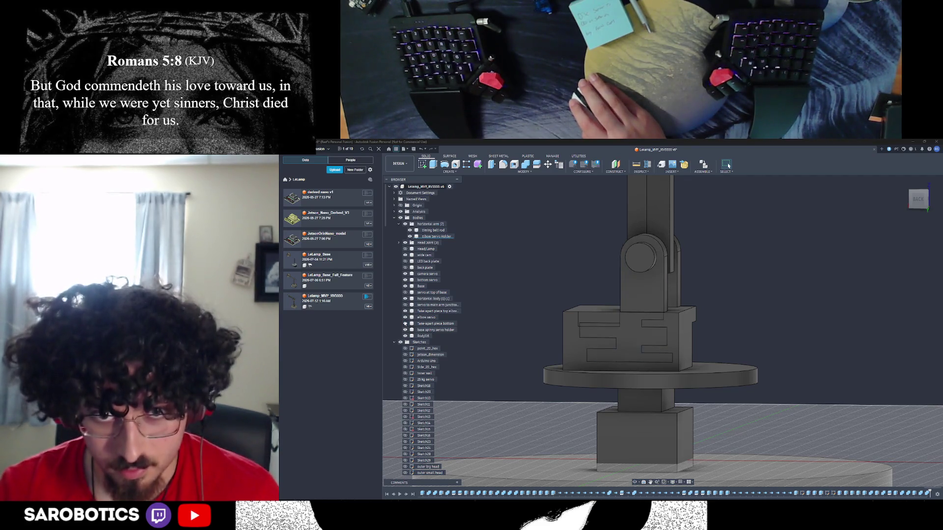
pyautogui.click(405, 324)
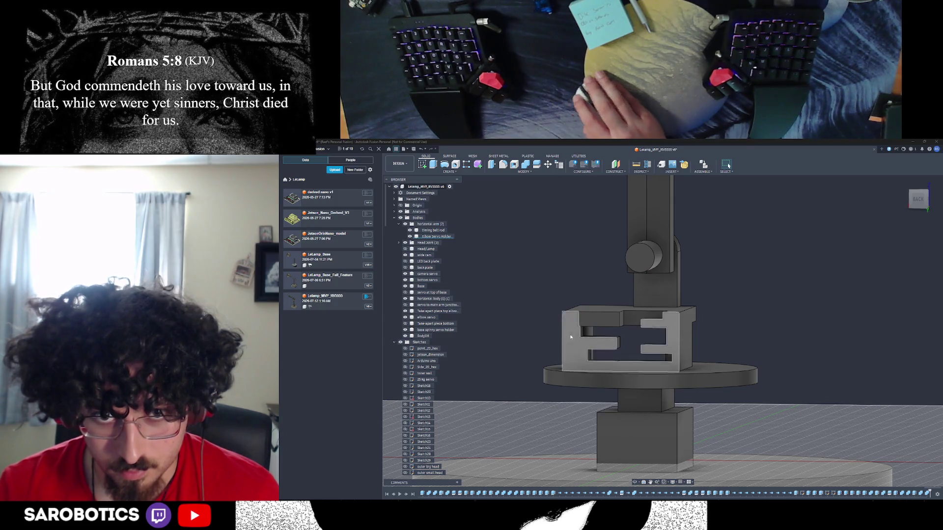
pyautogui.click(421, 286)
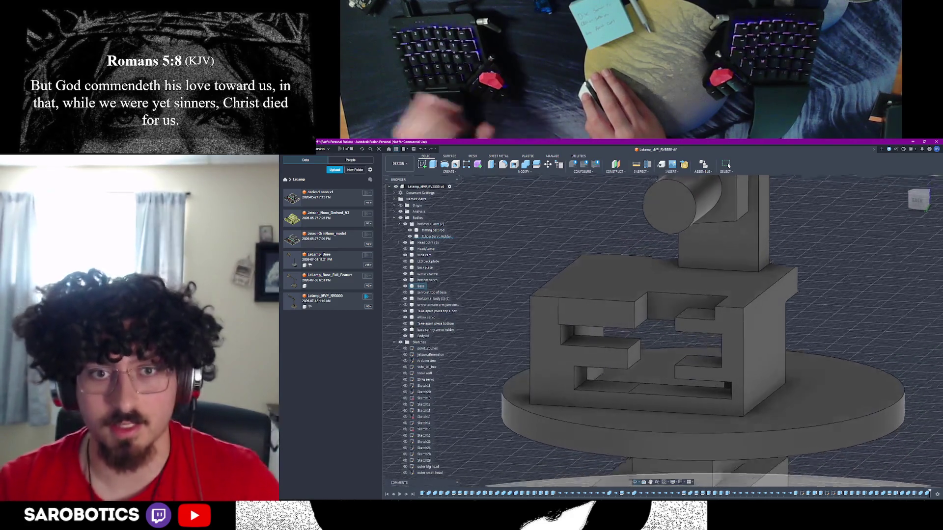
# Cut the maze slot's top face -5 mm into the base box
pyautogui.click(617, 318)
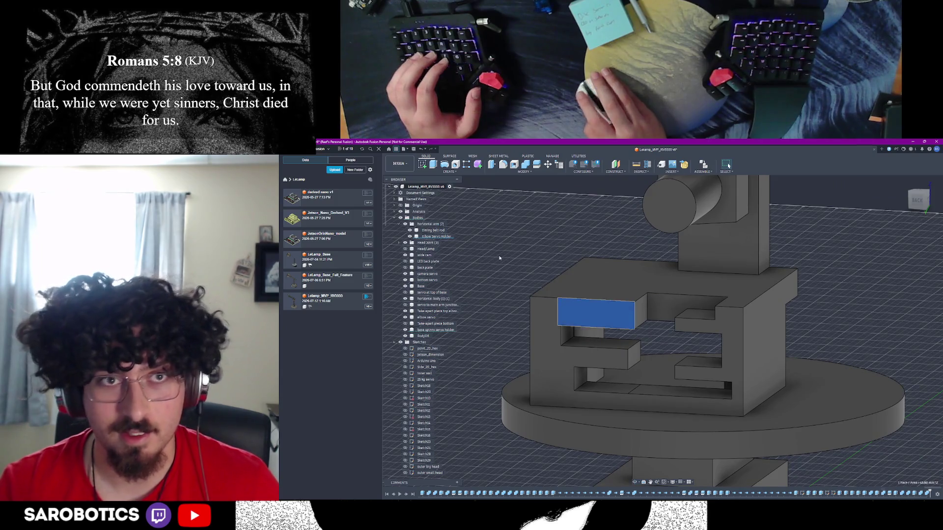
pyautogui.write('e')
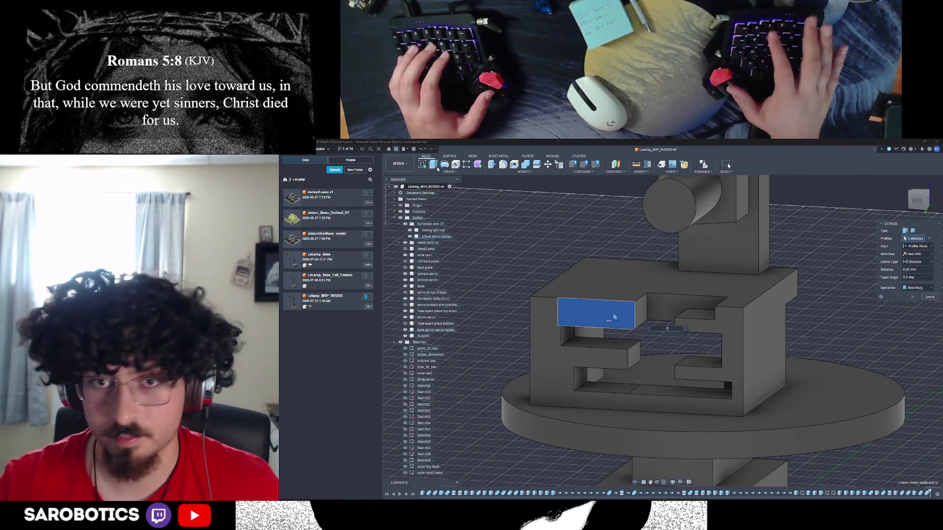
pyautogui.write('-5')
pyautogui.press('Return')
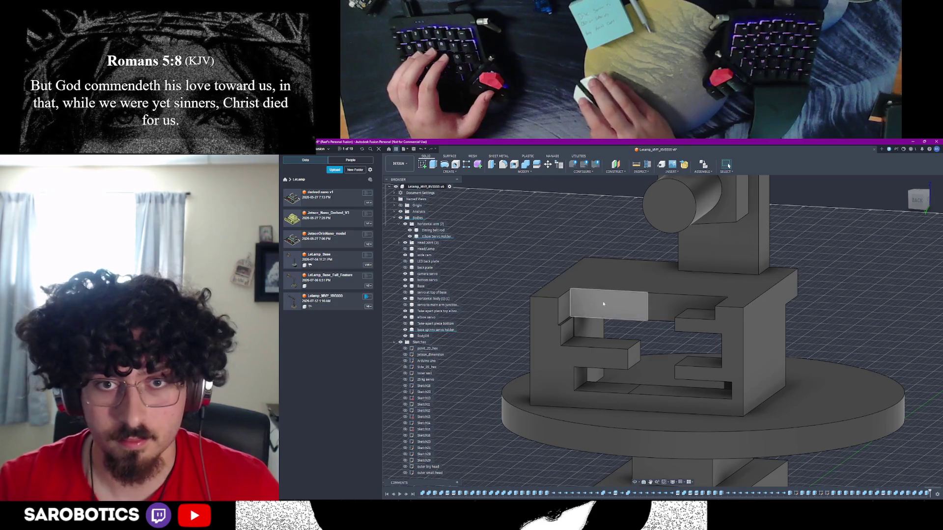
pyautogui.scroll(3, 645, 308)
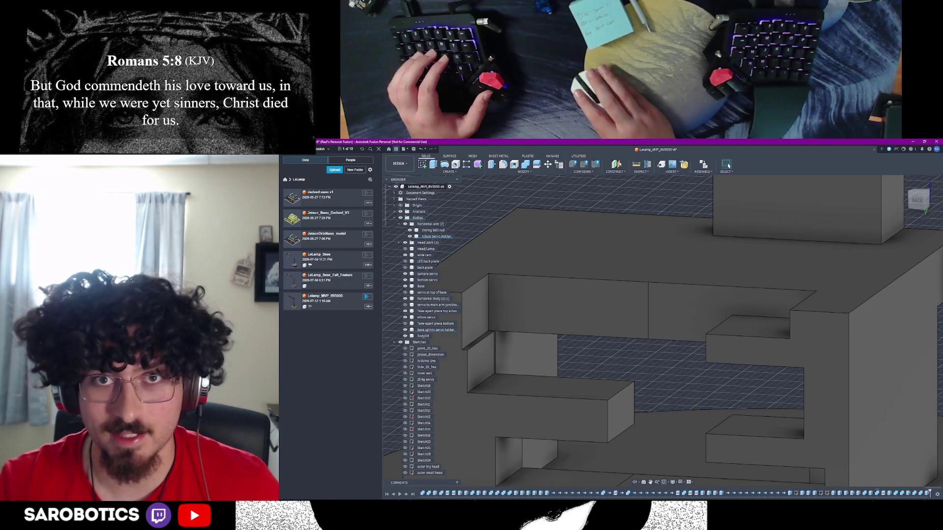
# Measure between two faces of the recess and inspect its short vertical edge and end face
pyautogui.press('i')
pyautogui.click(569, 309)
pyautogui.click(734, 318)
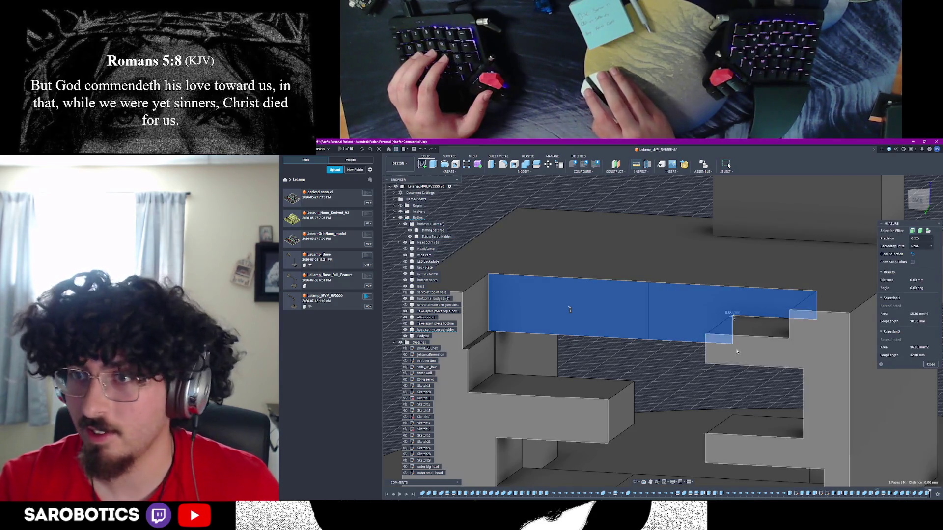
pyautogui.click(928, 366)
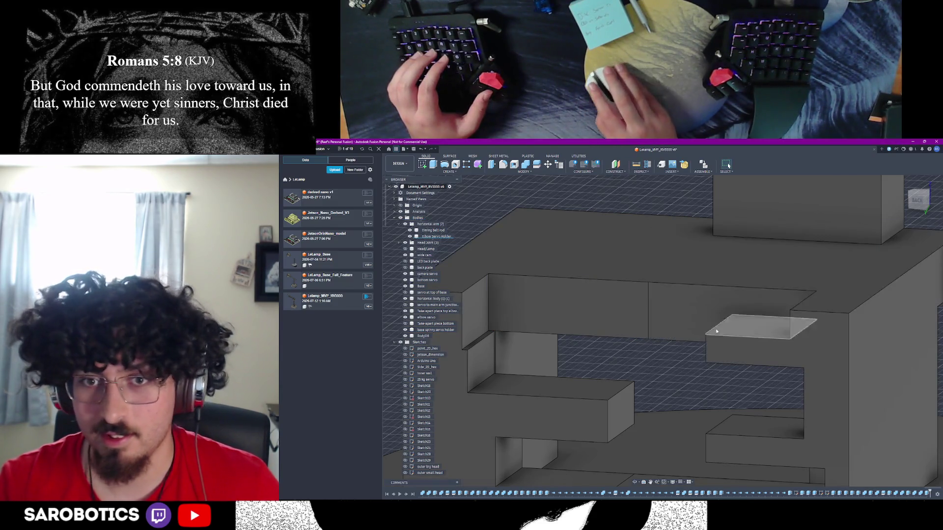
pyautogui.click(648, 315)
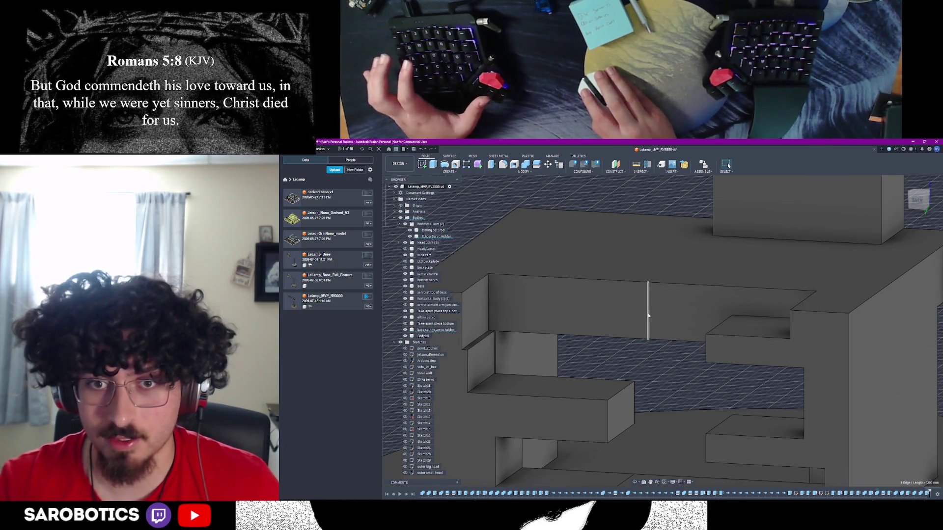
pyautogui.rightClick(648, 314)
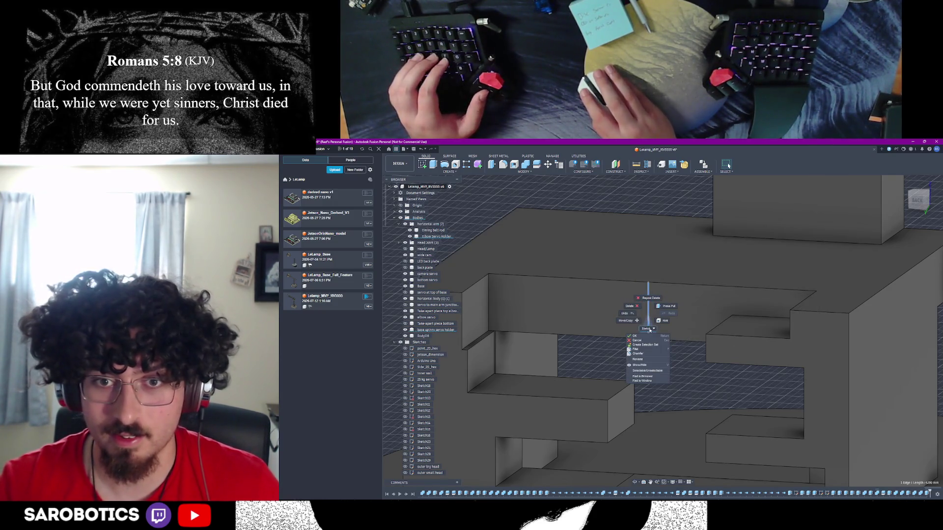
pyautogui.press('Escape')
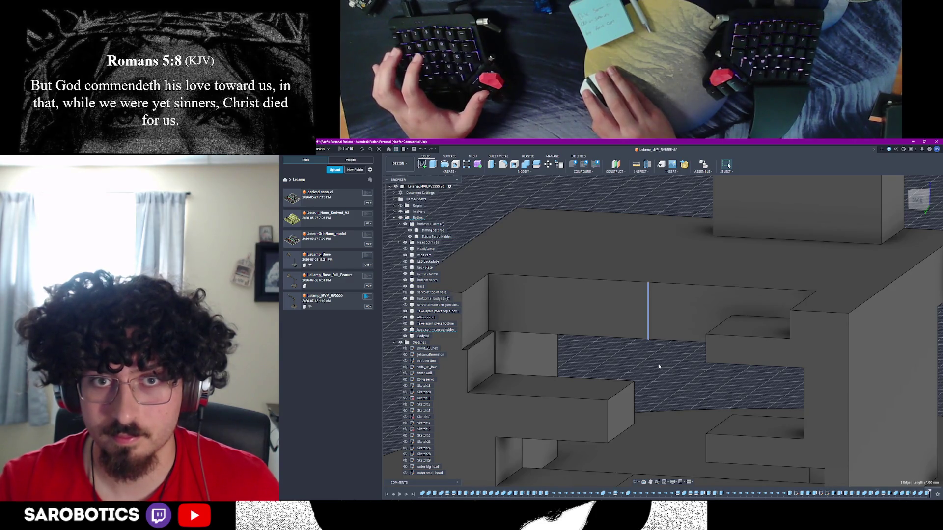
pyautogui.click(475, 312)
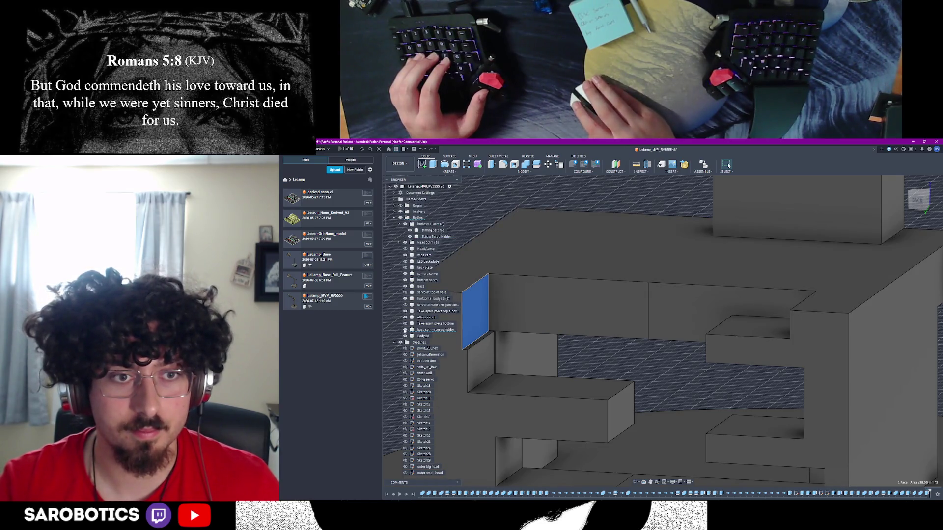
# Show 'Take apart piece bottom' again and select the thin vertical face at the slot edge
pyautogui.click(405, 324)
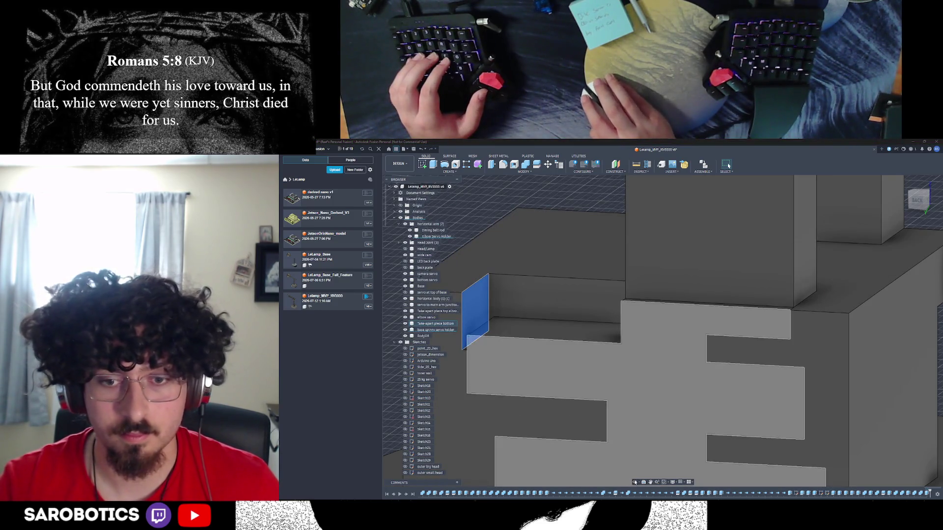
pyautogui.moveTo(562, 380)
pyautogui.keyDown('shift'); pyautogui.mouseDown(button='middle')
pyautogui.moveTo(589, 378)
pyautogui.moveTo(575, 378)
pyautogui.moveTo(551, 334)
pyautogui.mouseUp(button='middle'); pyautogui.keyUp('shift')
pyautogui.press('Escape')
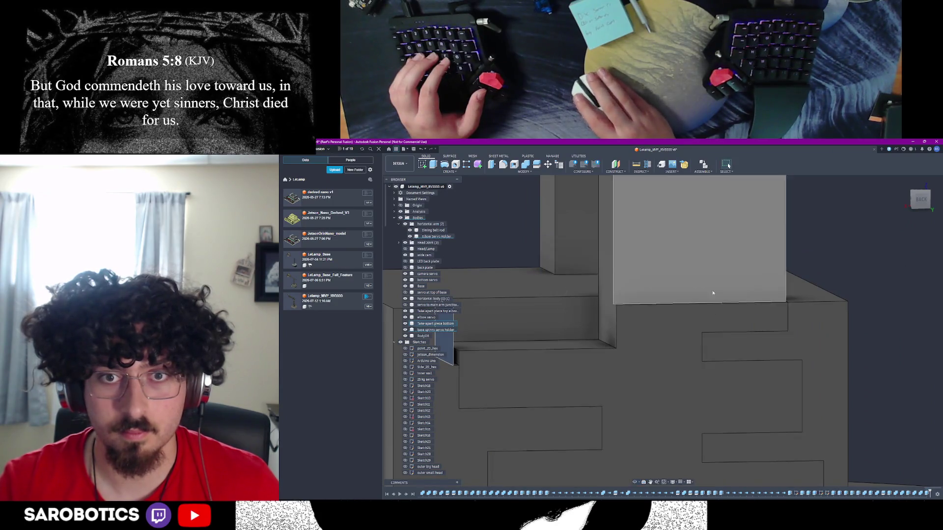
pyautogui.click(607, 317)
pyautogui.scroll(-5, 565, 344)
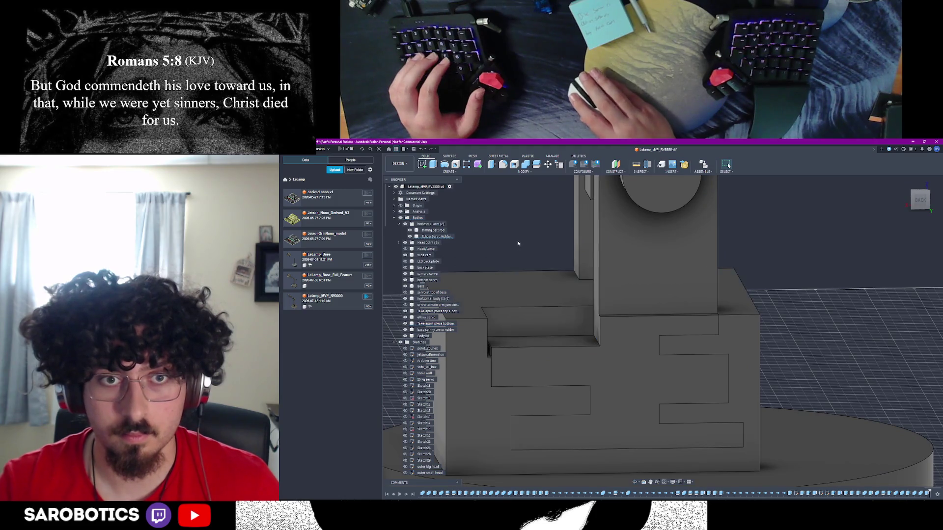
pyautogui.click(598, 332)
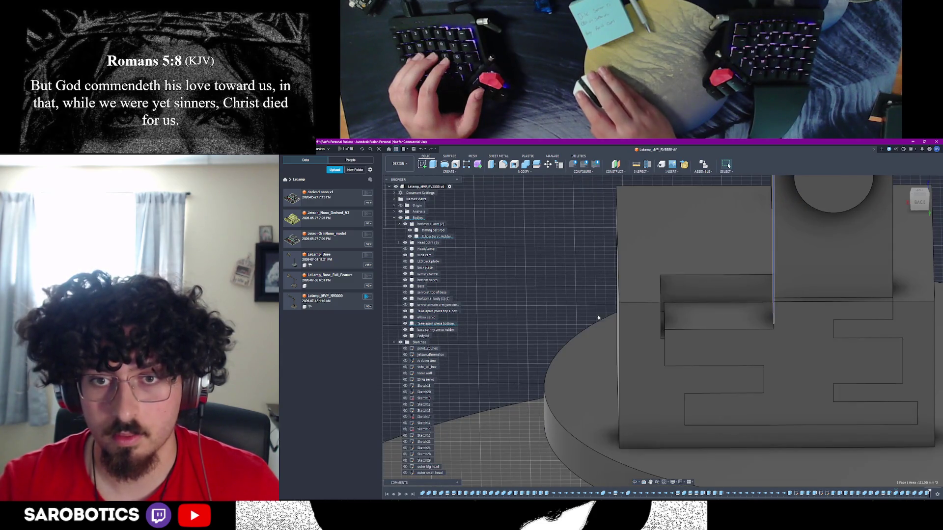
# Extrude the thin slot-edge face 1 mm as a new body and select it with the L-shaped maze face
pyautogui.click(435, 168)
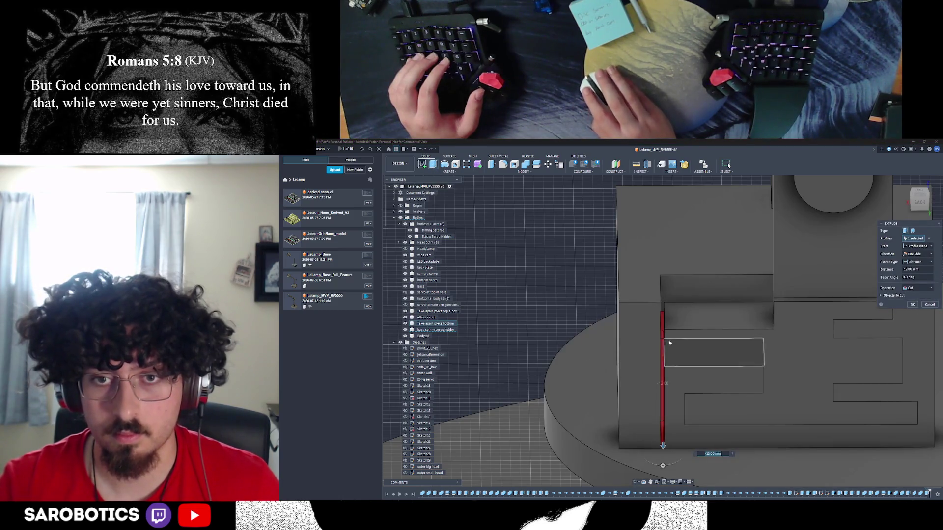
pyautogui.moveTo(663, 445); pyautogui.dragTo(663, 318)
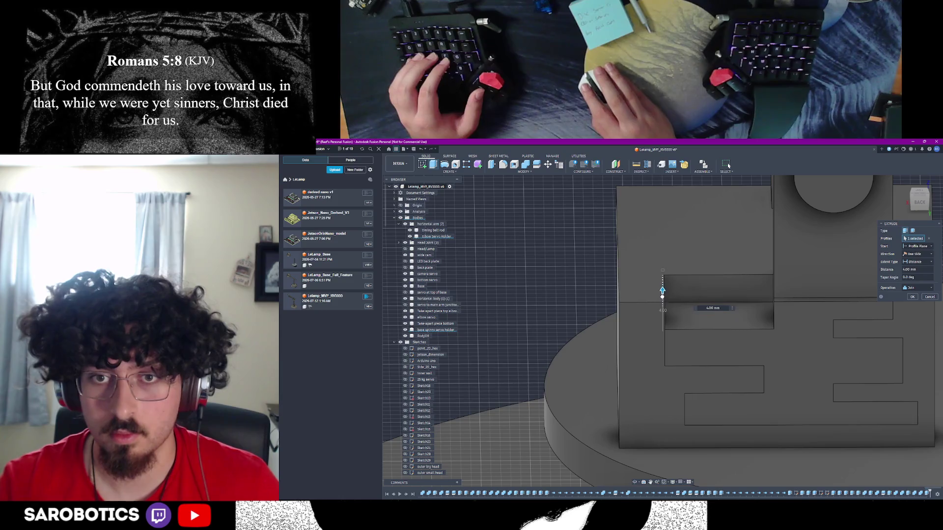
pyautogui.click(914, 288)
pyautogui.click(903, 314)
pyautogui.press('Return')
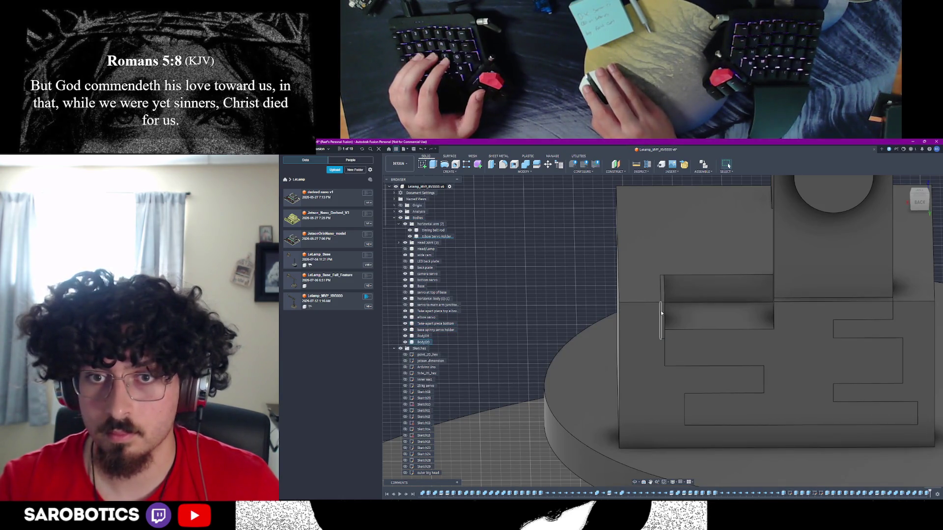
pyautogui.keyDown('shift'); pyautogui.click(648, 317); pyautogui.keyUp('shift')
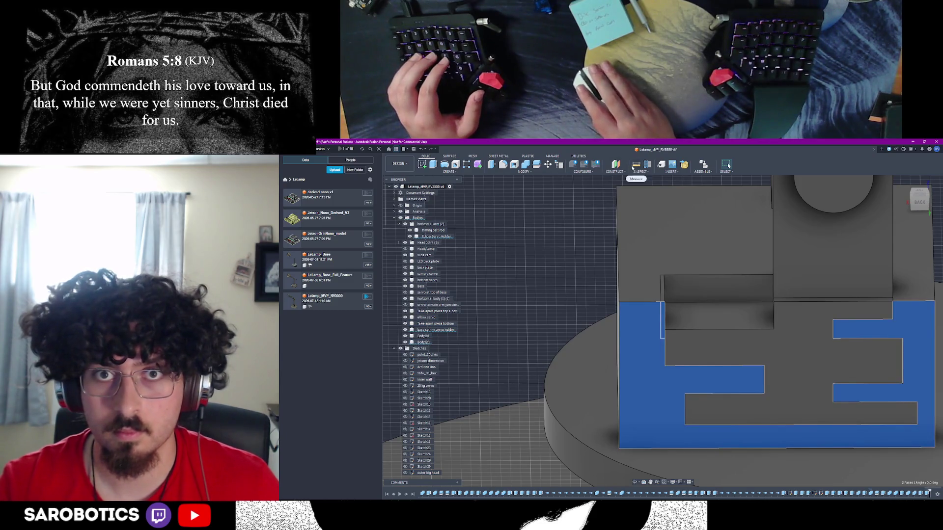
pyautogui.hotkey('shift', 'c')
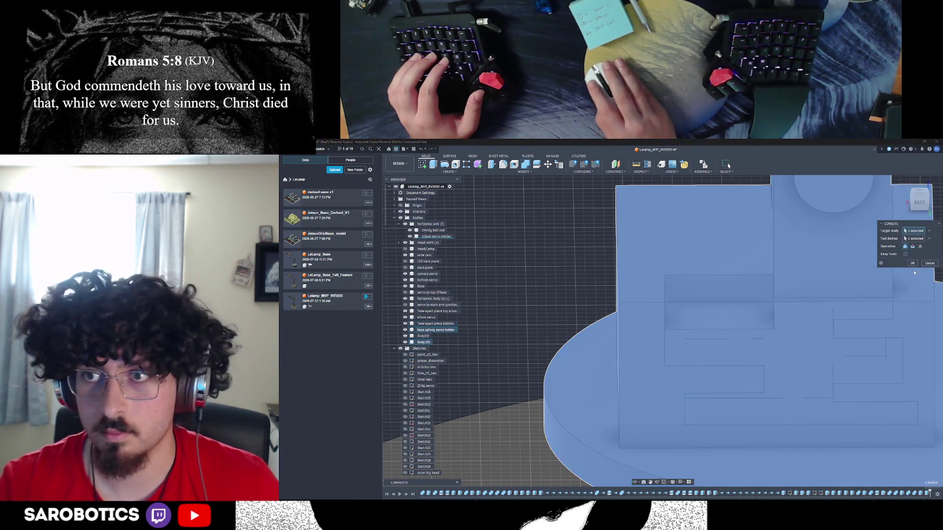
# Join the 1 mm strip (Body120) into the take-apart bottom piece and view the merged insert
pyautogui.click(914, 264)
pyautogui.click(728, 345)
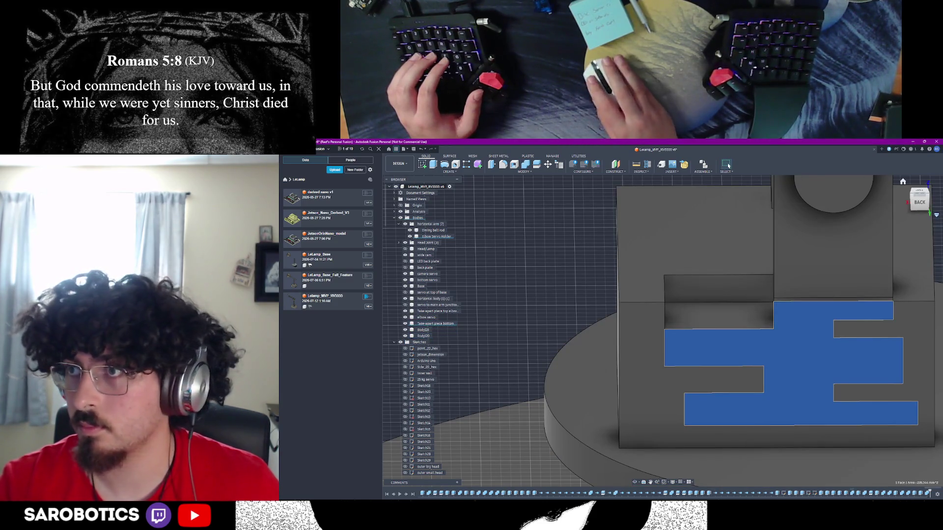
pyautogui.keyDown('shift'); pyautogui.moveTo(728, 166); pyautogui.dragTo(728, 166, button='middle'); pyautogui.keyUp('shift')
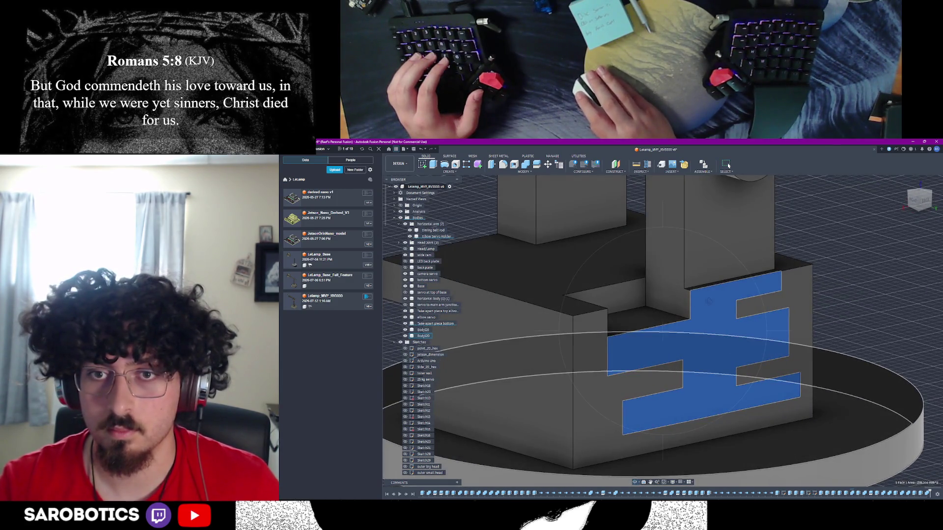